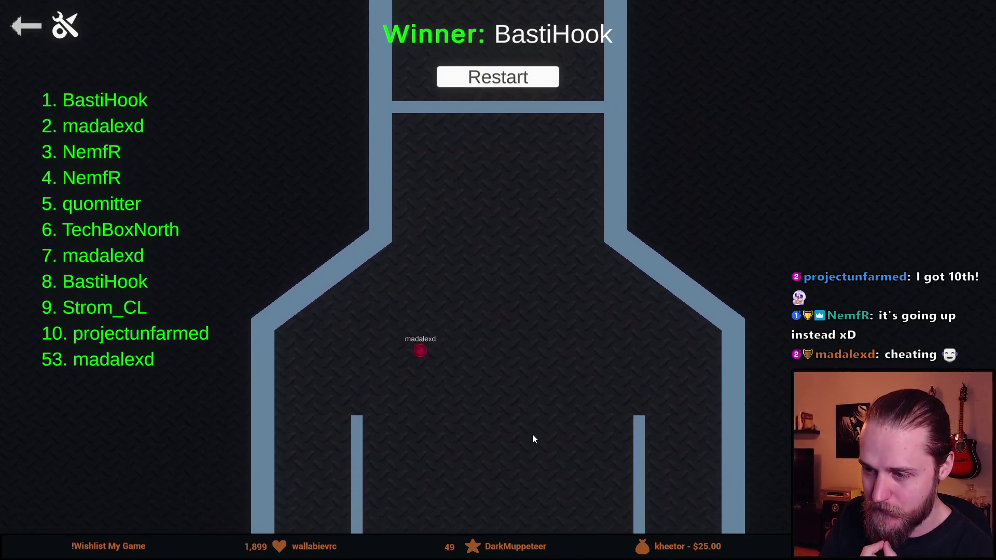
Step: Back out of the race results to the main menu and confirm quitting the game
{"action": "scroll", "coordinate": [533, 439], "scroll_direction": "down", "scroll_amount": 3}
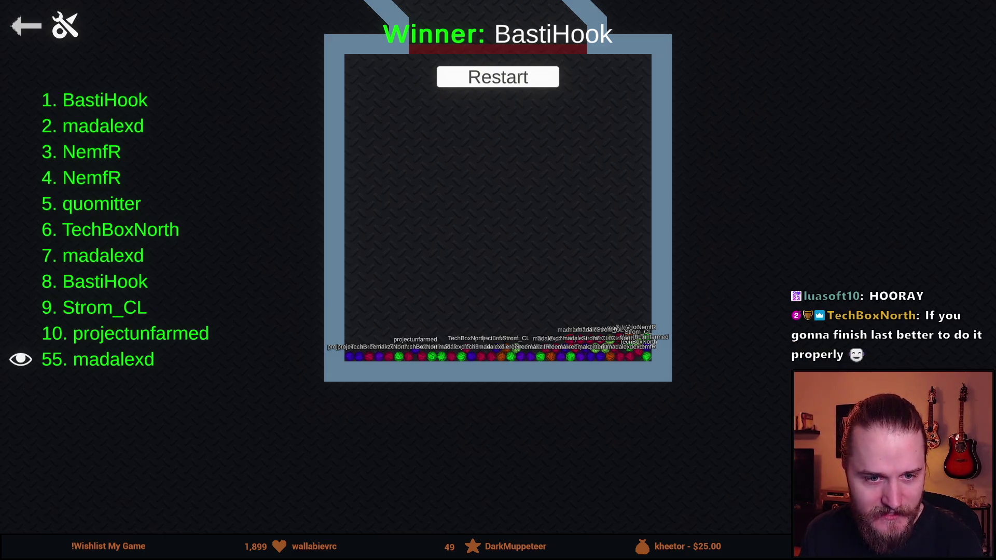
{"action": "left_click", "coordinate": [27, 30]}
{"action": "left_click", "coordinate": [26, 26]}
{"action": "left_click", "coordinate": [494, 419]}
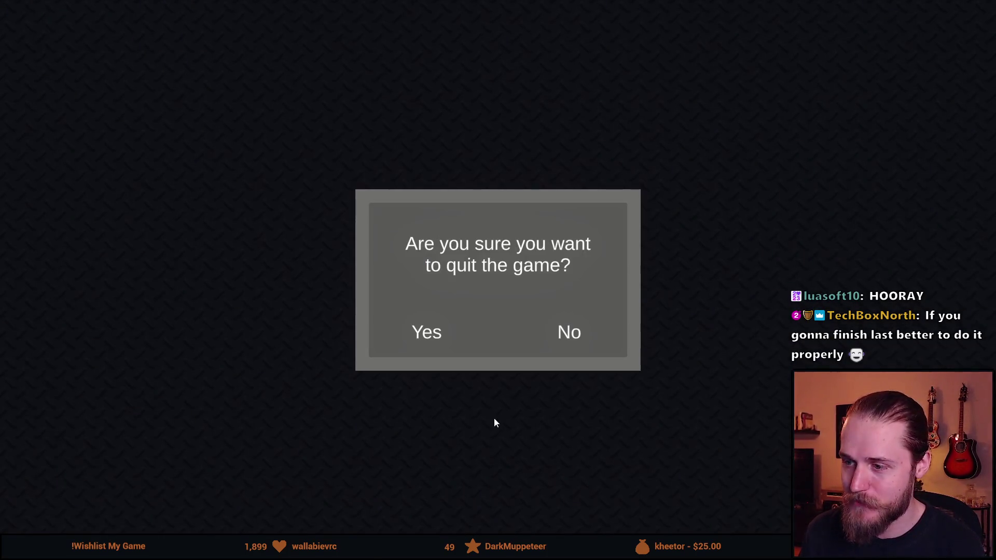
{"action": "left_click", "coordinate": [390, 338]}
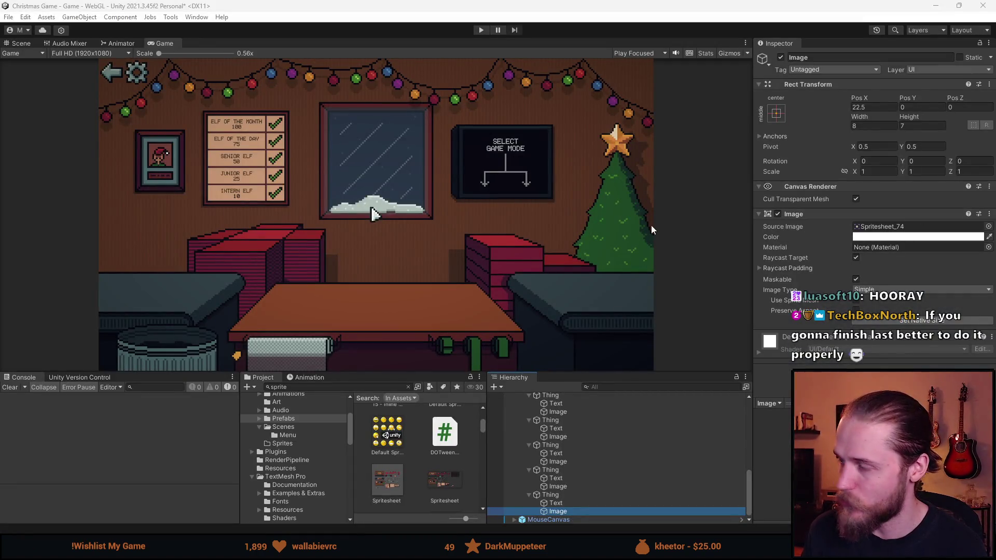
Step: Change the Intern elf score to '- 10 -', removing its bold tag
{"action": "mouse_move", "coordinate": [415, 372]}
{"action": "left_mouse_down"}
{"action": "mouse_move", "coordinate": [415, 326]}
{"action": "mouse_move", "coordinate": [411, 373]}
{"action": "mouse_move", "coordinate": [411, 346]}
{"action": "left_mouse_up"}
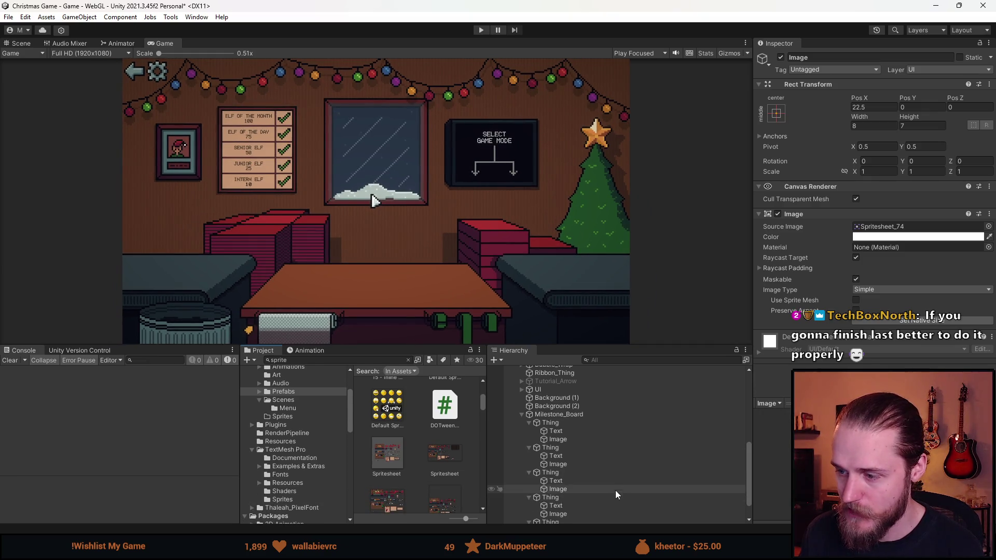
{"action": "scroll", "coordinate": [580, 512], "scroll_direction": "down", "scroll_amount": 2}
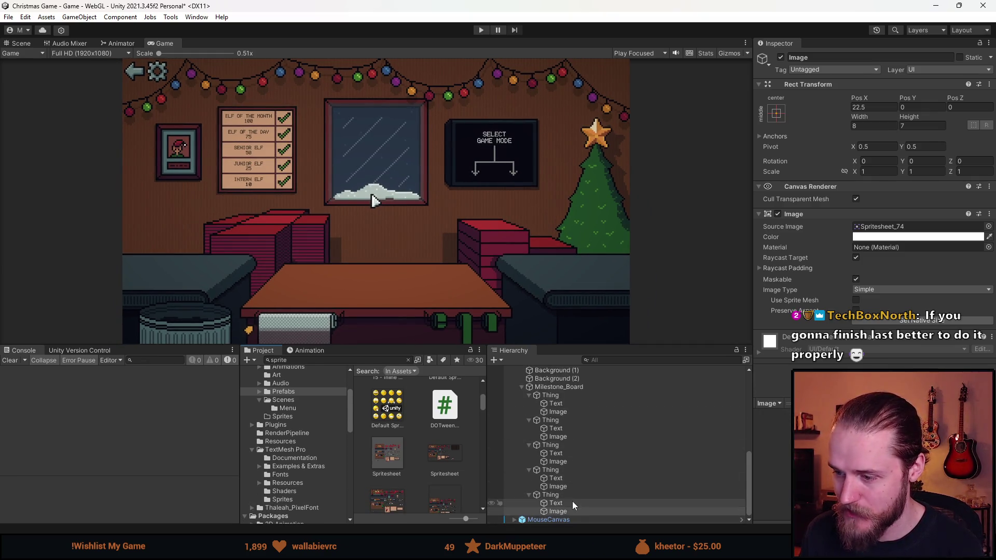
{"action": "left_click", "coordinate": [575, 503]}
{"action": "left_click", "coordinate": [830, 264]}
{"action": "double_click", "coordinate": [779, 261]}
{"action": "type", "text": "10"}
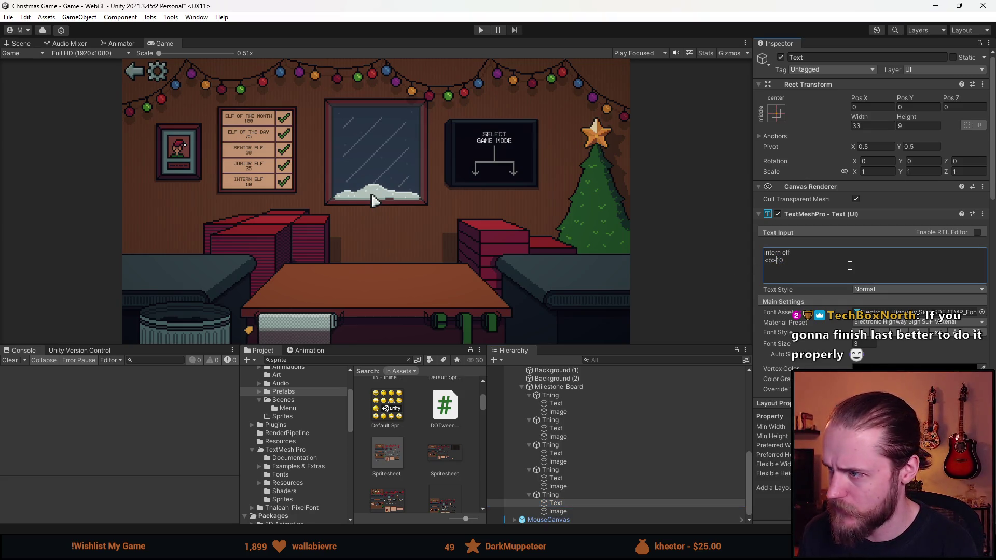
{"action": "key", "text": "BackSpace"}
{"action": "key", "text": "BackSpace"}
{"action": "key", "text": "BackSpace"}
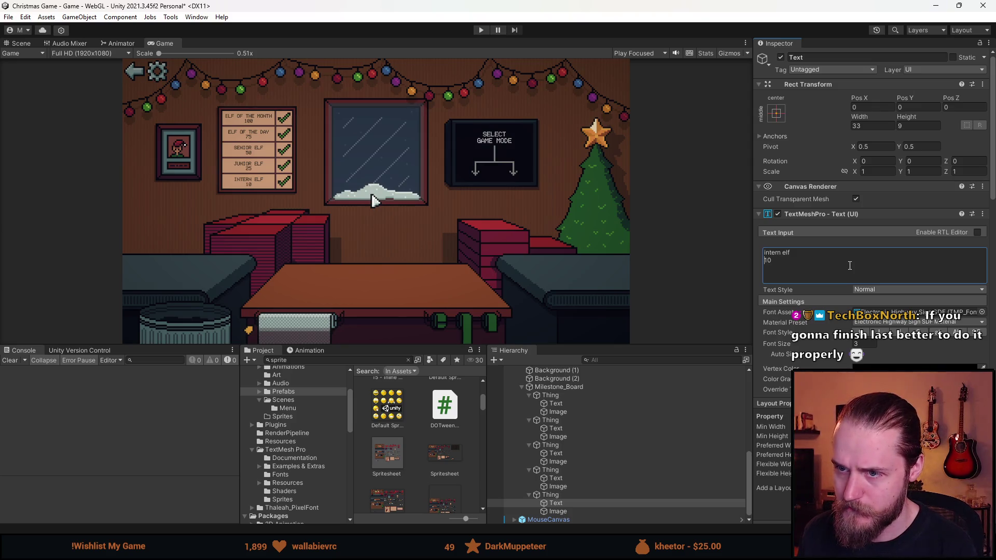
{"action": "scroll", "coordinate": [377, 174], "scroll_direction": "up", "scroll_amount": 3}
{"action": "left_click", "coordinate": [806, 258]}
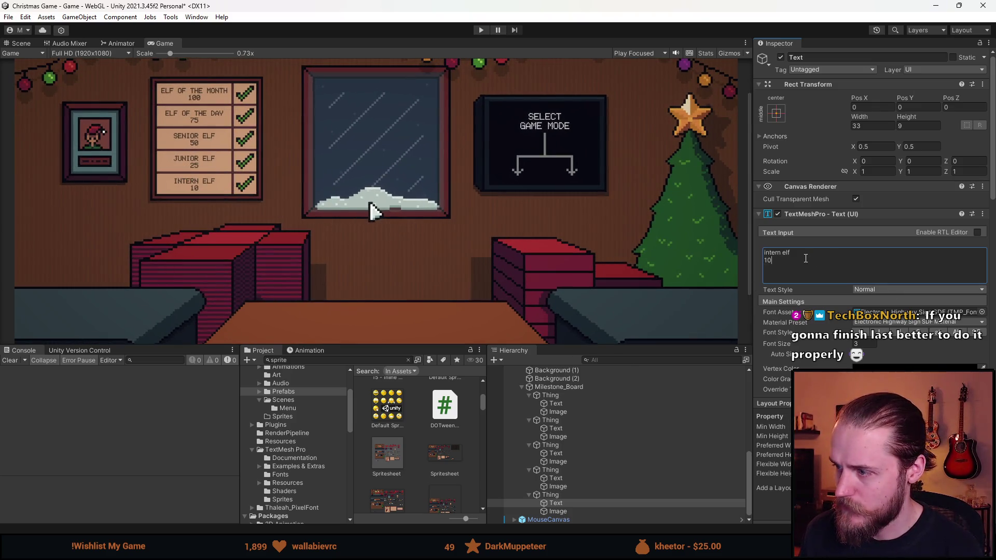
{"action": "type", "text": " -"}
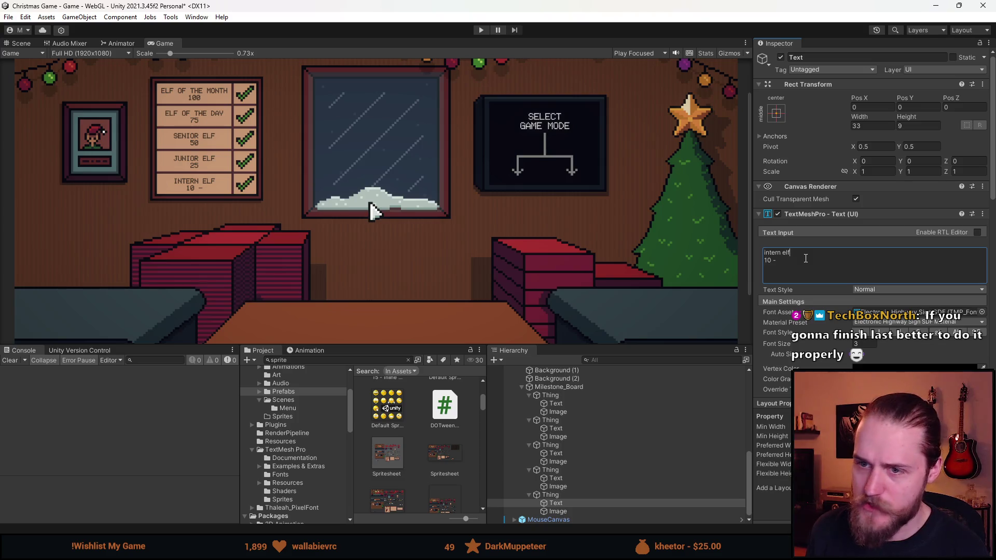
{"action": "type", "text": "-"}
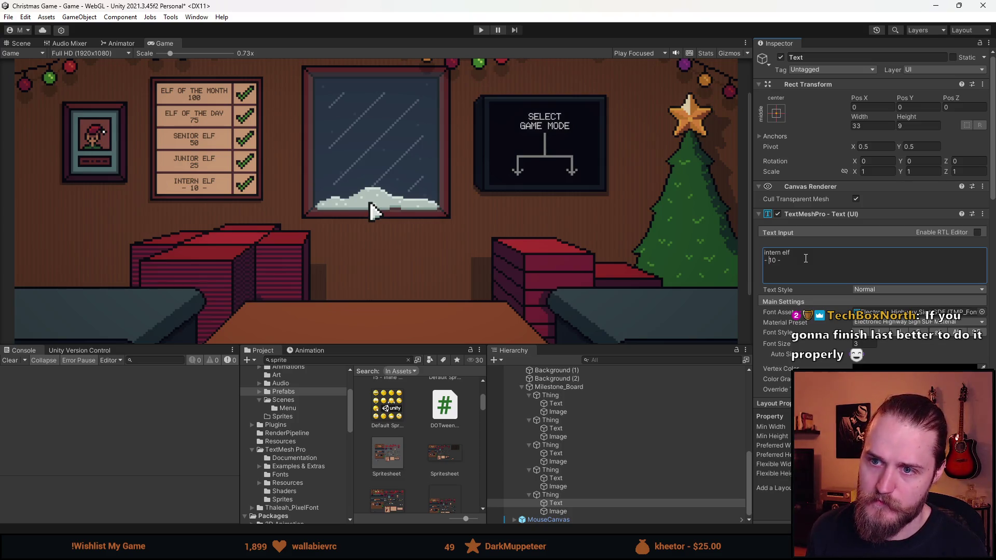
Step: Add dashes around the Junior and Senior elf scores: '- 25 -' and '- 50 -'
{"action": "left_click", "coordinate": [556, 477]}
{"action": "left_click", "coordinate": [811, 254]}
{"action": "key", "text": "End"}
{"action": "type", "text": "-"}
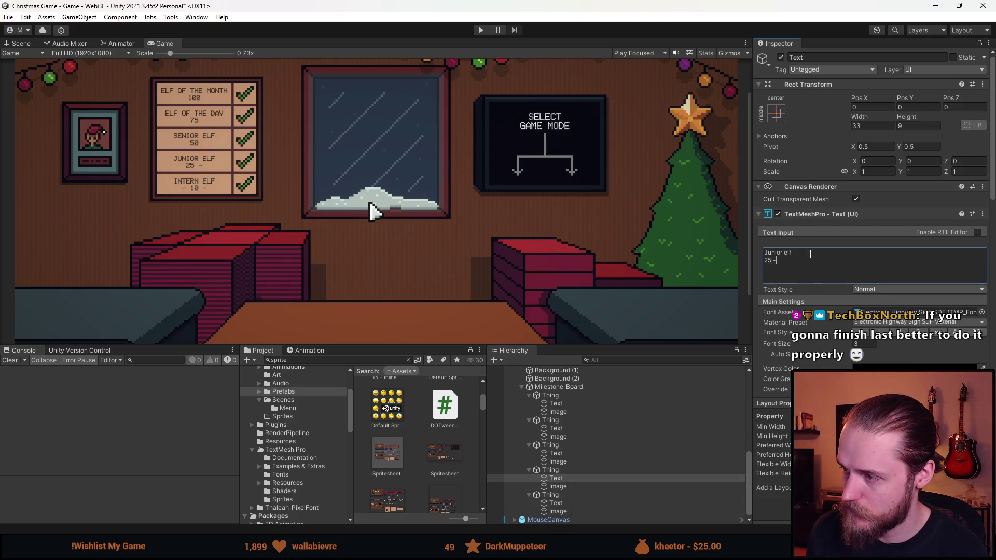
{"action": "key", "text": "Home"}
{"action": "type", "text": "-"}
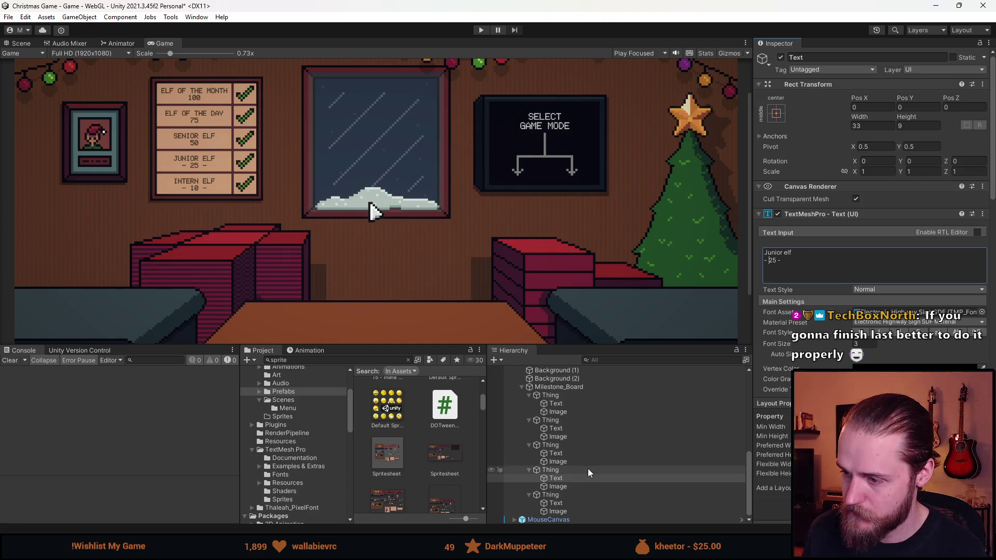
{"action": "left_click", "coordinate": [556, 453]}
{"action": "left_click", "coordinate": [789, 259]}
{"action": "key", "text": "End"}
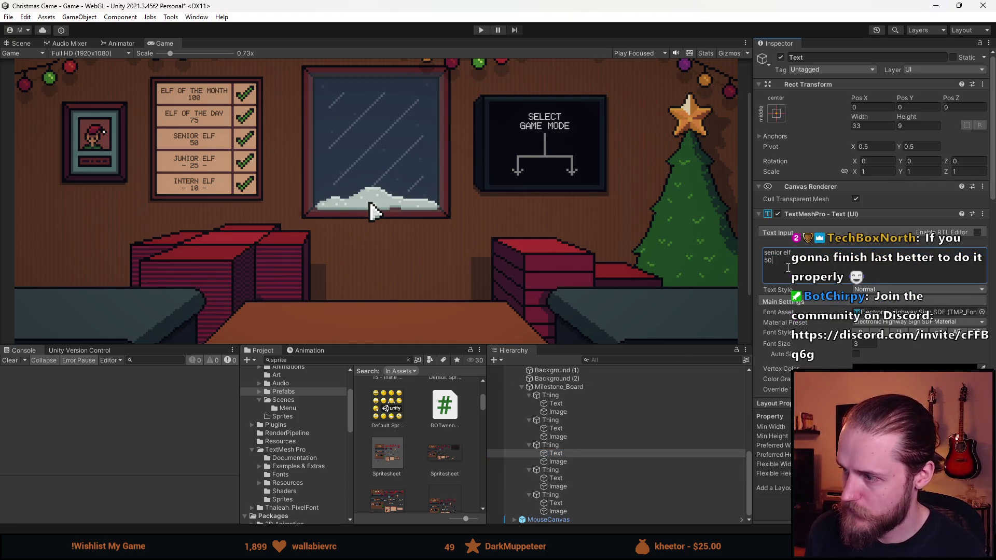
{"action": "type", "text": "-"}
{"action": "key", "text": "Home"}
{"action": "type", "text": "-"}
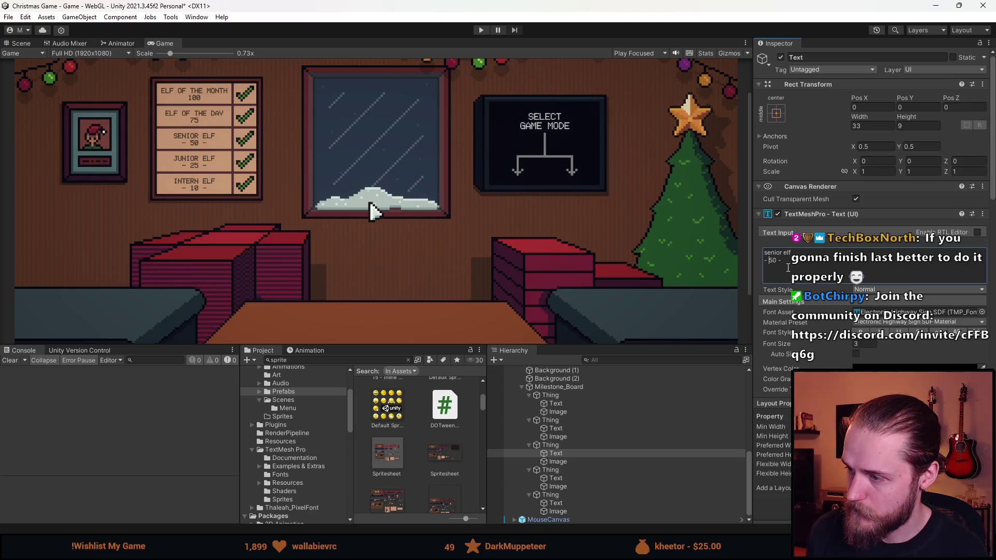
Step: Add dashes around the Elf of the Day and Elf of the Month scores: '- 75 -', '- 100 -'
{"action": "left_click", "coordinate": [556, 429]}
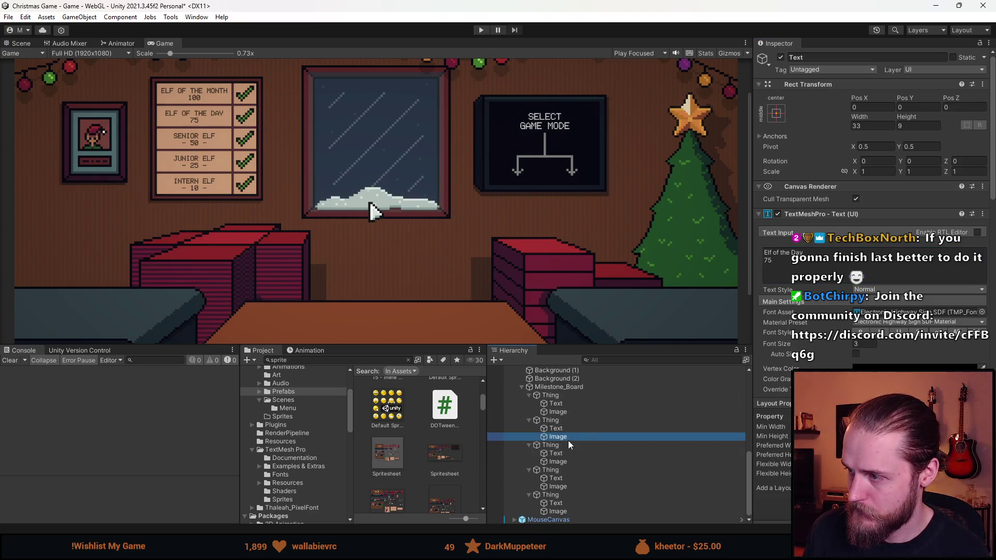
{"action": "left_click", "coordinate": [824, 267]}
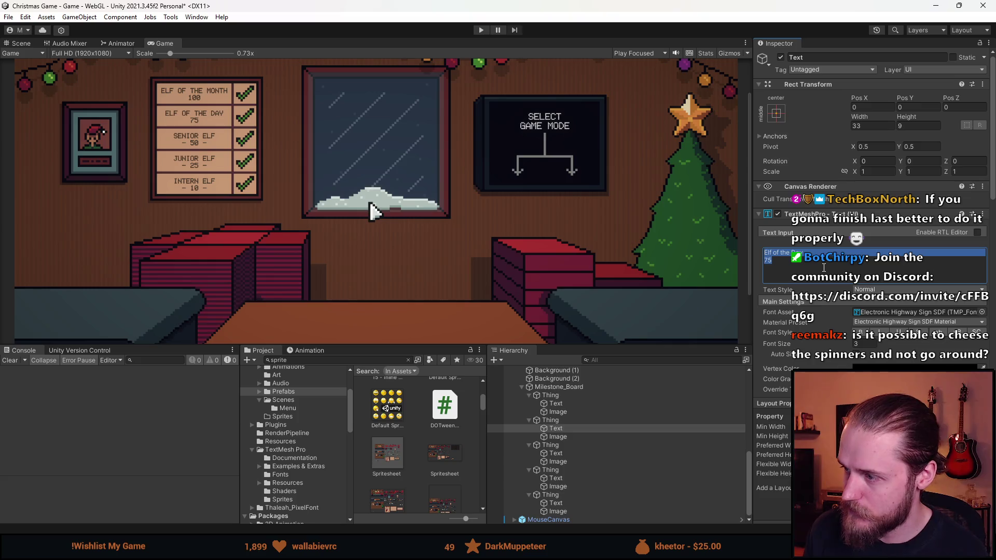
{"action": "type", "text": " -"}
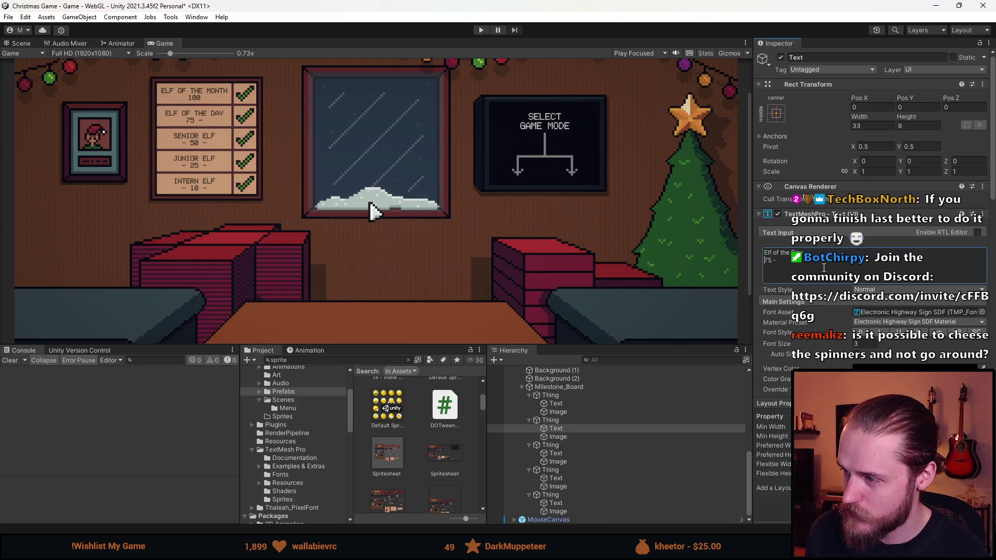
{"action": "key", "text": "Home"}
{"action": "type", "text": "-"}
{"action": "left_click", "coordinate": [556, 404]}
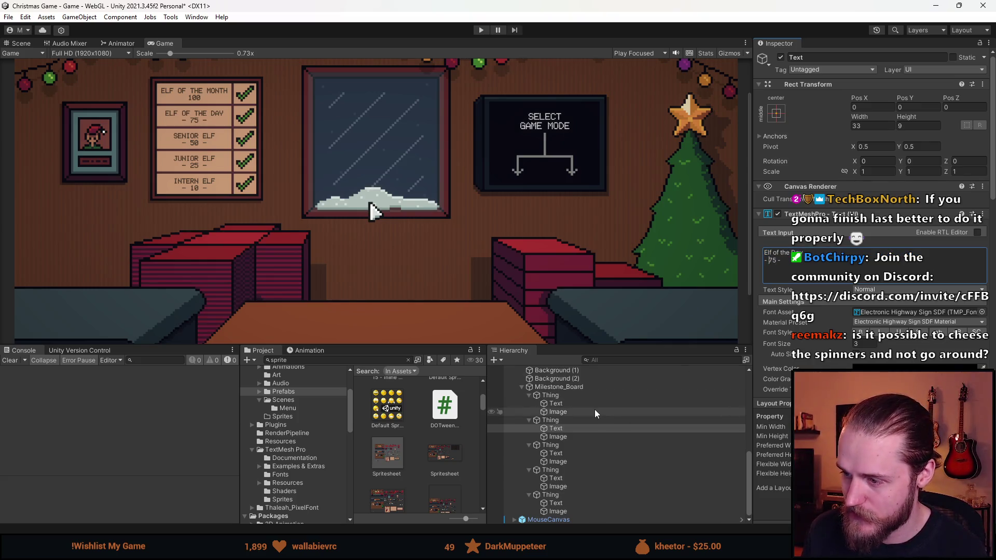
{"action": "left_click", "coordinate": [819, 284]}
{"action": "key", "text": "End"}
{"action": "type", "text": "-"}
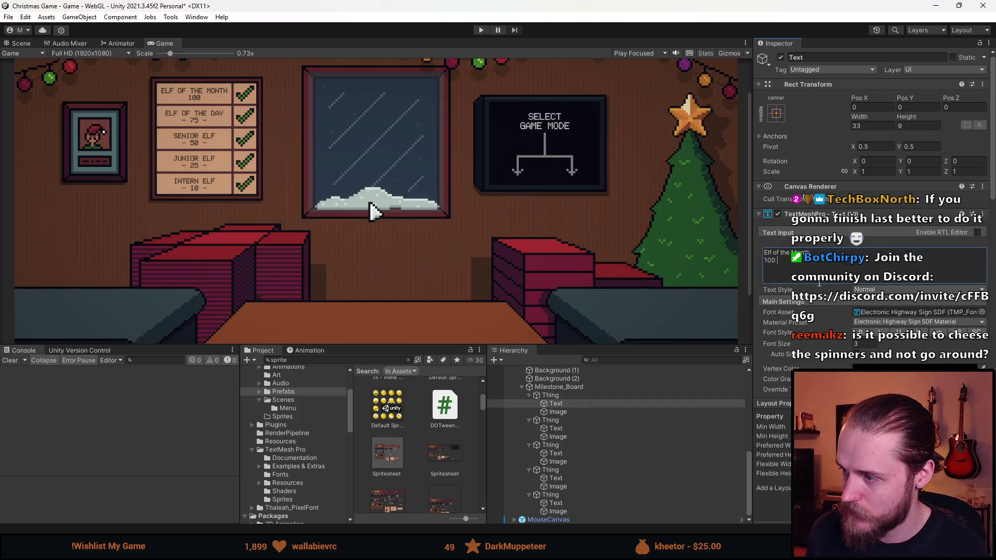
{"action": "key", "text": "Home"}
{"action": "type", "text": "-"}
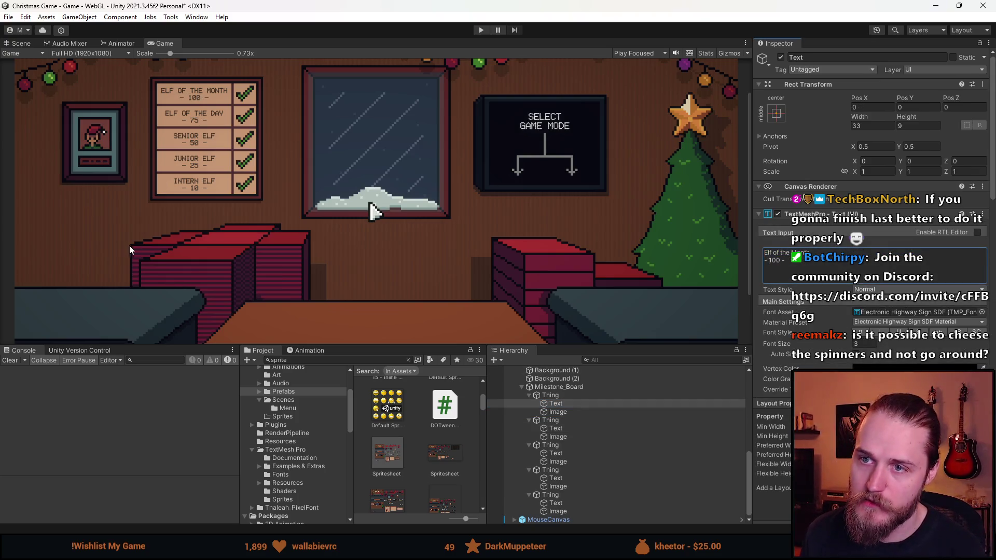
Step: Confirm the label edits and enlarge the game preview
{"action": "scroll", "coordinate": [129, 245], "scroll_direction": "down", "scroll_amount": 2}
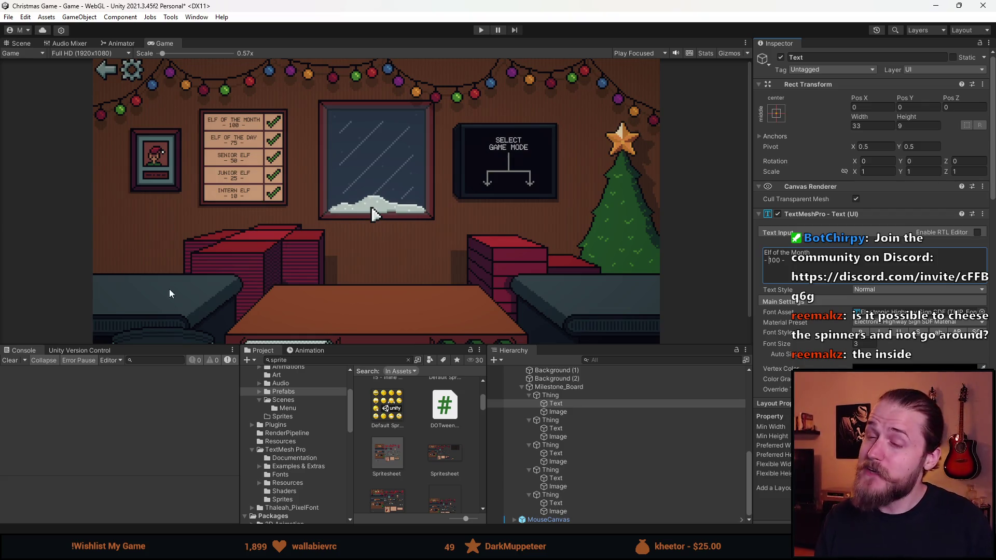
{"action": "left_click", "coordinate": [15, 362]}
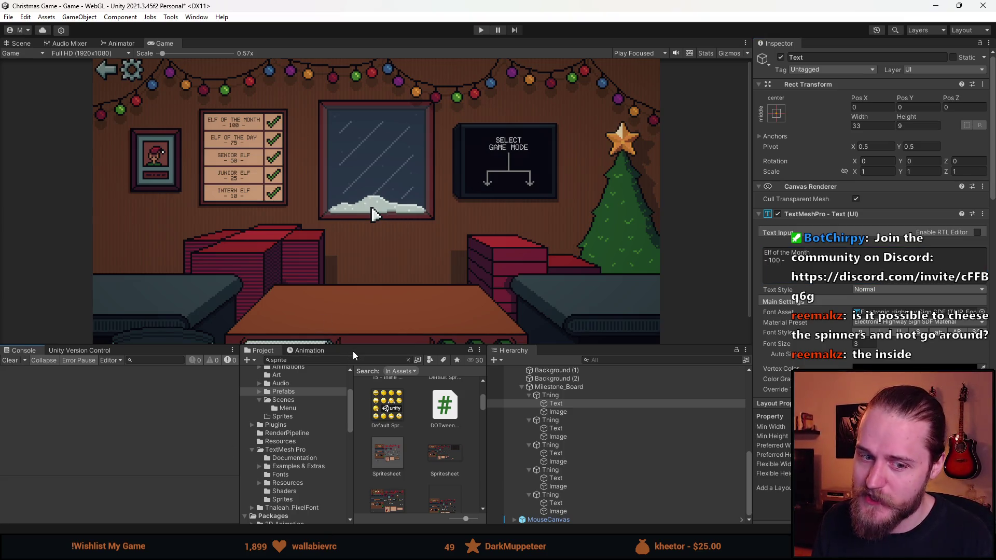
{"action": "mouse_move", "coordinate": [379, 346]}
{"action": "left_mouse_down"}
{"action": "mouse_move", "coordinate": [377, 407]}
{"action": "mouse_move", "coordinate": [376, 316]}
{"action": "left_mouse_up"}
{"action": "left_click", "coordinate": [550, 393]}
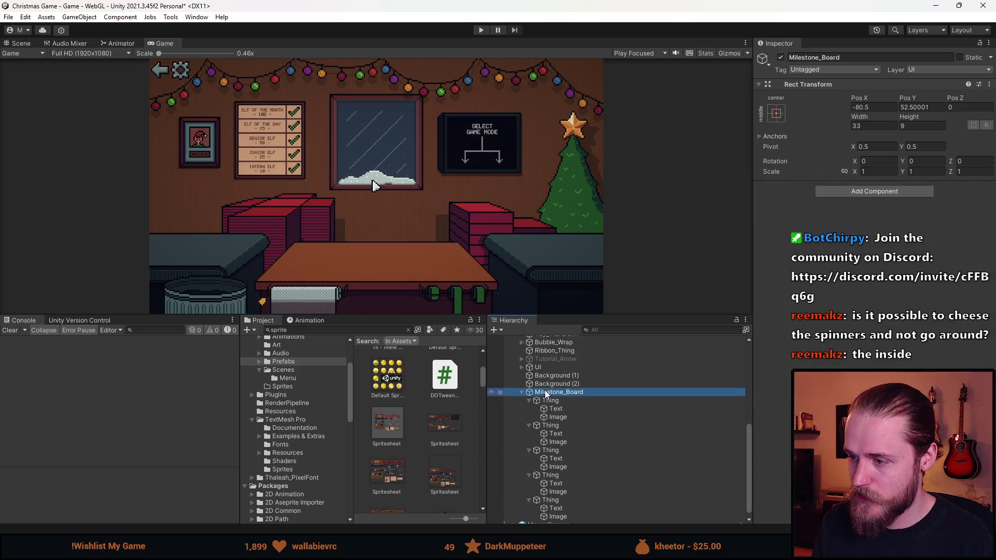
Step: Add a new script component named MilestoneBoard and open it in Visual Studio
{"action": "left_click", "coordinate": [875, 192]}
{"action": "type", "text": "M"}
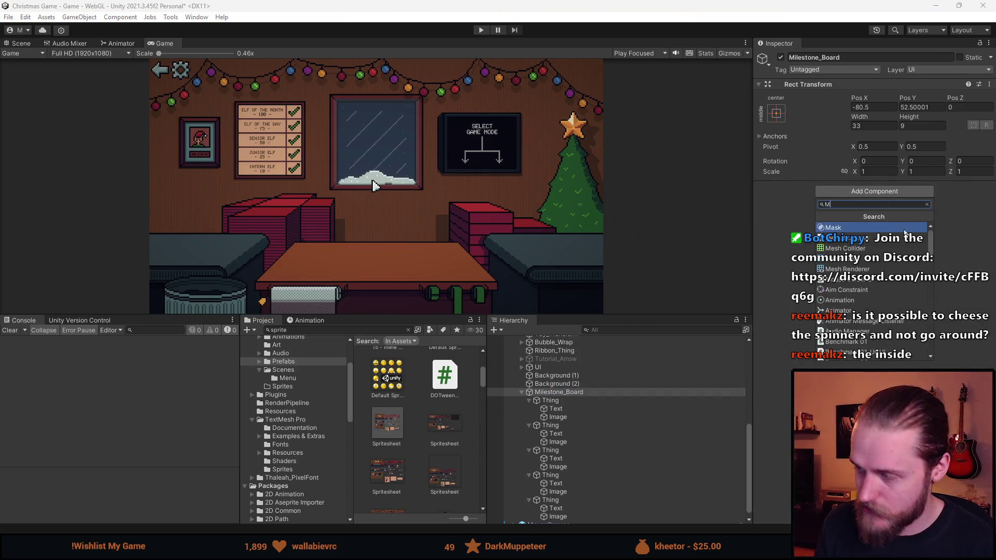
{"action": "type", "text": "ilestoneBoard"}
{"action": "key", "text": "Return"}
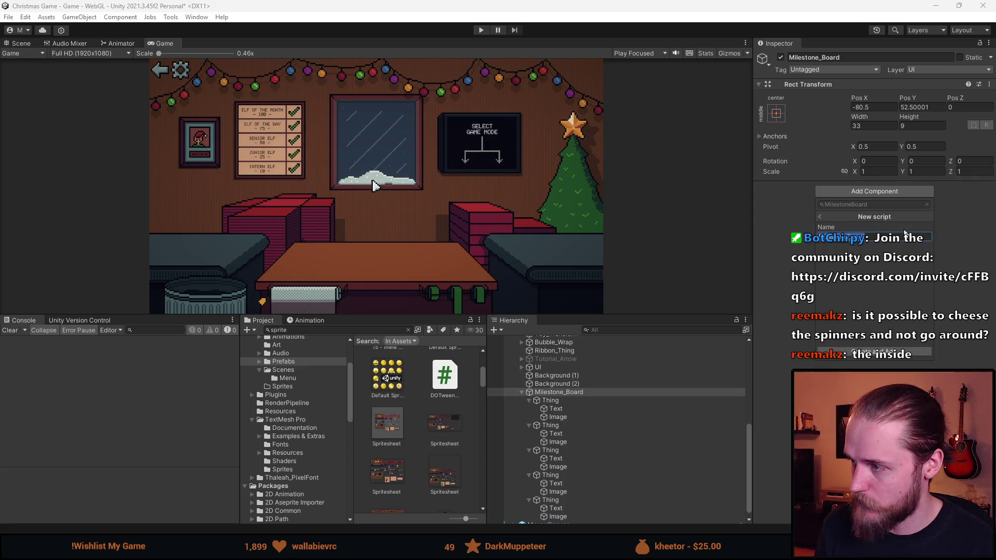
{"action": "left_click", "coordinate": [875, 351]}
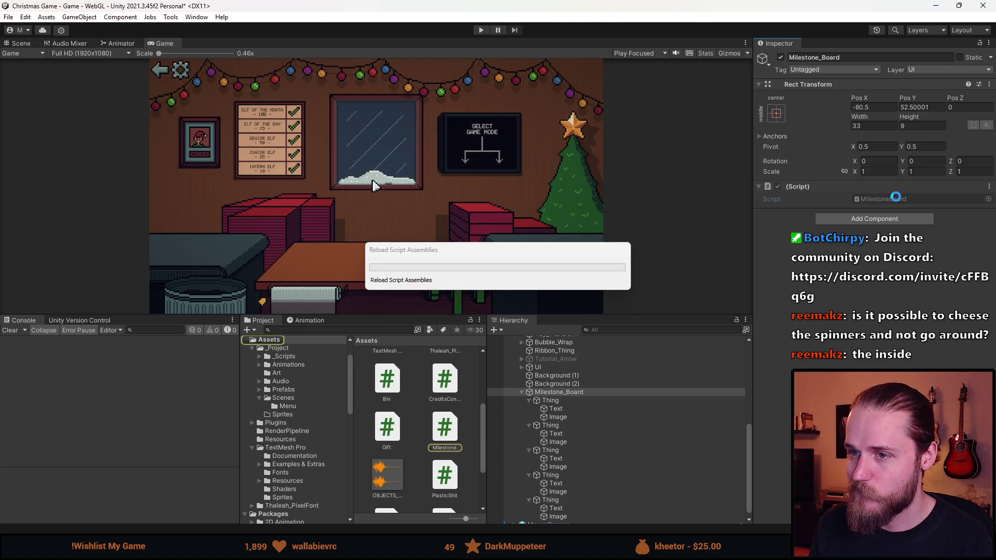
{"action": "double_click", "coordinate": [897, 200]}
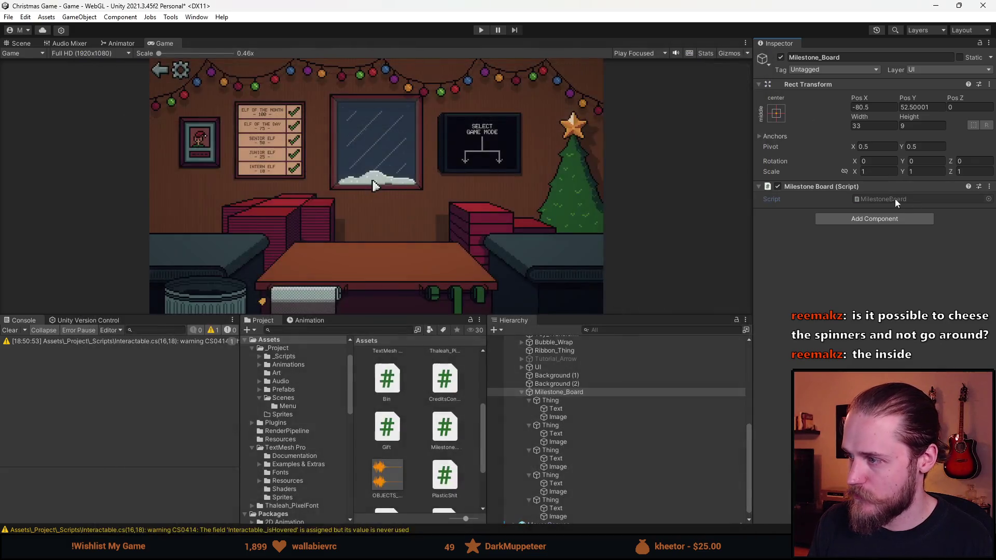
{"action": "double_click", "coordinate": [901, 199]}
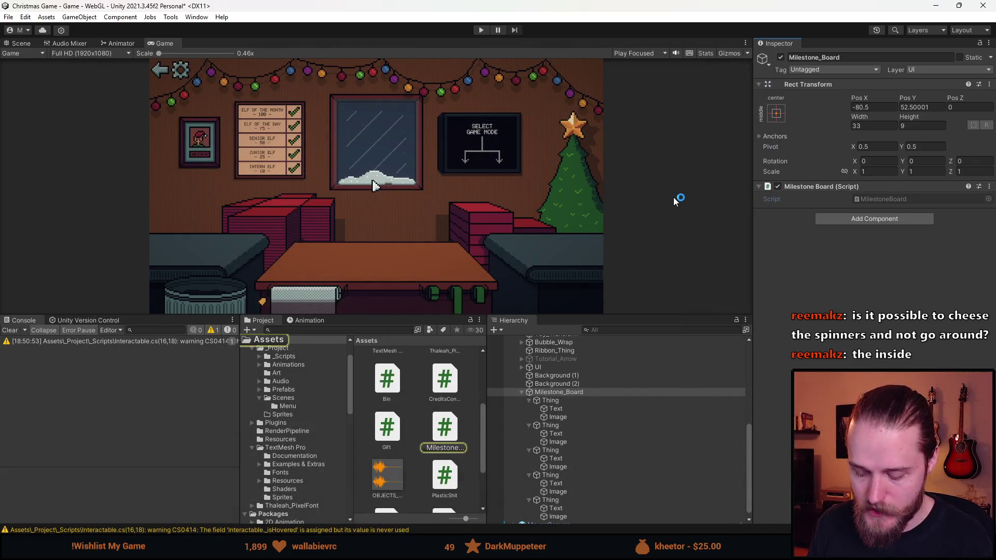
Step: Clear the Console and switch to the XMAS SPECIAL task page in the browser
{"action": "left_click", "coordinate": [11, 331]}
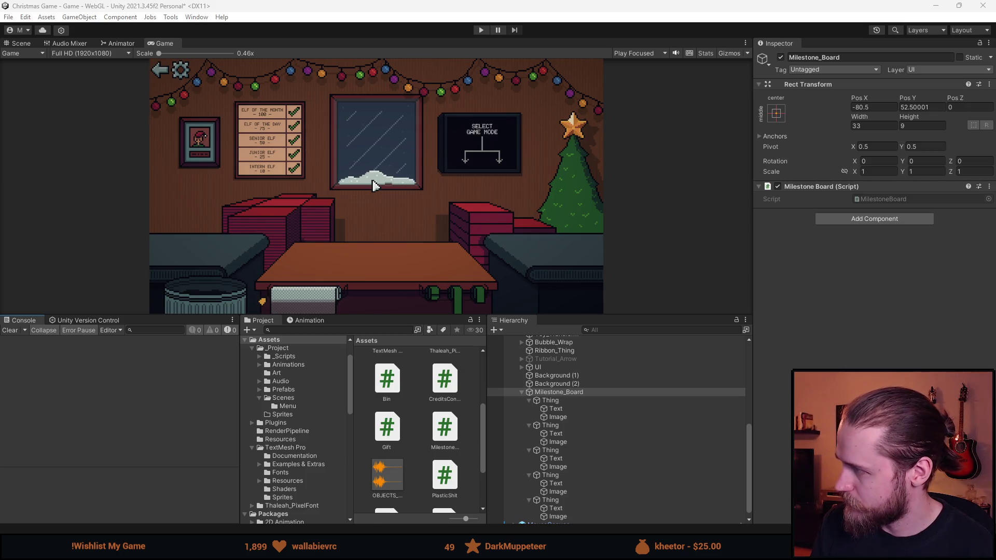
{"action": "key", "text": "alt+Tab"}
{"action": "scroll", "coordinate": [229, 351], "scroll_direction": "down", "scroll_amount": 2}
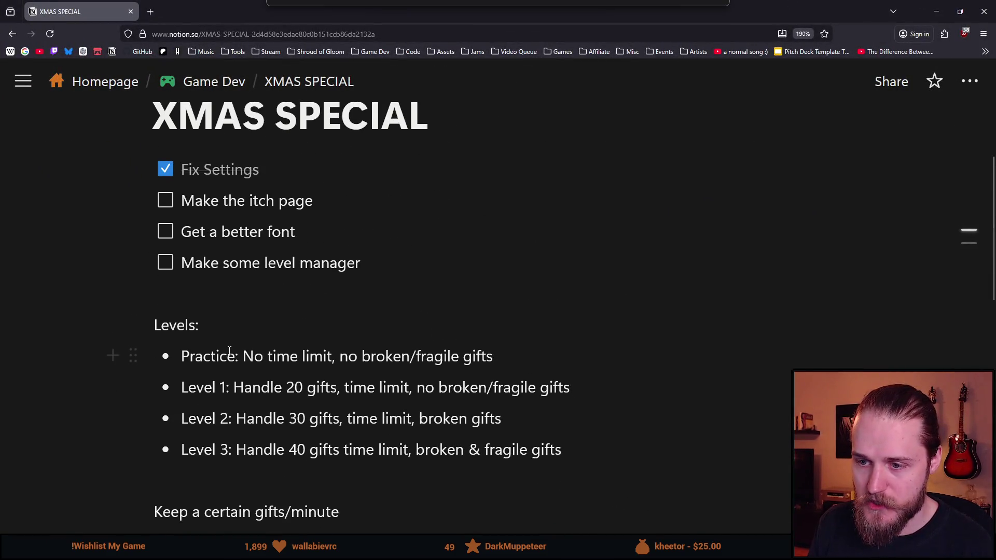
Step: Tick off 'Get a better font' and 'Make some level manager' in Notion
{"action": "left_click", "coordinate": [165, 232]}
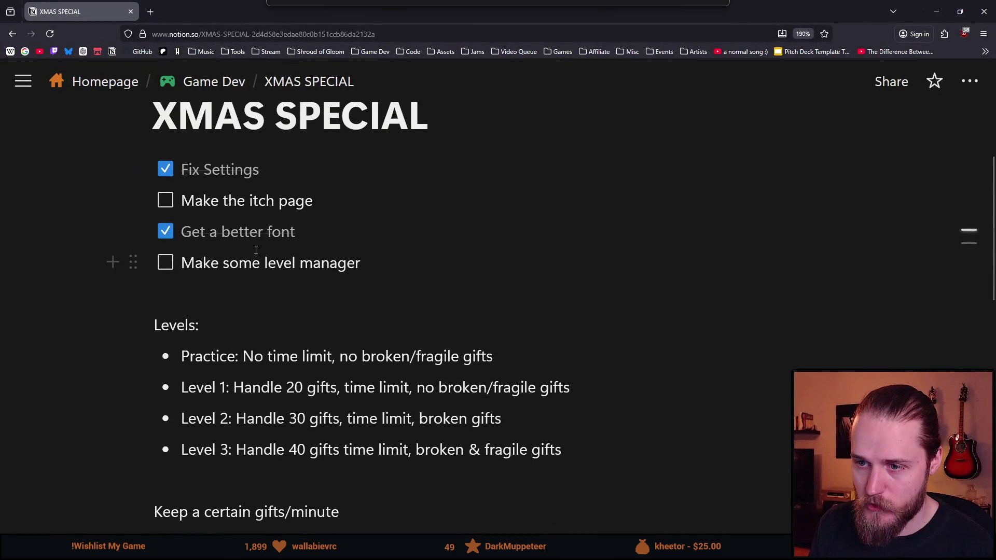
{"action": "left_click", "coordinate": [165, 263]}
{"action": "scroll", "coordinate": [241, 282], "scroll_direction": "down", "scroll_amount": 2}
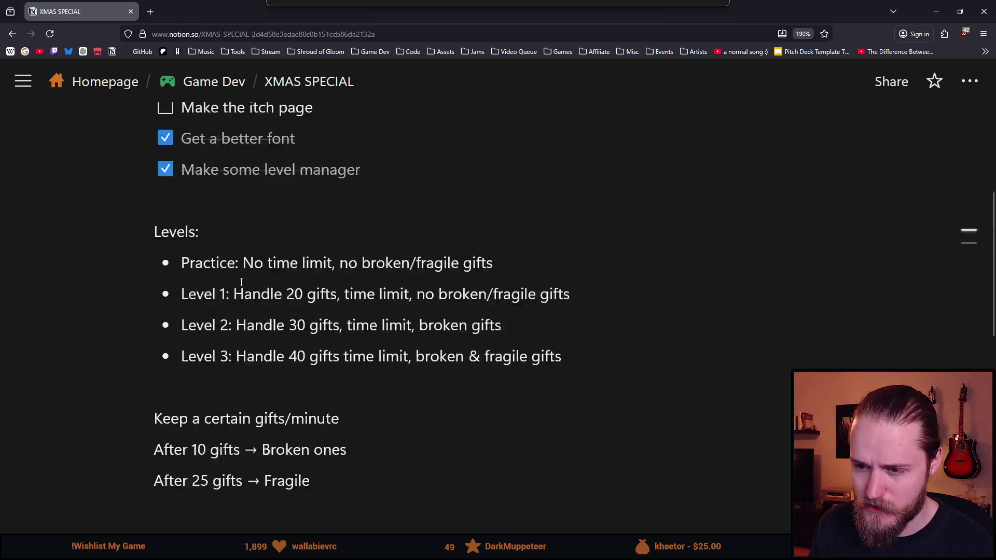
{"action": "scroll", "coordinate": [241, 282], "scroll_direction": "up", "scroll_amount": 4}
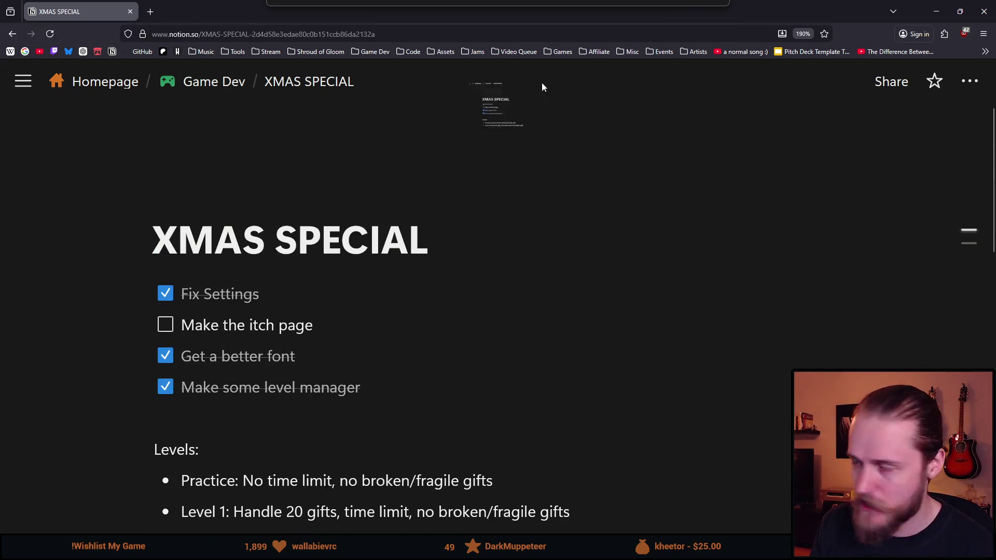
Step: Back in Unity, select Milestone_Board and open its MilestoneBoard script
{"action": "key", "text": "alt+Tab"}
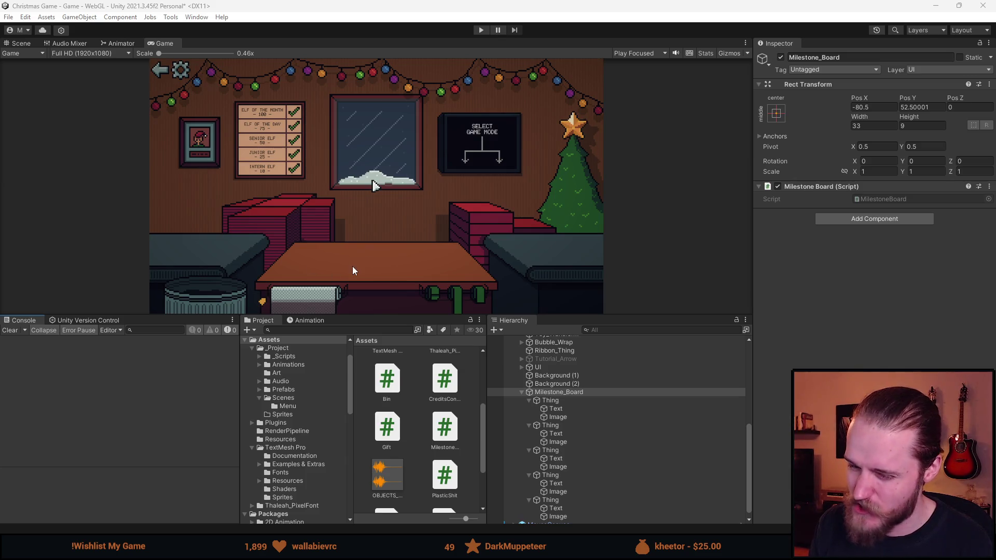
{"action": "left_click", "coordinate": [595, 399]}
{"action": "left_click", "coordinate": [590, 392]}
{"action": "double_click", "coordinate": [880, 201]}
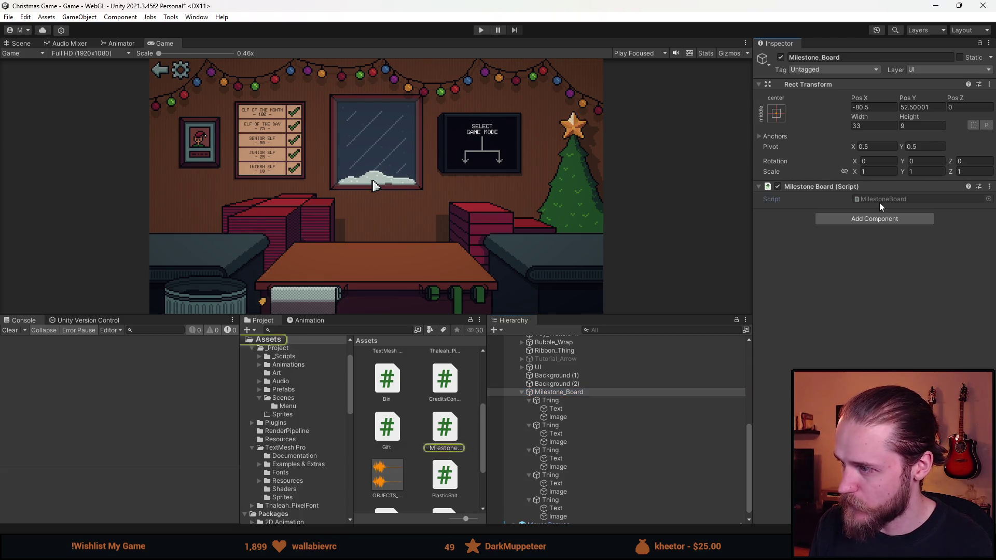
Step: Replace the default Start and Update with a [SerializeField] private GameObject[] _checkMarks field
{"action": "key", "text": "ctrl+s"}
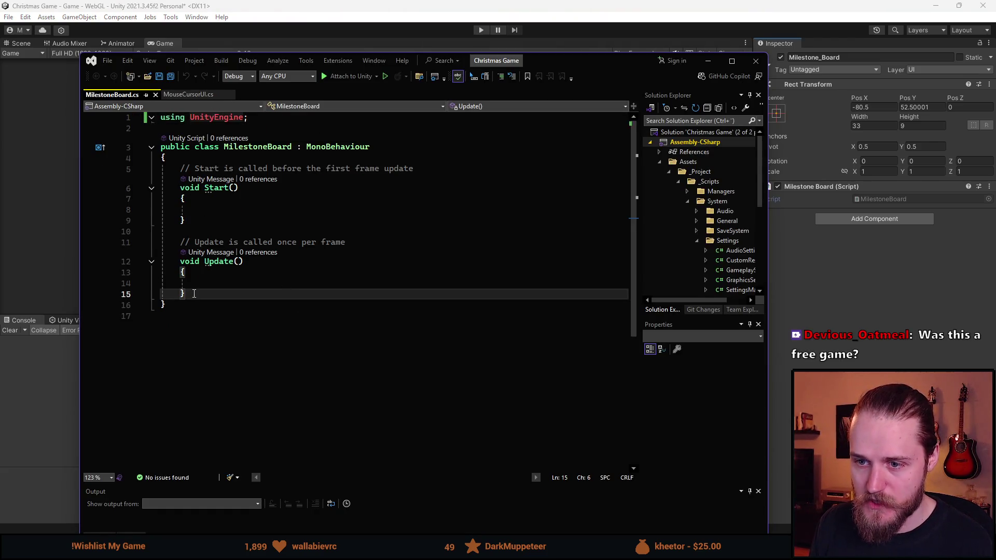
{"action": "key", "text": "shift+Up"}
{"action": "key", "text": "shift+Up"}
{"action": "key", "text": "shift+Up"}
{"action": "key", "text": "BackSpace"}
{"action": "type", "text": "[SerializeField] private Gam"}
{"action": "type", "text": "eObject"}
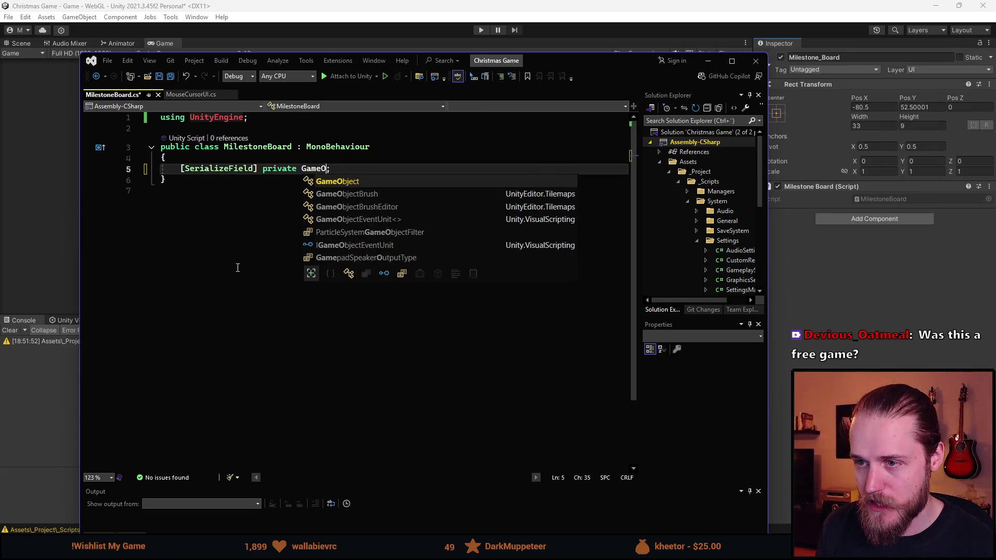
{"action": "type", "text": "[] _check"}
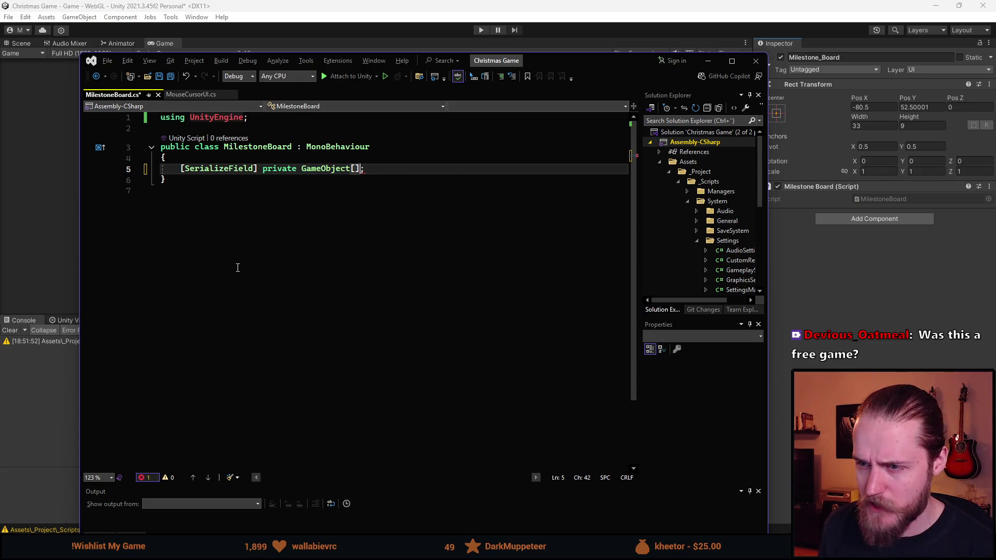
{"action": "type", "text": "Marks"}
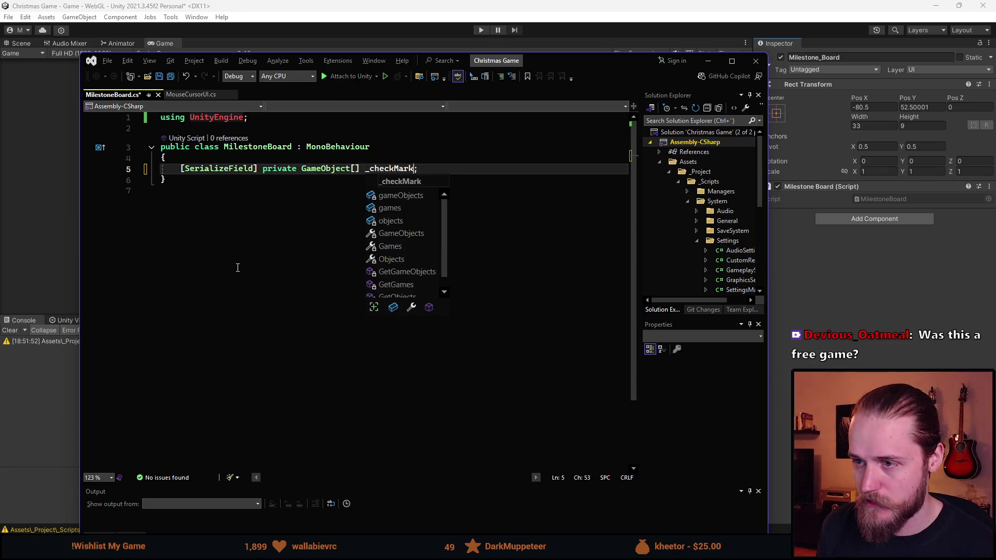
{"action": "key", "text": "Escape"}
{"action": "key", "text": "End"}
{"action": "key", "text": "Return"}
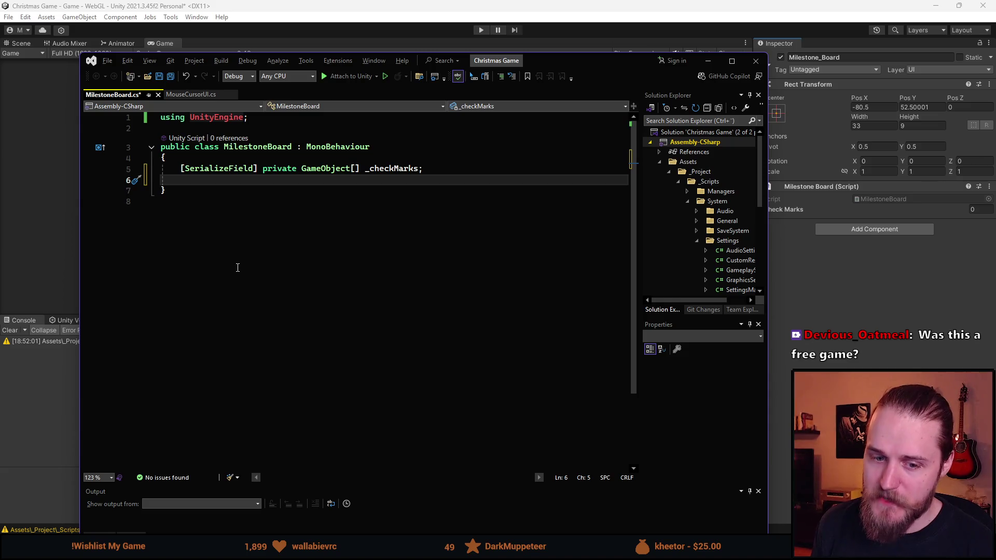
{"action": "left_click_drag", "start_coordinate": [584, 75], "coordinate": [635, 452]}
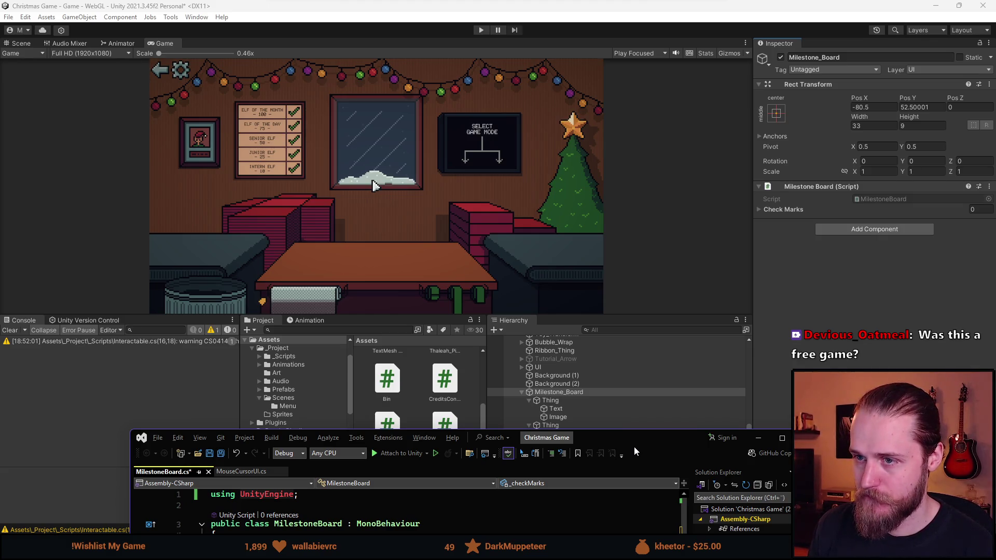
{"action": "mouse_move", "coordinate": [634, 448]}
{"action": "left_mouse_down"}
{"action": "mouse_move", "coordinate": [606, 91]}
{"action": "mouse_move", "coordinate": [602, 156]}
{"action": "mouse_move", "coordinate": [561, 297]}
{"action": "mouse_move", "coordinate": [569, 391]}
{"action": "mouse_move", "coordinate": [561, 109]}
{"action": "mouse_move", "coordinate": [587, 86]}
{"action": "left_mouse_up"}
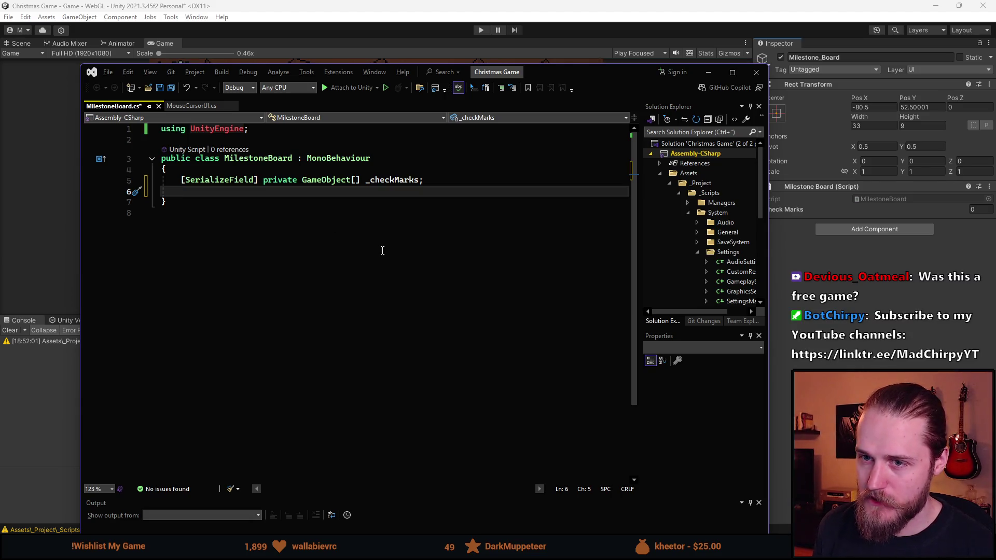
Step: Add an empty public void UpdateBoard() method
{"action": "key", "text": "Return"}
{"action": "type", "text": "public"}
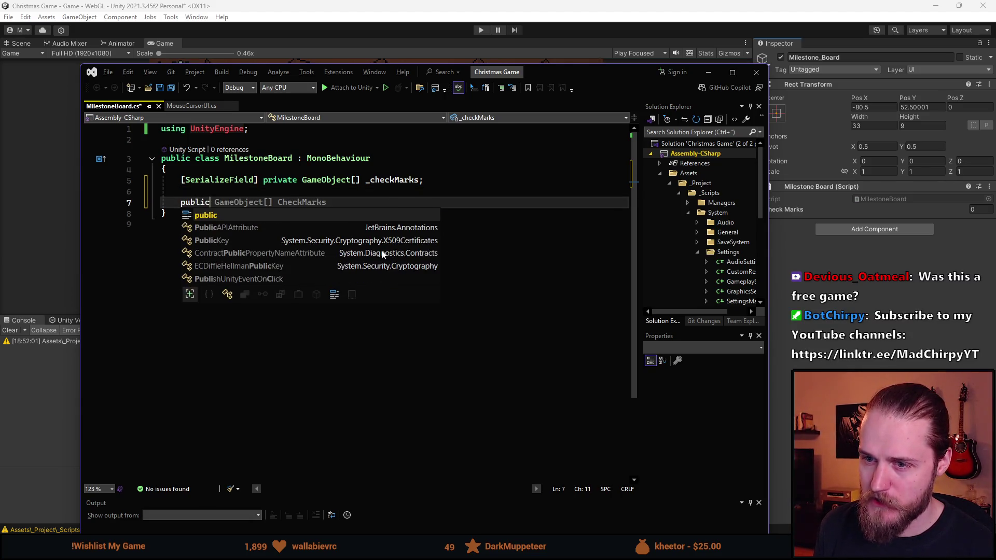
{"action": "type", "text": " void"}
{"action": "type", "text": " UpdateBoard()"}
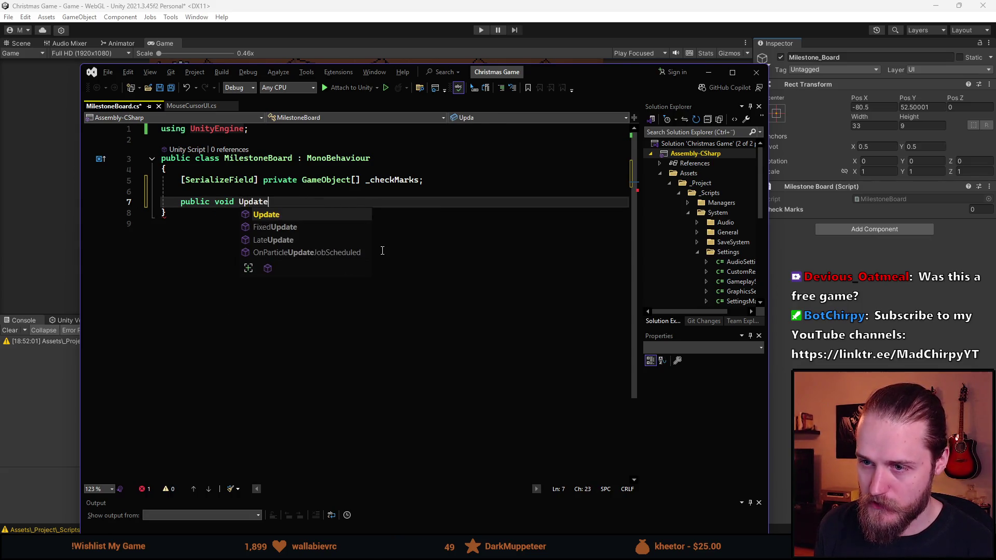
{"action": "key", "text": "Return"}
{"action": "type", "text": "{"}
{"action": "key", "text": "Return"}
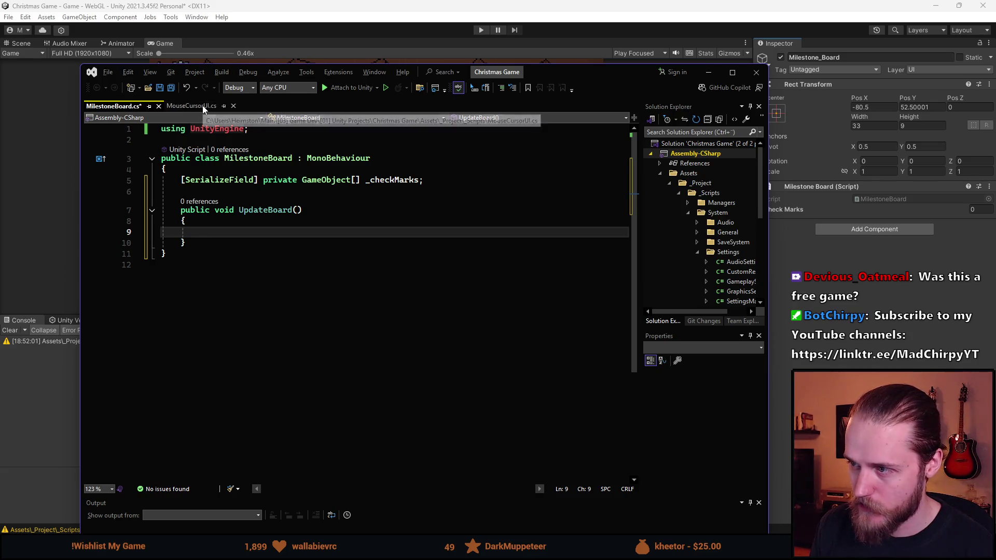
{"action": "left_click", "coordinate": [712, 131]}
{"action": "type", "text": "event"}
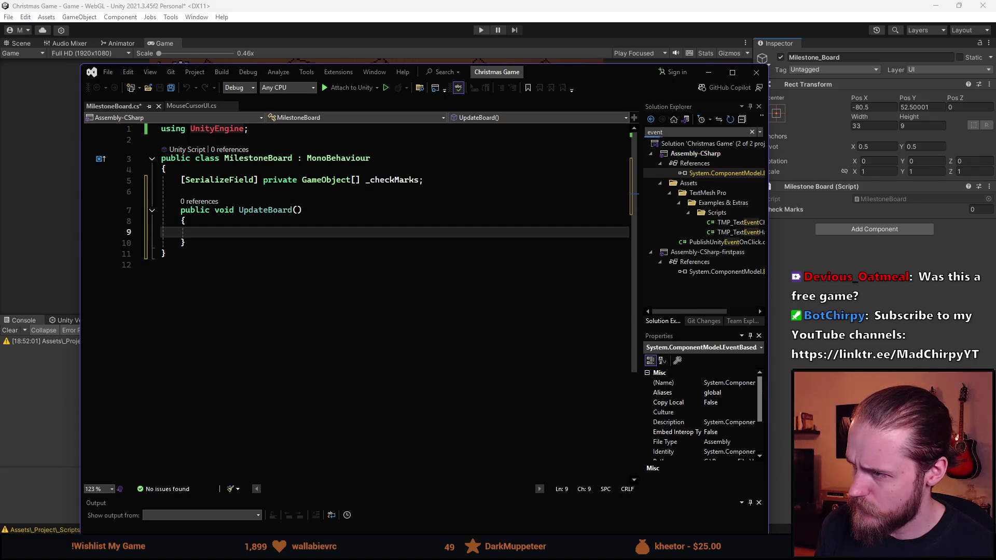
{"action": "left_click", "coordinate": [273, 306]}
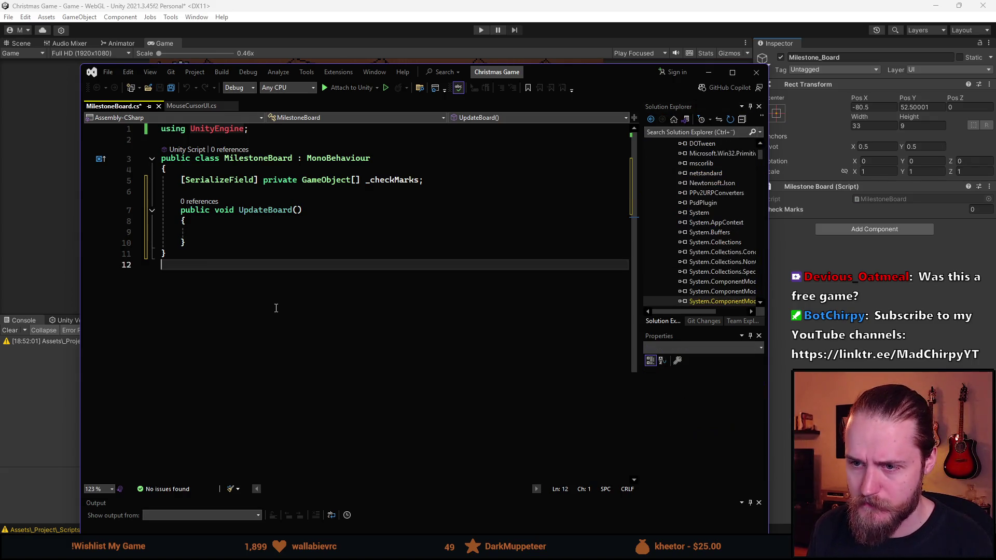
{"action": "left_click", "coordinate": [249, 224]}
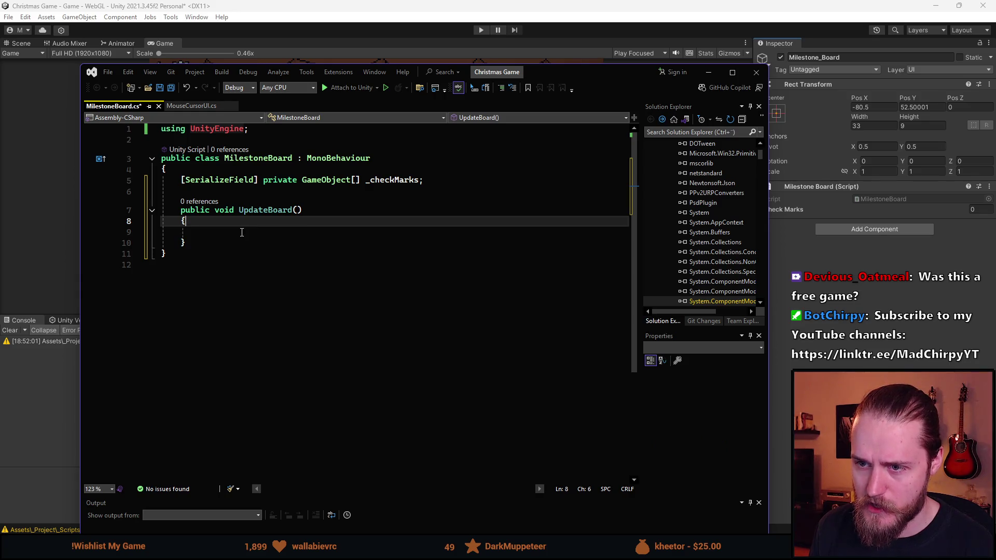
{"action": "left_click", "coordinate": [242, 233]}
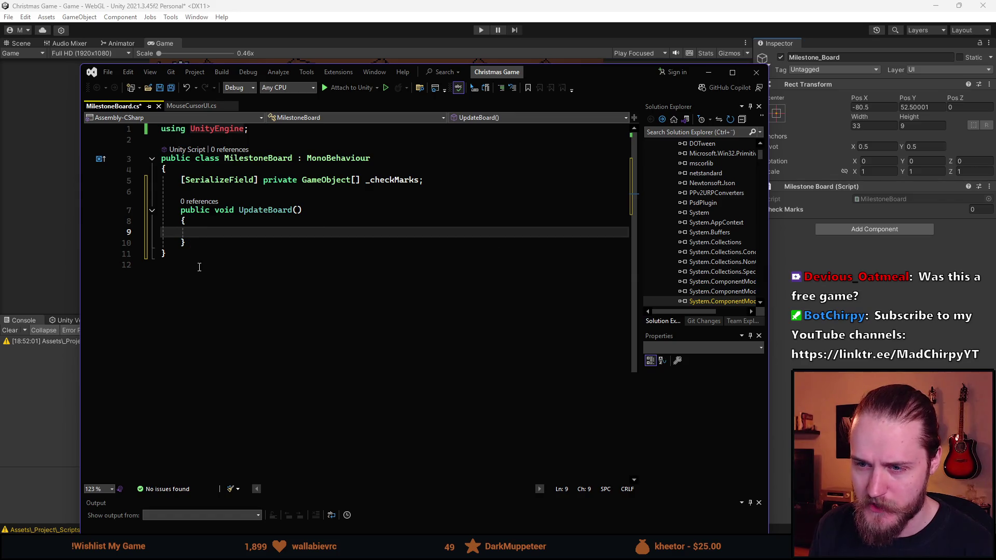
{"action": "left_click", "coordinate": [269, 247]}
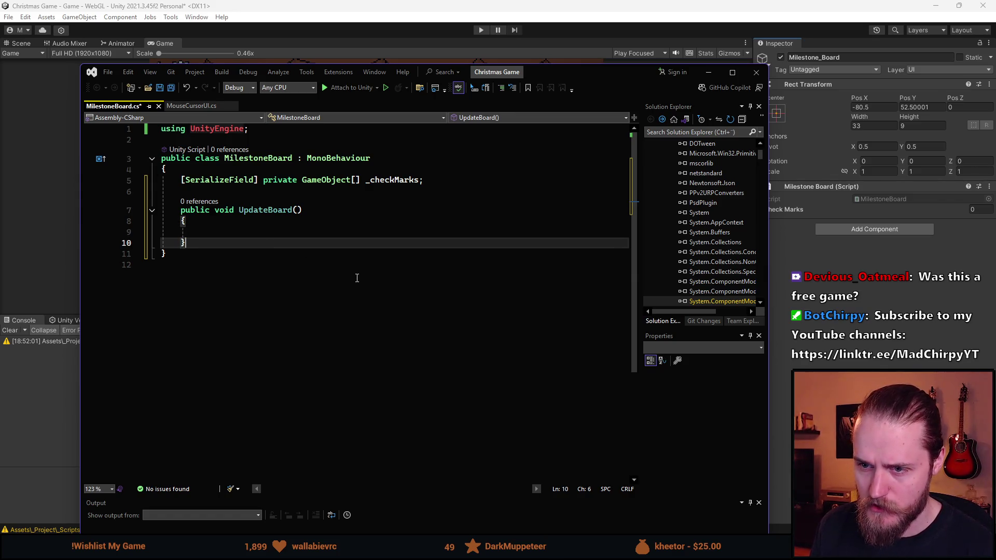
Step: Import DG.Tweening below the UnityEngine using line and save
{"action": "left_click", "coordinate": [292, 131]}
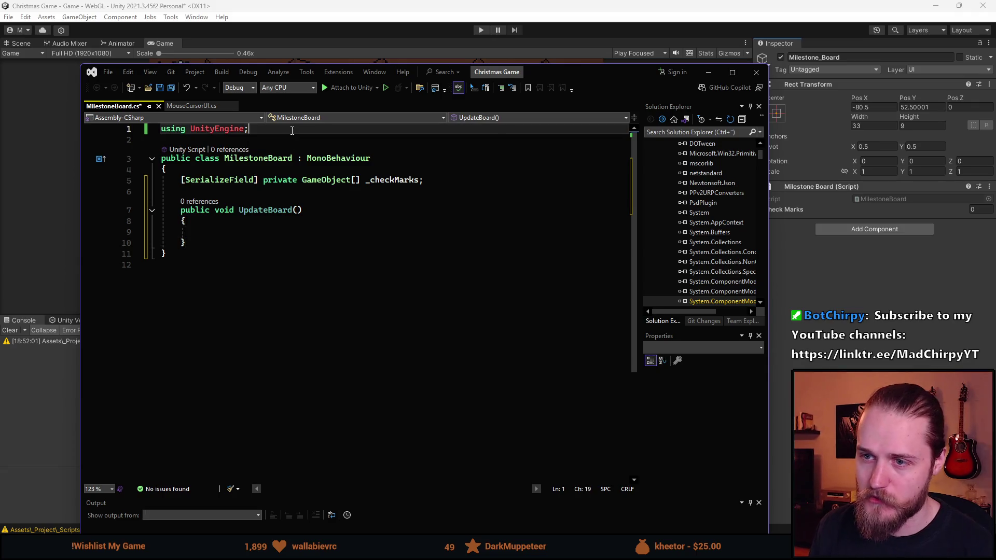
{"action": "key", "text": "Return"}
{"action": "type", "text": "using"}
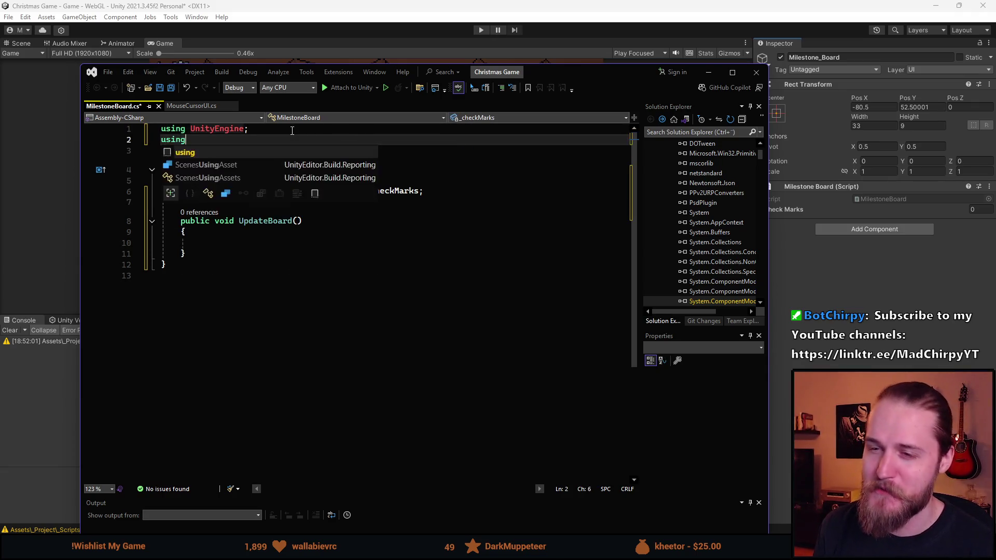
{"action": "type", "text": " DG.Tweening;"}
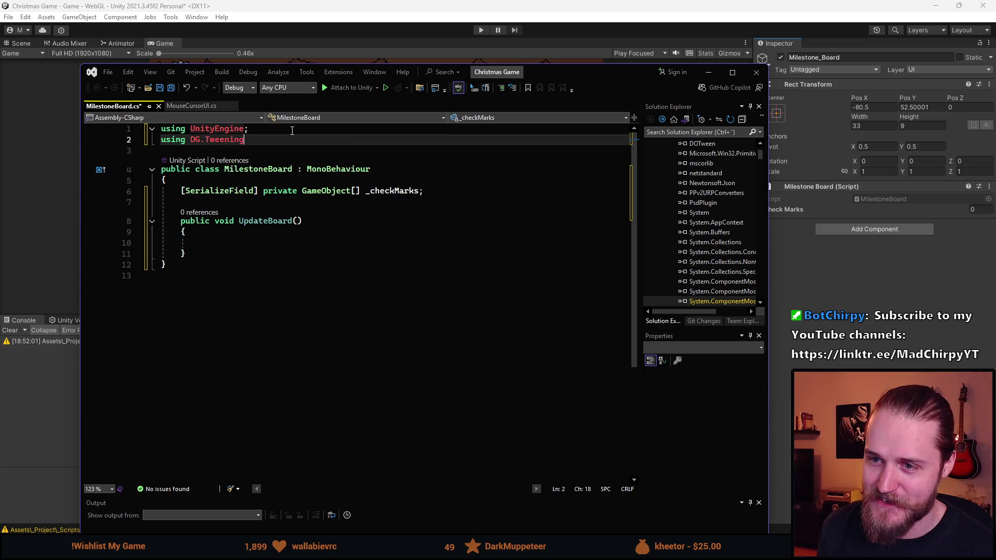
{"action": "key", "text": "ctrl+s"}
Step: Begin UpdateBoard with an int highscore line and add blank lines above the method
{"action": "left_click", "coordinate": [189, 242]}
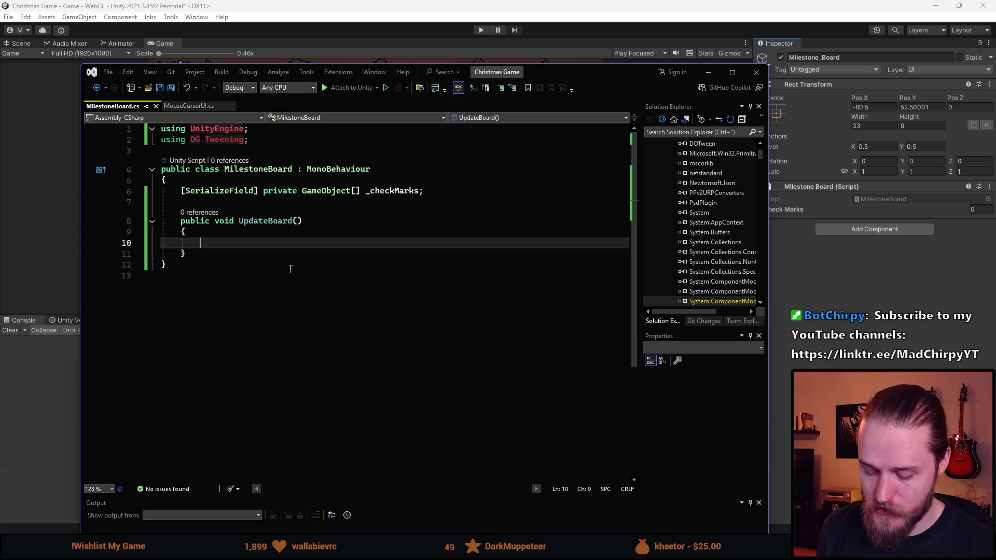
{"action": "type", "text": "in"}
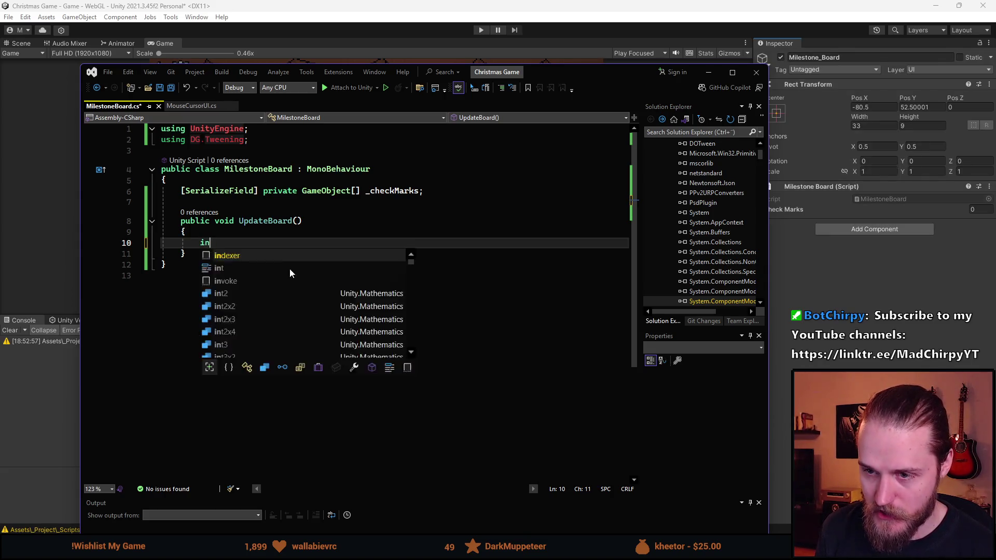
{"action": "type", "text": "t highscore = 0;"}
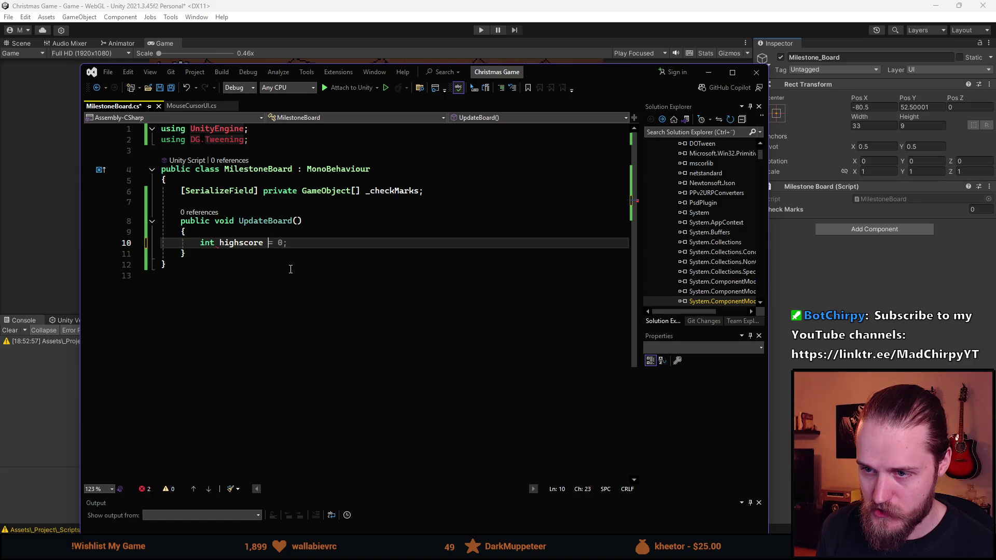
{"action": "key", "text": "BackSpace"}
{"action": "key", "text": "BackSpace"}
{"action": "type", "text": "Play"}
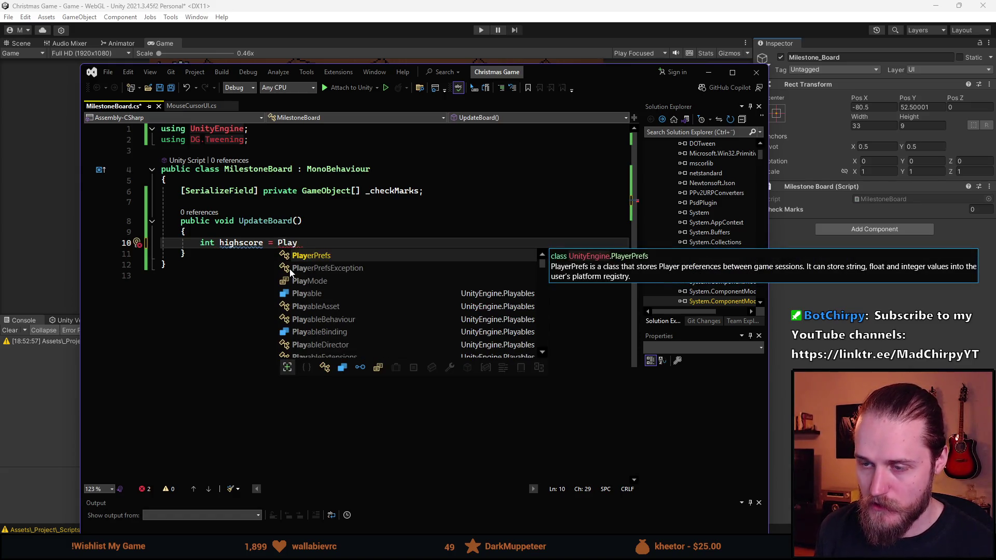
{"action": "left_click", "coordinate": [299, 221]}
{"action": "left_click", "coordinate": [277, 203]}
{"action": "key", "text": "Return"}
{"action": "key", "text": "Return"}
{"action": "key", "text": "Up"}
Step: Add an empty private Awake() method above UpdateBoard
{"action": "type", "text": "p"}
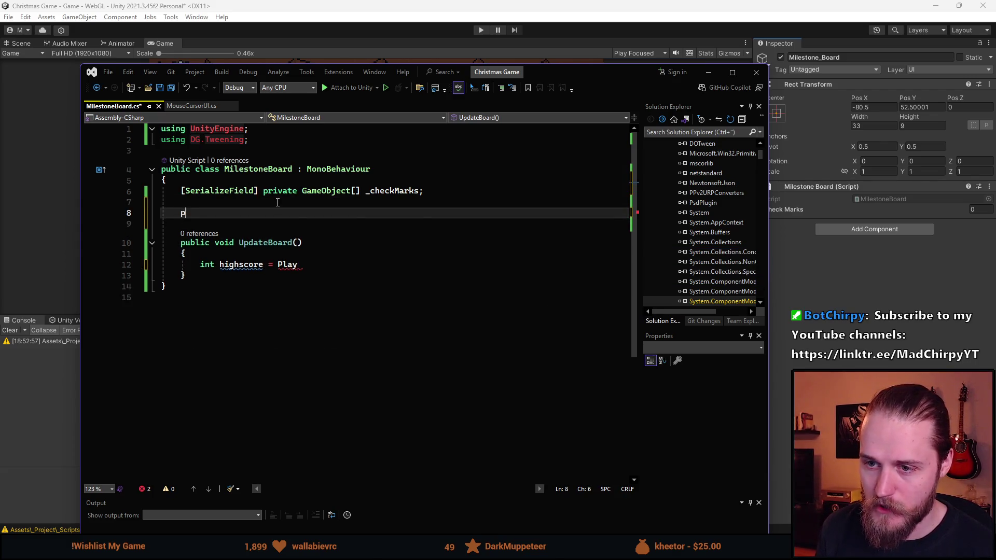
{"action": "type", "text": "rivate void Aw"}
{"action": "key", "text": "Tab"}
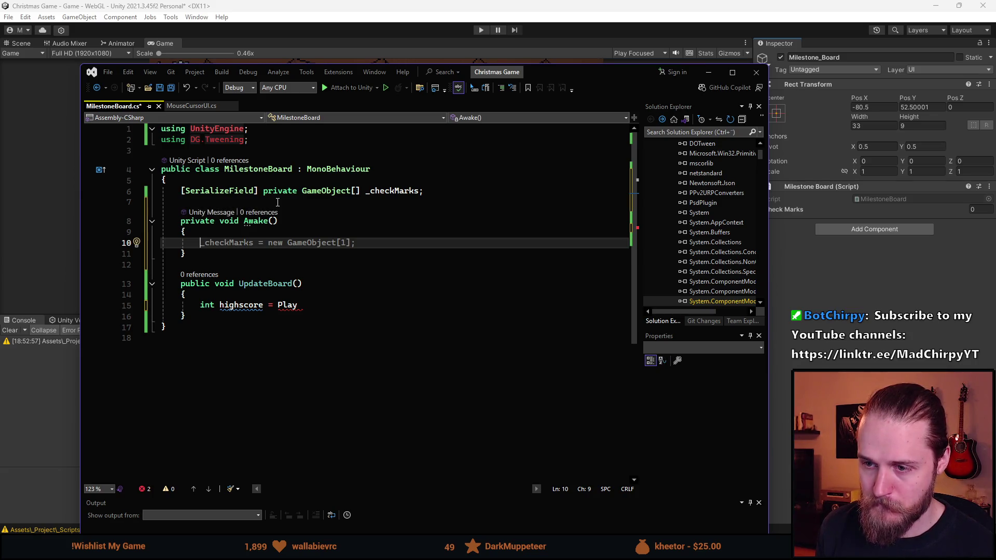
{"action": "key", "text": "Escape"}
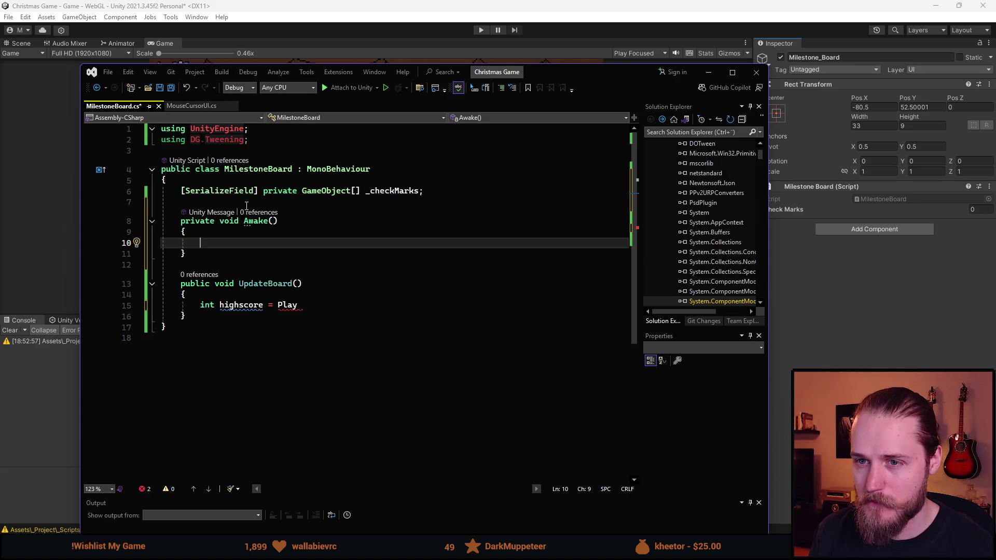
{"action": "left_click_drag", "start_coordinate": [554, 75], "coordinate": [570, 84]}
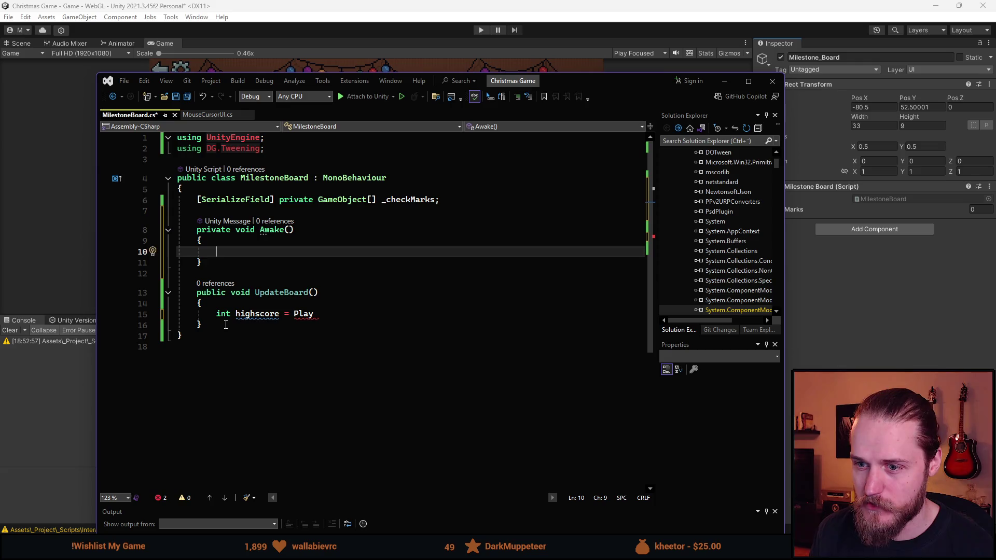
{"action": "left_click", "coordinate": [268, 326]}
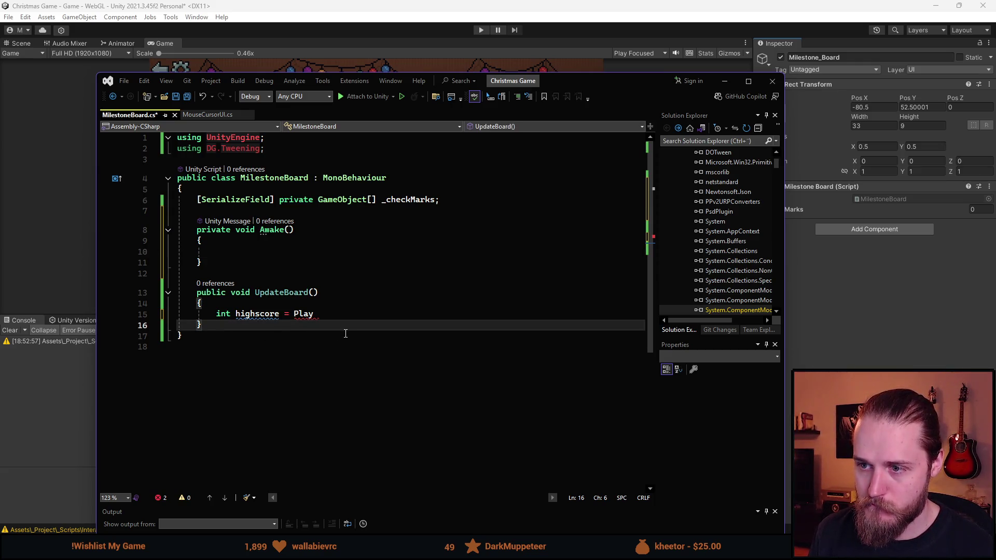
{"action": "left_click", "coordinate": [260, 255]}
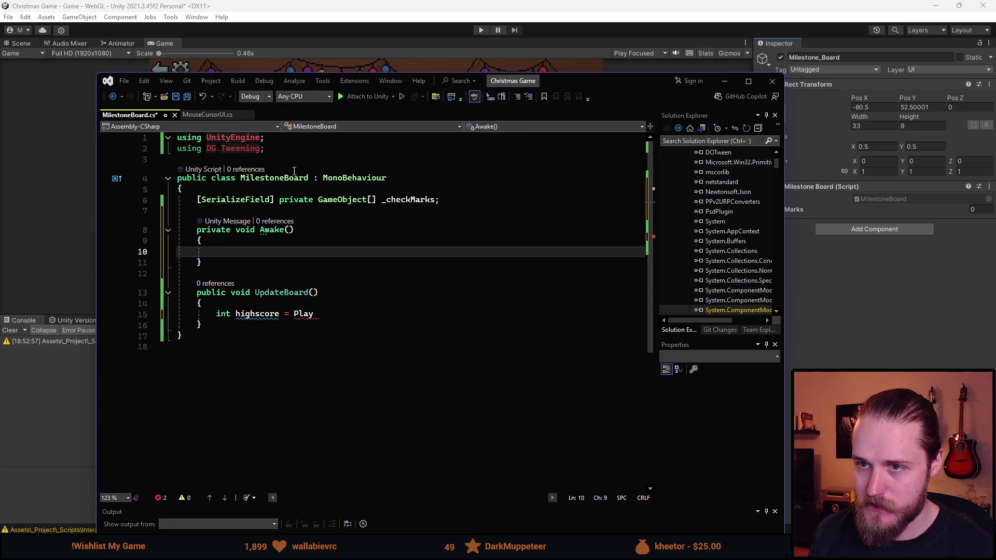
{"action": "mouse_move", "coordinate": [590, 87]}
{"action": "left_mouse_down"}
{"action": "mouse_move", "coordinate": [530, 384]}
{"action": "mouse_move", "coordinate": [555, 301]}
{"action": "mouse_move", "coordinate": [565, 72]}
{"action": "mouse_move", "coordinate": [515, 173]}
{"action": "mouse_move", "coordinate": [504, 357]}
{"action": "mouse_move", "coordinate": [558, 89]}
{"action": "left_mouse_up"}
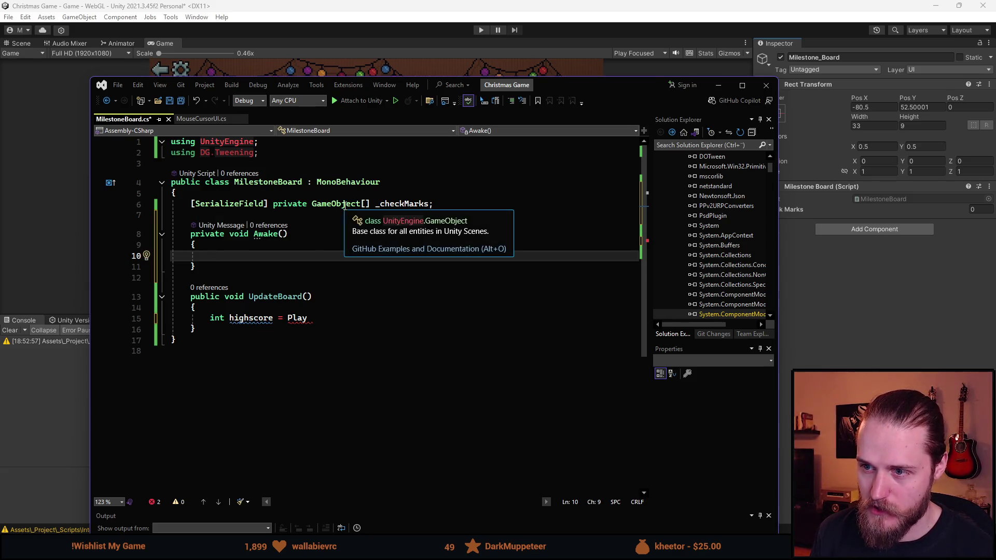
{"action": "left_click", "coordinate": [193, 338]}
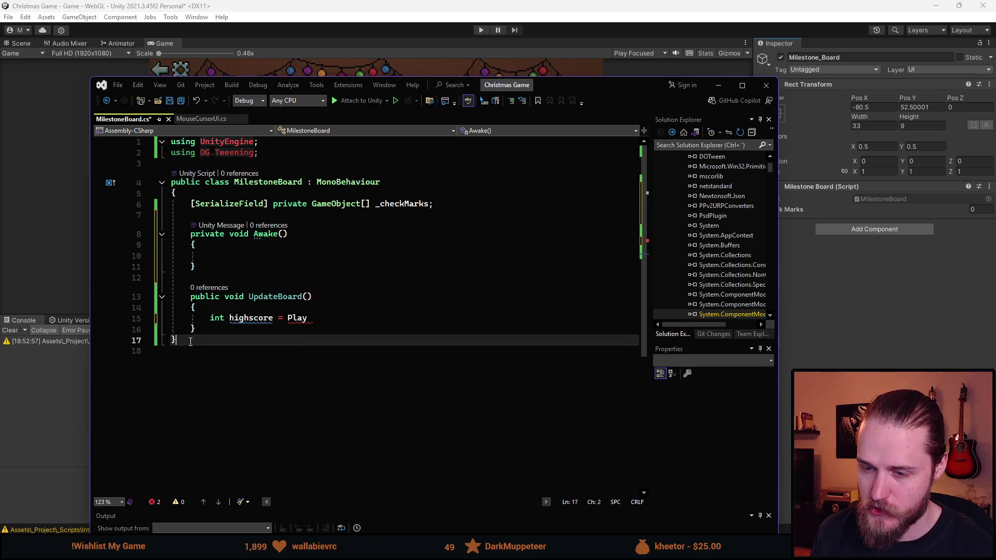
Step: Declare a [System.Serializable] public class Milestone below MilestoneBoard
{"action": "key", "text": "Return"}
{"action": "key", "text": "Return"}
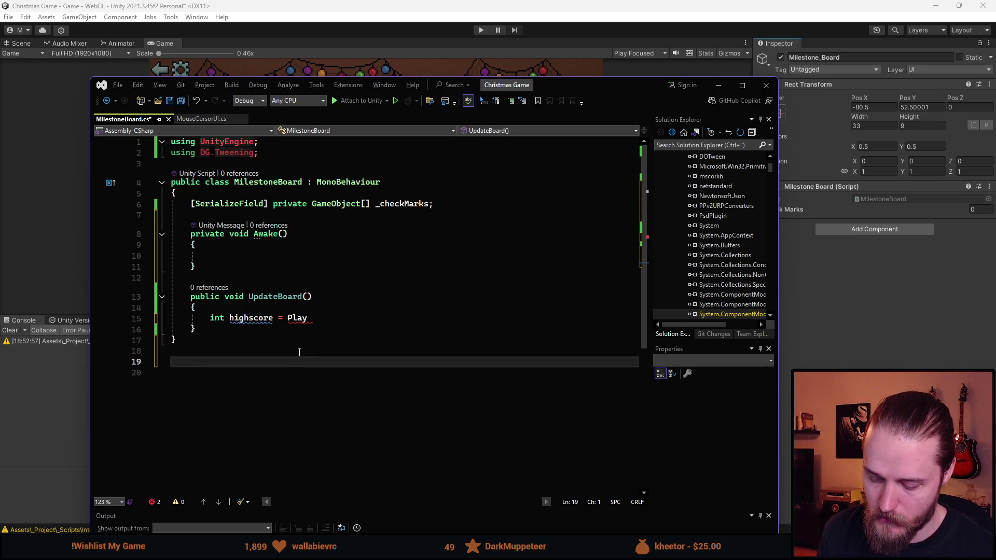
{"action": "type", "text": "[System.Seri"}
{"action": "key", "text": "Tab"}
{"action": "key", "text": "End"}
{"action": "key", "text": "Return"}
{"action": "type", "text": "public class Milestone"}
{"action": "key", "text": "Return"}
{"action": "type", "text": "{"}
{"action": "key", "text": "Return"}
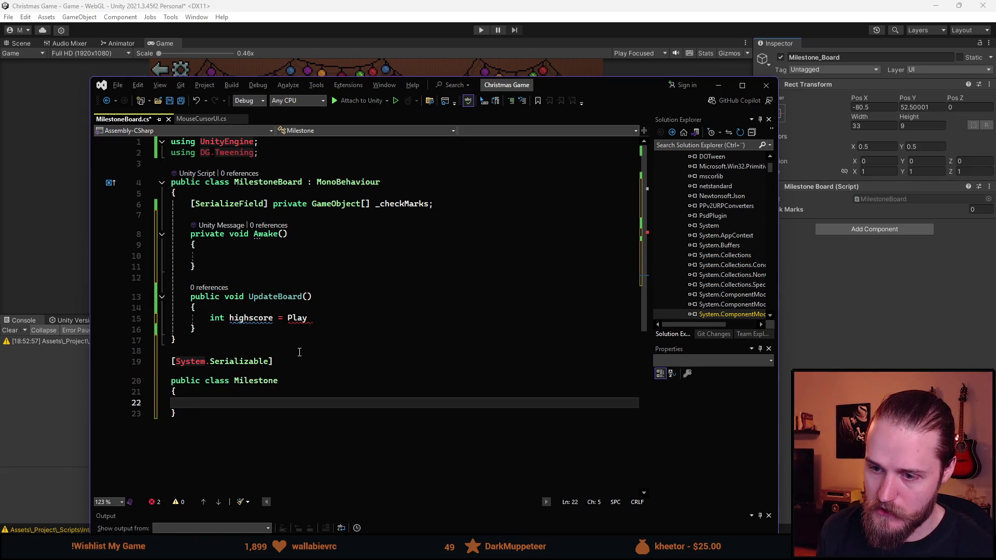
Step: Give Milestone a public GameObject CheckMark and a public int ScoreTarget, then save
{"action": "type", "text": "GameObject"}
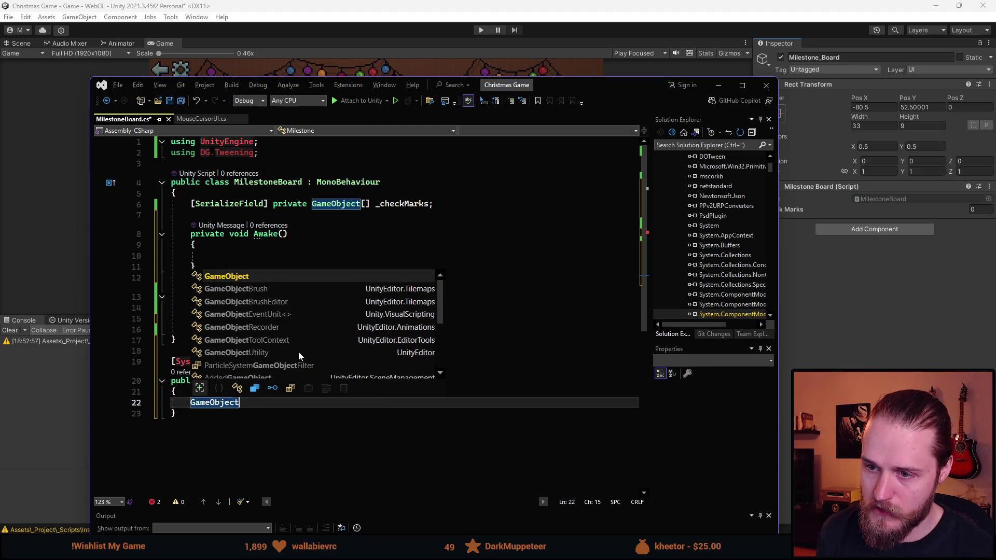
{"action": "key", "text": "Escape"}
{"action": "key", "text": "Home"}
{"action": "type", "text": "public "}
{"action": "type", "text": " check"}
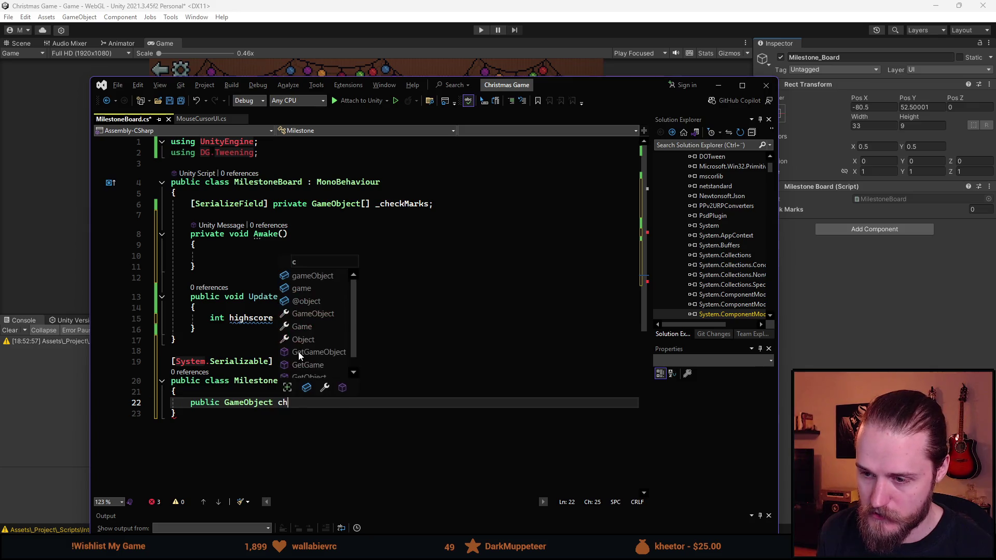
{"action": "key", "text": "ctrl+shift+Left"}
{"action": "key", "text": "BackSpace"}
{"action": "type", "text": "CheckMark;"}
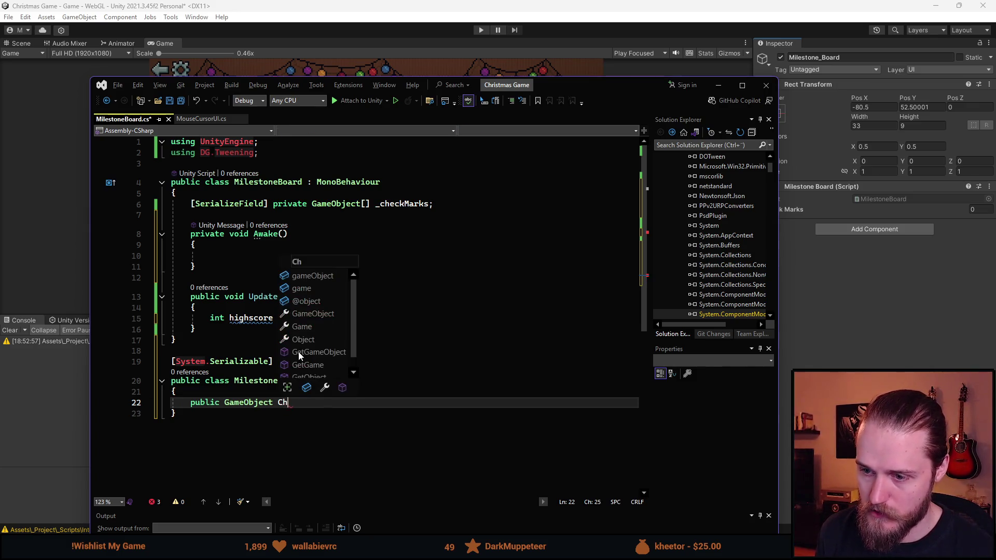
{"action": "key", "text": "Return"}
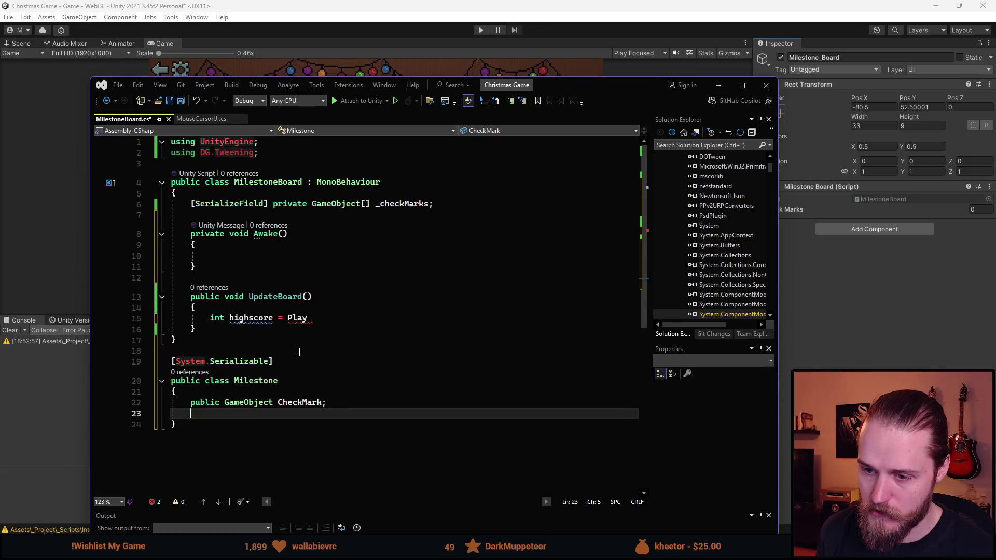
{"action": "type", "text": "public int "}
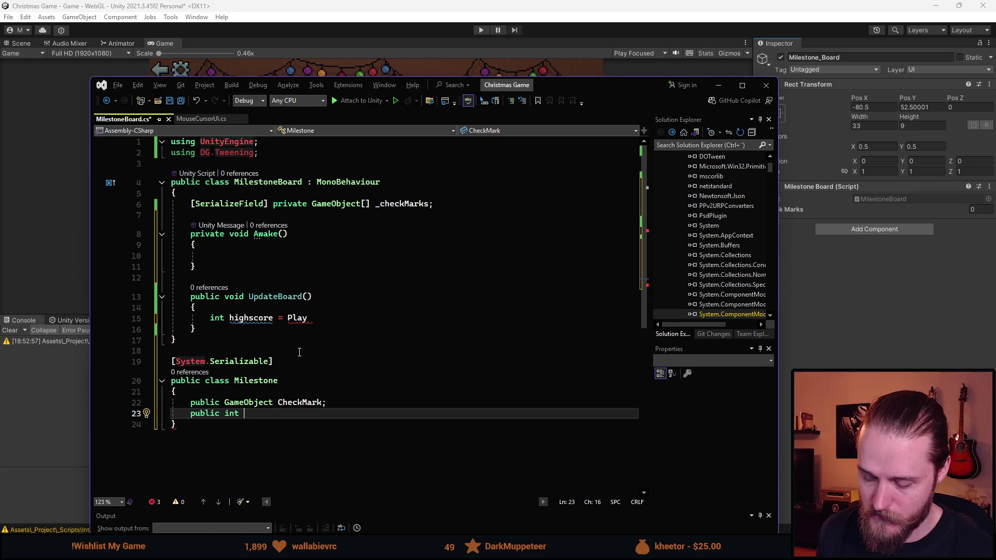
{"action": "type", "text": "ScoreTarget"}
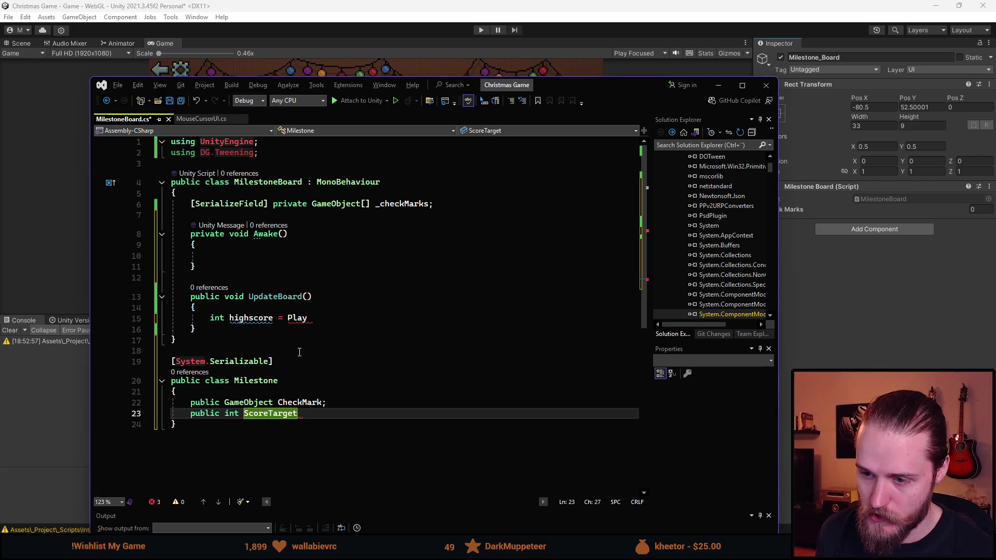
{"action": "type", "text": ";"}
{"action": "key", "text": "ctrl+s"}
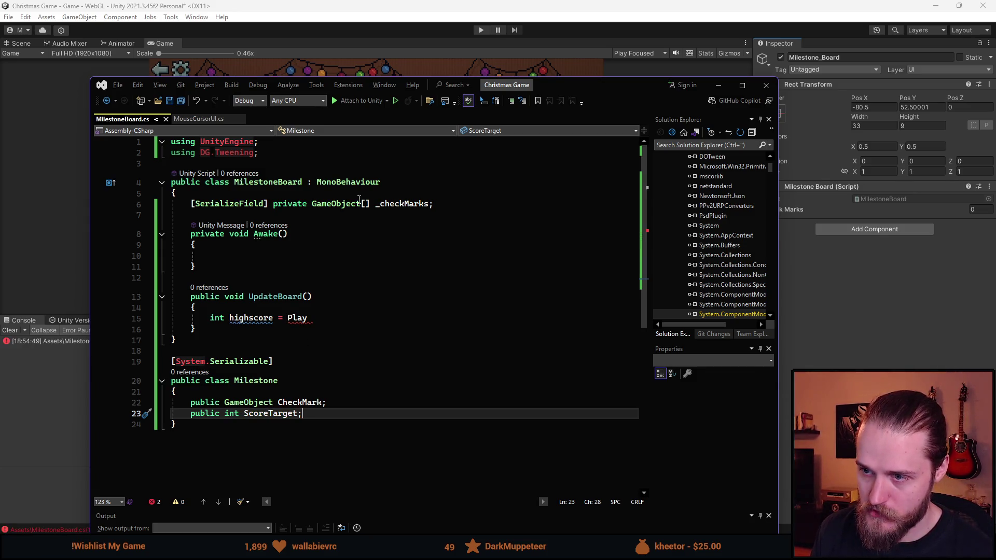
Step: Change the _checkMarks field to a Milestone[] array named _milestones
{"action": "double_click", "coordinate": [342, 203]}
{"action": "key", "text": "BackSpace"}
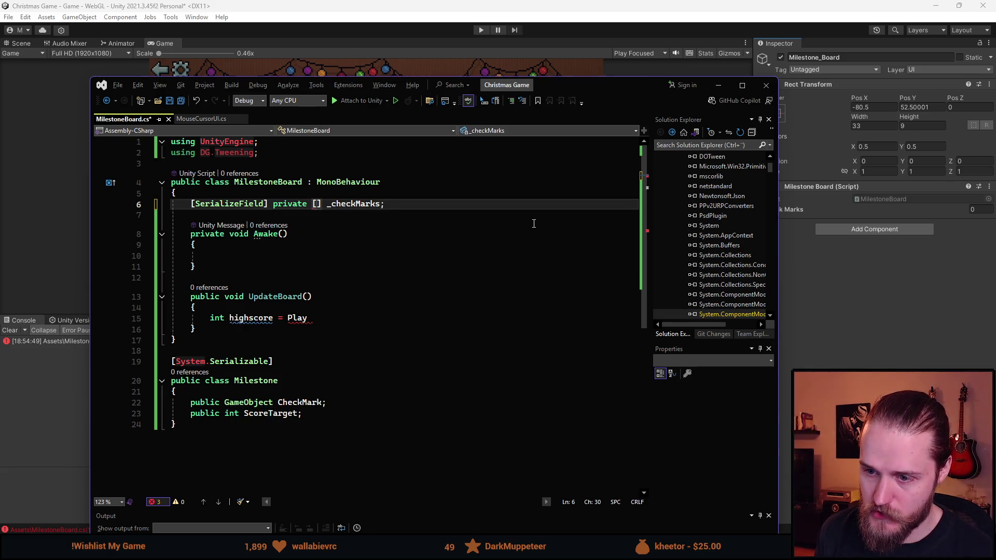
{"action": "type", "text": "Miles"}
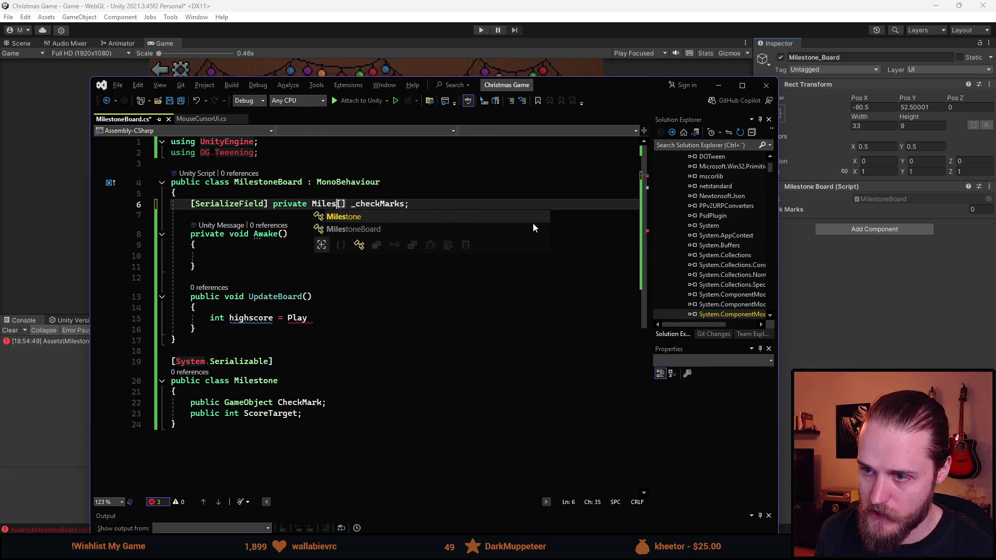
{"action": "key", "text": "Tab"}
{"action": "key", "text": "ctrl+Right"}
{"action": "key", "text": "ctrl+Right"}
{"action": "key", "text": "ctrl+shift+Right"}
{"action": "type", "text": "_milestones"}
{"action": "key", "text": "Return"}
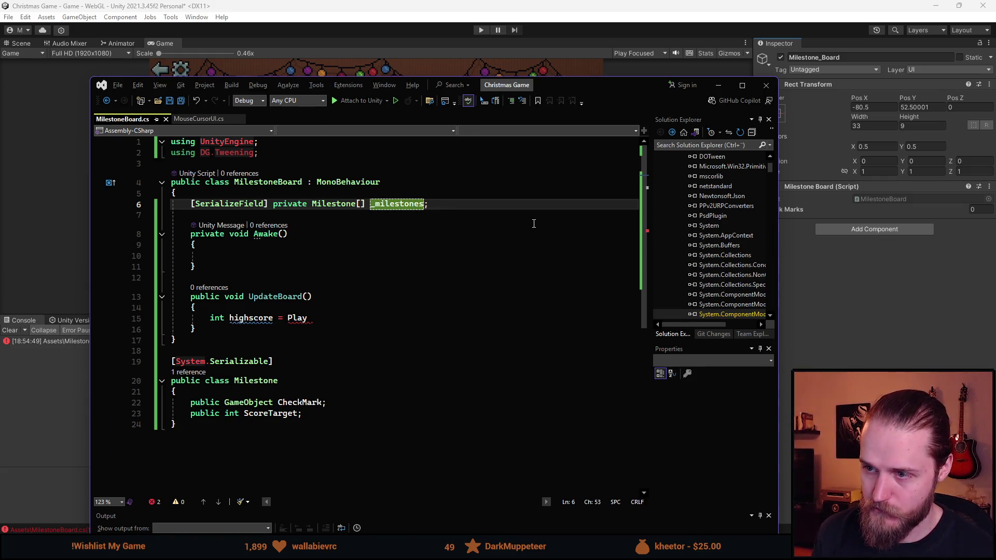
Step: Inside Awake, add an empty foreach (var milestone in _milestones) loop
{"action": "left_click", "coordinate": [259, 257]}
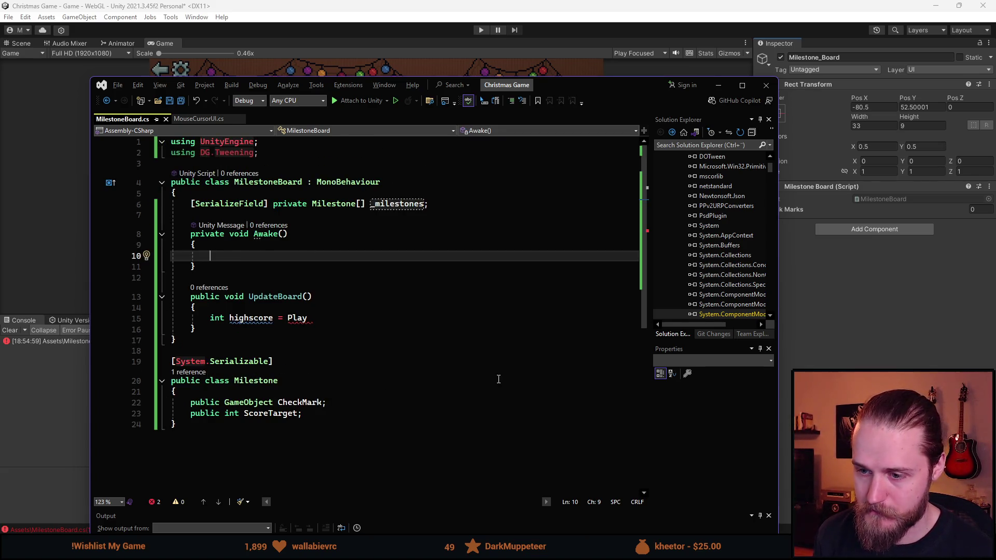
{"action": "type", "text": "foreac"}
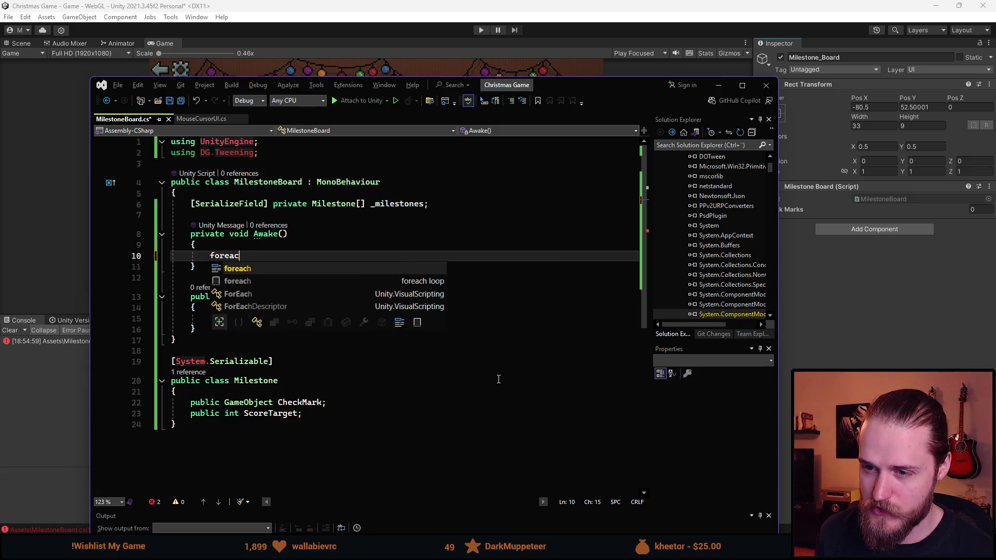
{"action": "type", "text": "h ("}
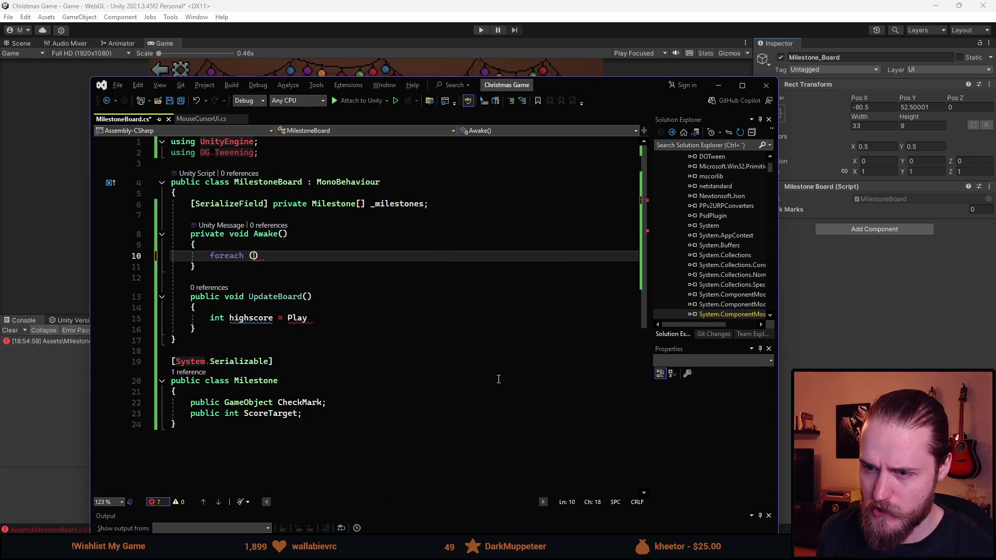
{"action": "type", "text": "Milestone"}
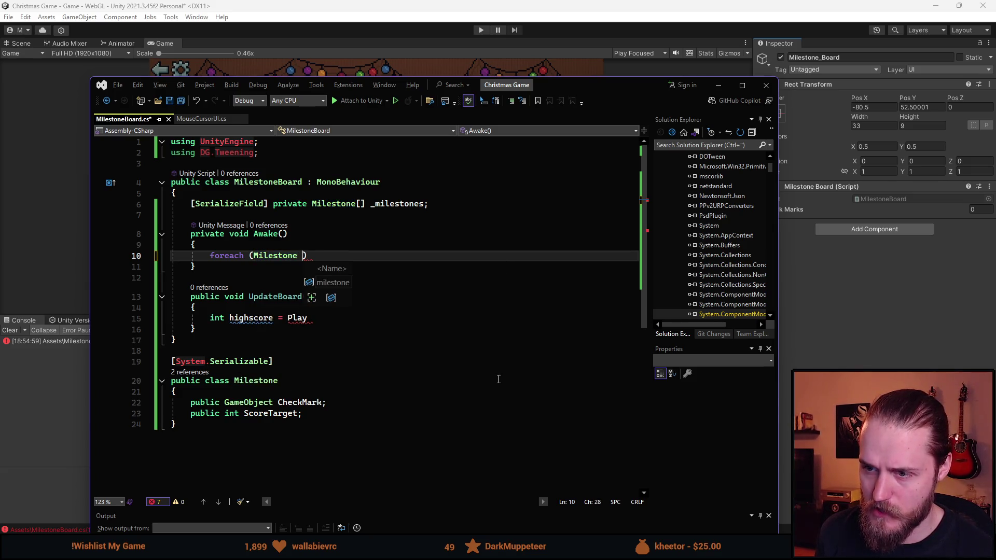
{"action": "key", "text": "ctrl+BackSpace"}
{"action": "type", "text": "var miles"}
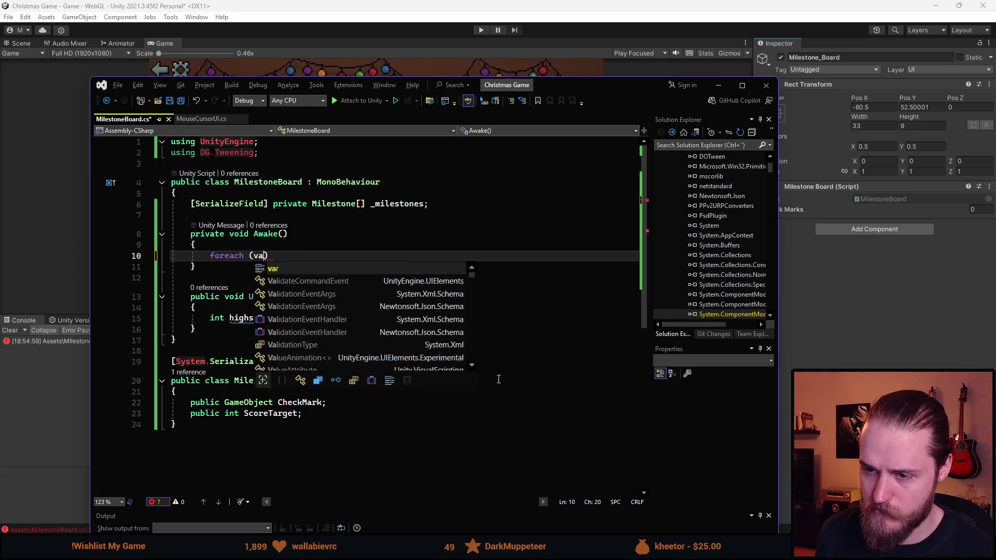
{"action": "type", "text": "tone in _milestones"}
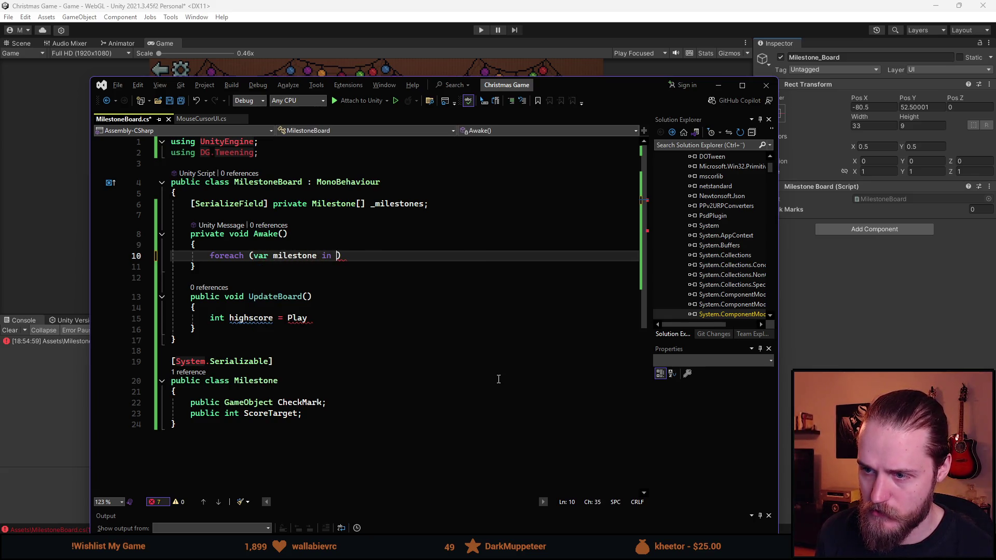
{"action": "type", "text": ")"}
{"action": "key", "text": "Return"}
{"action": "type", "text": "{"}
{"action": "key", "text": "Return"}
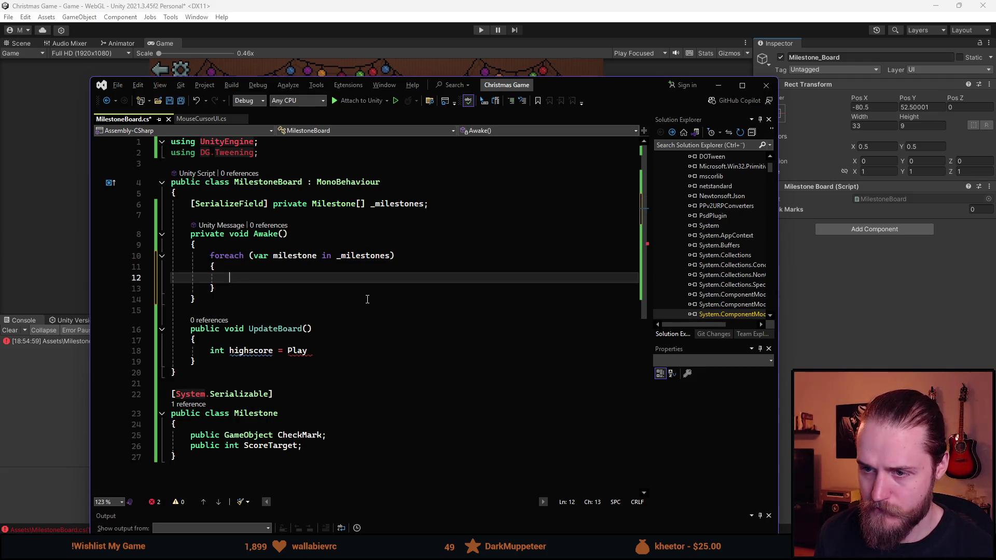
{"action": "left_click", "coordinate": [300, 245]}
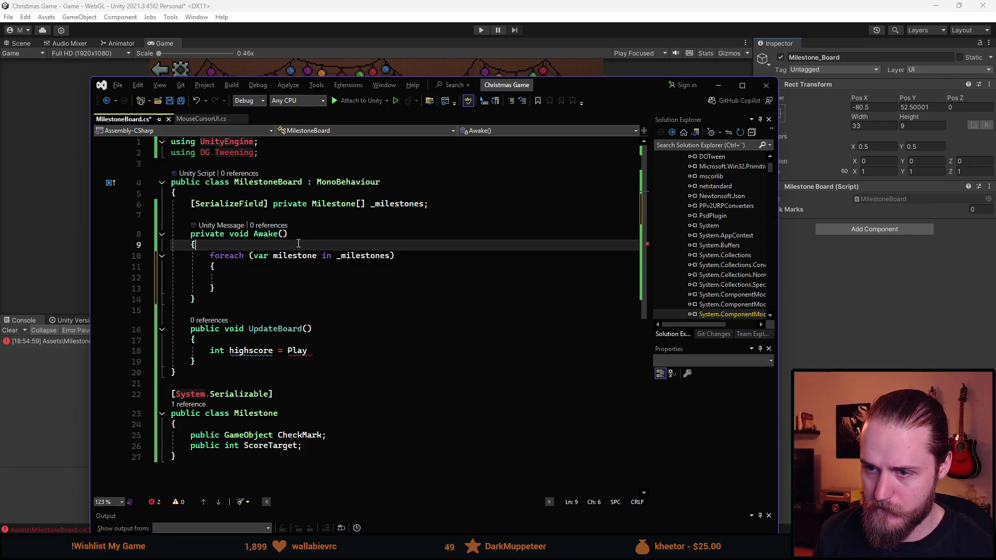
Step: Add 'int highscore = PlayerPrefs.GetInt("Highscore", 0);' at the top of Awake and save
{"action": "key", "text": "Return"}
{"action": "key", "text": "Return"}
{"action": "key", "text": "Up"}
{"action": "type", "text": "int hig"}
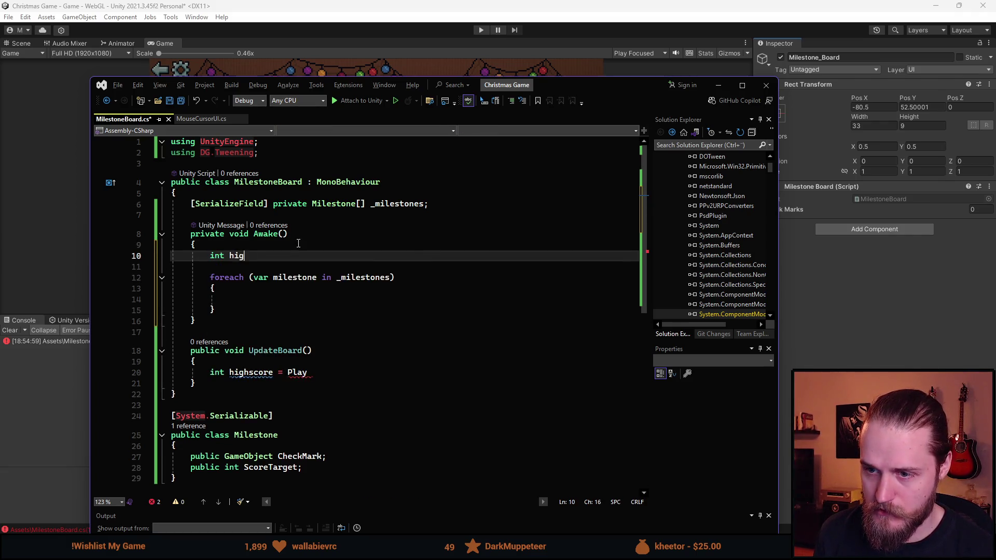
{"action": "type", "text": "hscore = "}
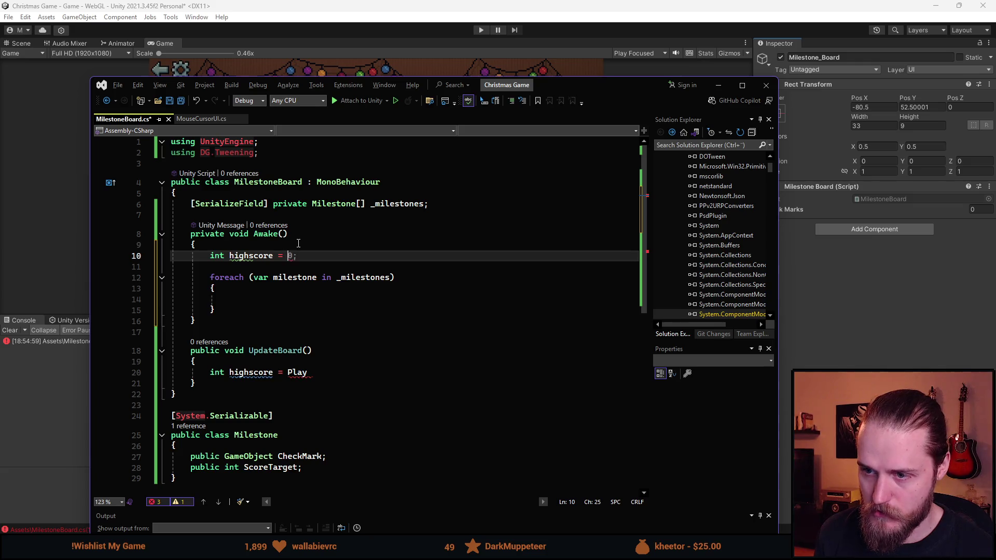
{"action": "type", "text": "PlayerPrefs.Get"}
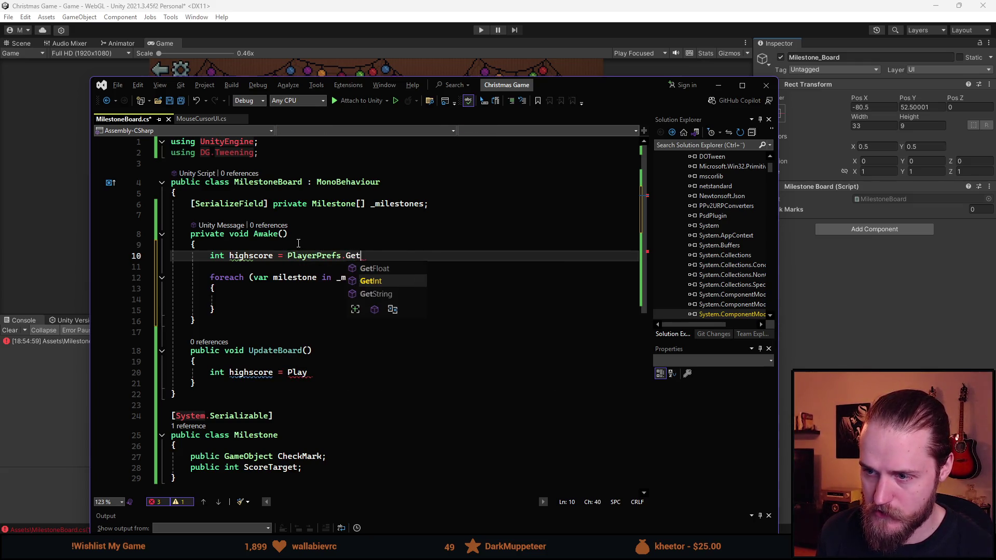
{"action": "type", "text": "Int(\"Highscore\""}
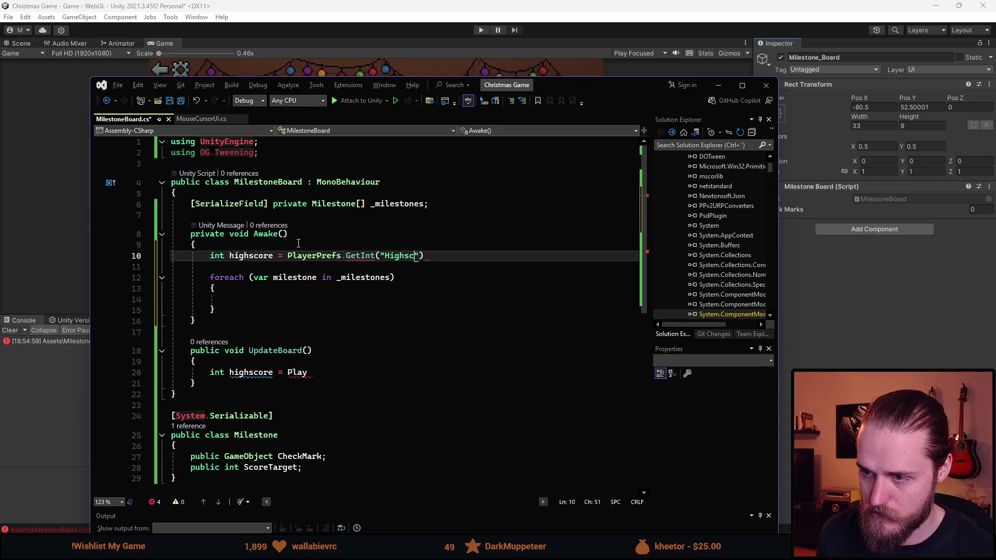
{"action": "type", "text": ", 0);"}
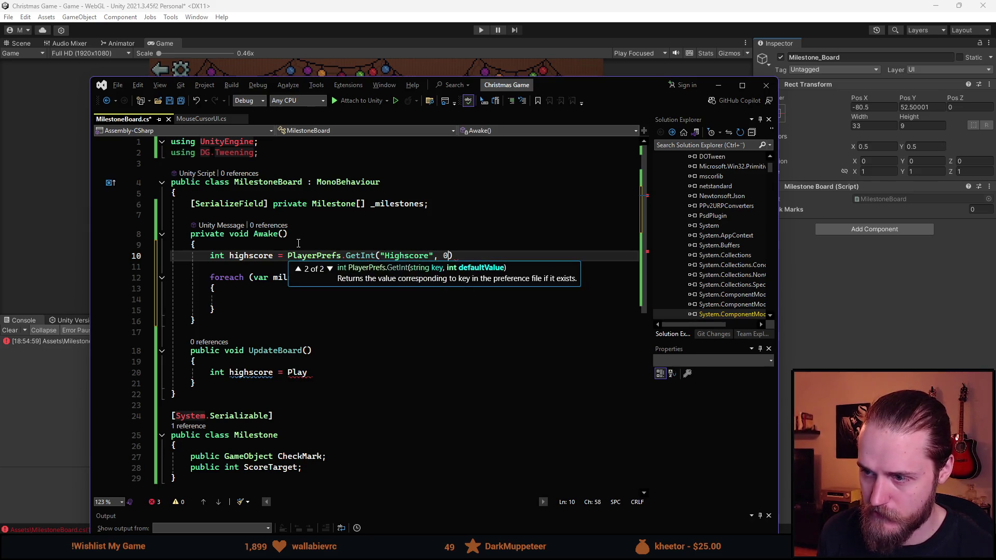
{"action": "key", "text": "ctrl+s"}
Step: Write the condition 'if (milestone.ScoreTarget <= highscore)' inside the foreach loop
{"action": "key", "text": "Down"}
{"action": "key", "text": "Down"}
{"action": "key", "text": "Down"}
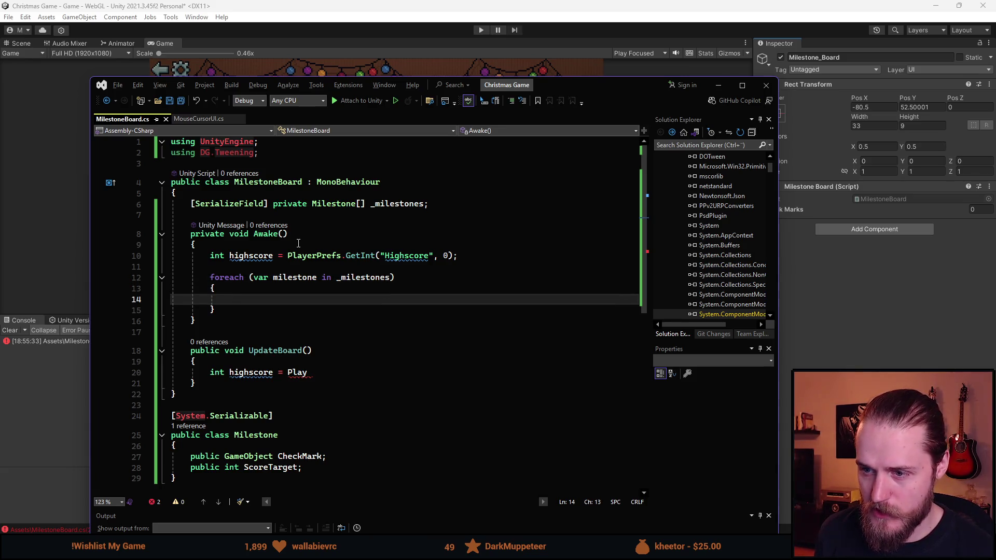
{"action": "type", "text": "if "}
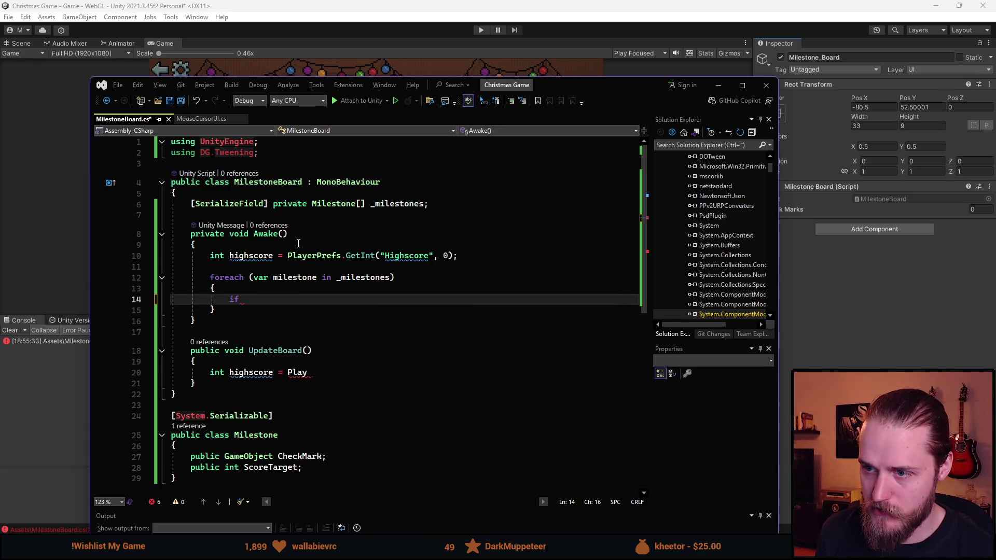
{"action": "type", "text": "mil"}
{"action": "key", "text": "BackSpace"}
{"action": "key", "text": "BackSpace"}
{"action": "key", "text": "BackSpace"}
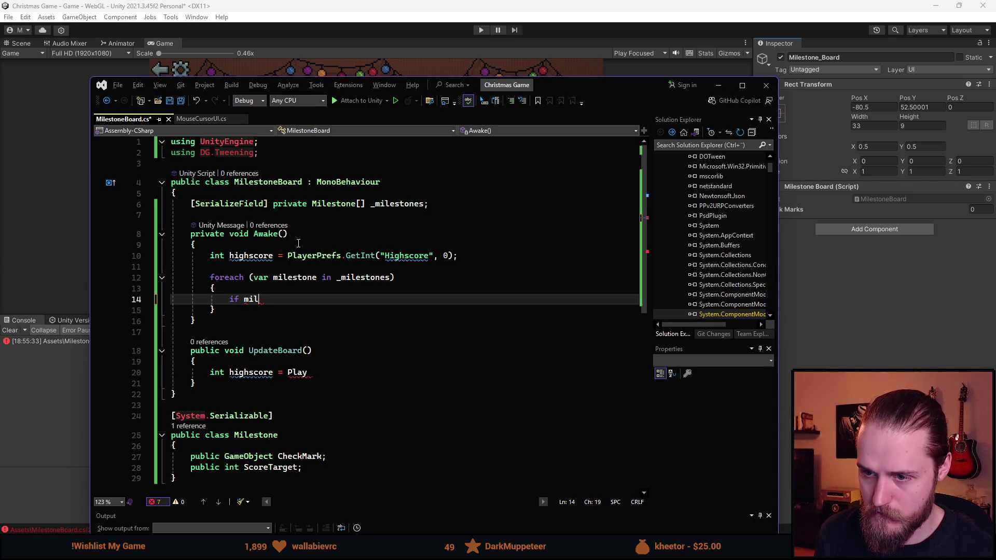
{"action": "type", "text": "(mi"}
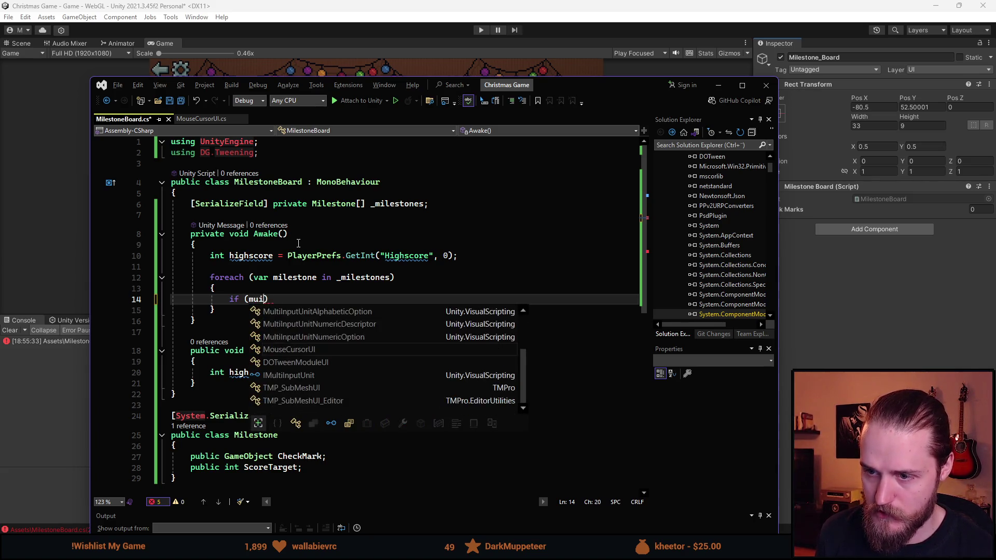
{"action": "key", "text": "Tab"}
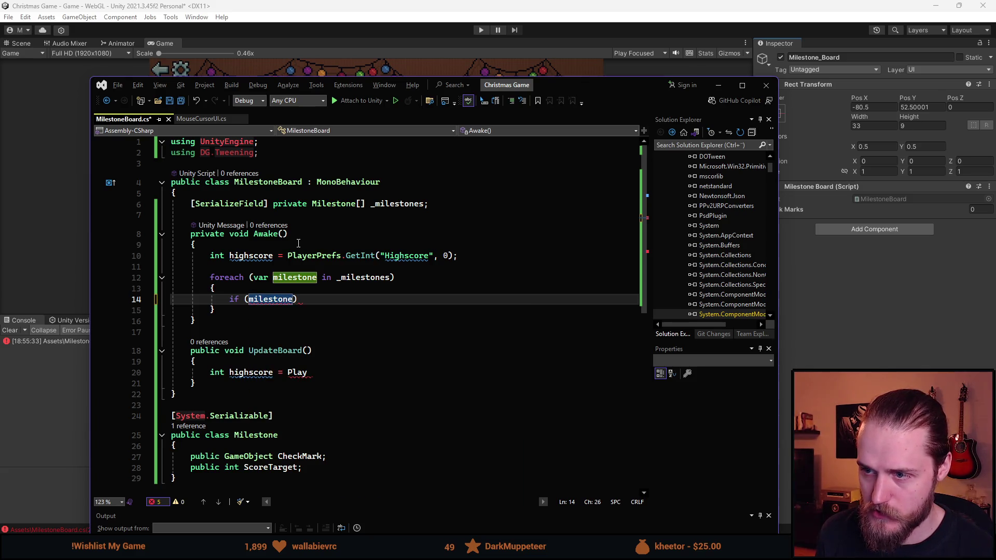
{"action": "type", "text": "."}
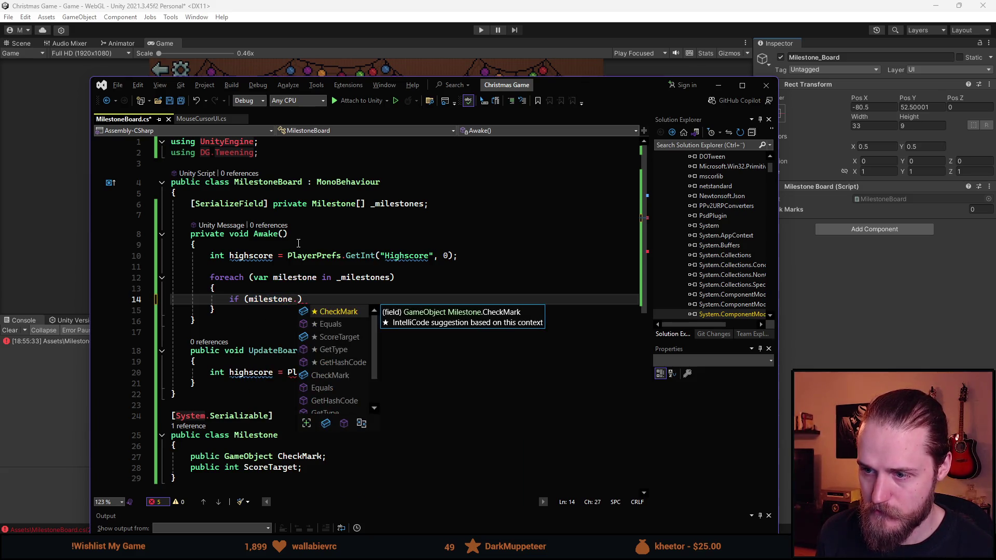
{"action": "key", "text": "Down"}
{"action": "key", "text": "Down"}
{"action": "key", "text": "Tab"}
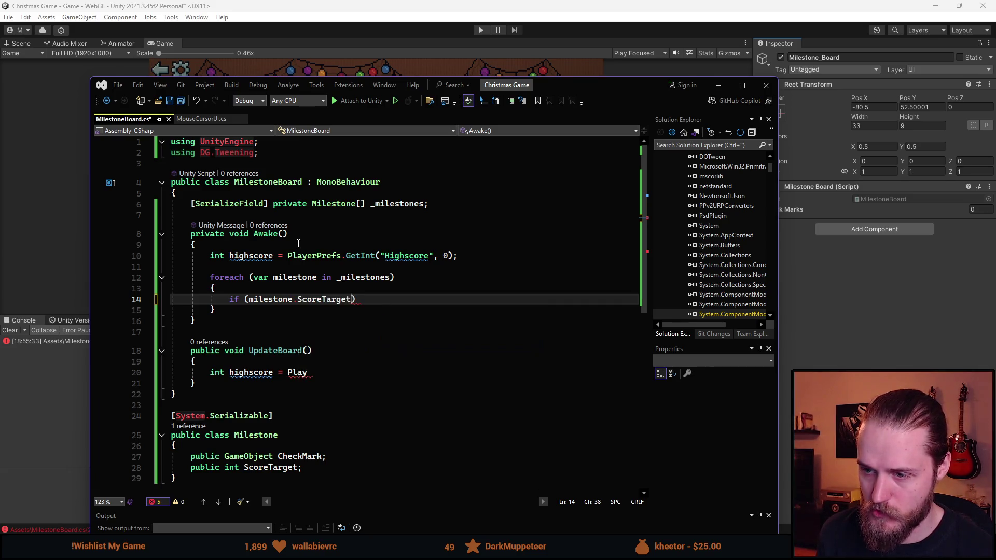
{"action": "key", "text": "BackSpace"}
{"action": "type", "text": "<"}
{"action": "key", "text": "BackSpace"}
{"action": "type", "text": "= high"}
{"action": "key", "text": "Tab"}
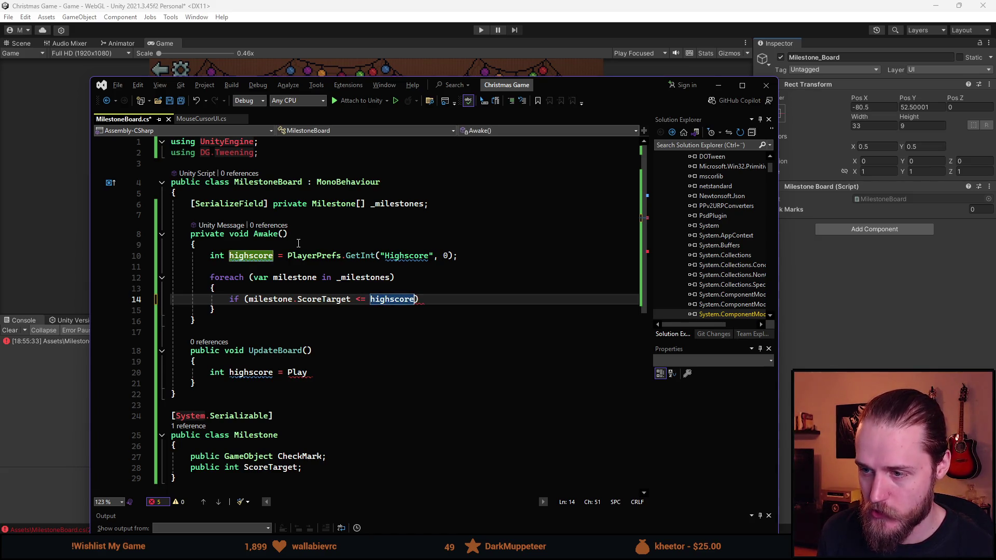
Step: Give the if a braces block calling milestone.CheckMark.SetActive(true), and save the script
{"action": "key", "text": "Right"}
{"action": "key", "text": "Return"}
{"action": "type", "text": "{"}
{"action": "key", "text": "Return"}
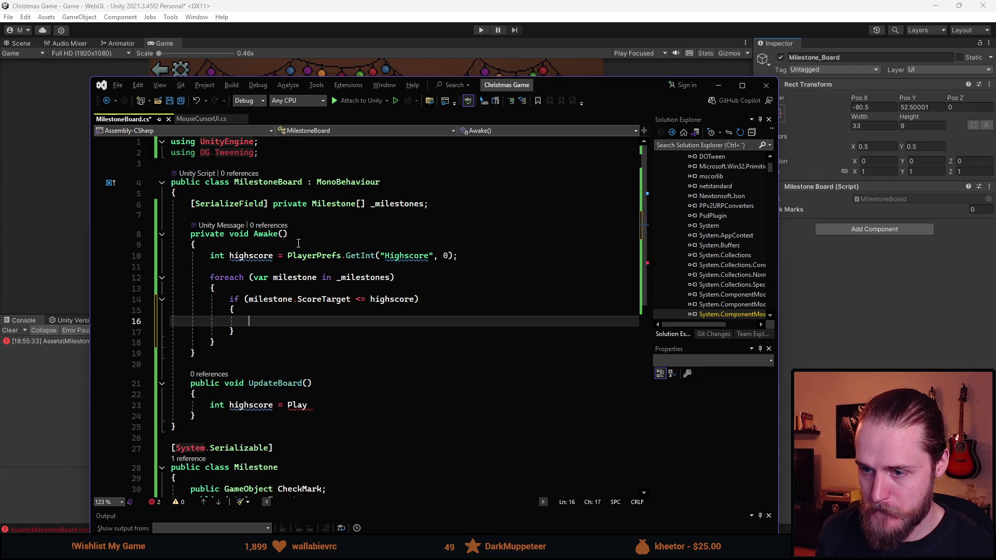
{"action": "type", "text": "m"}
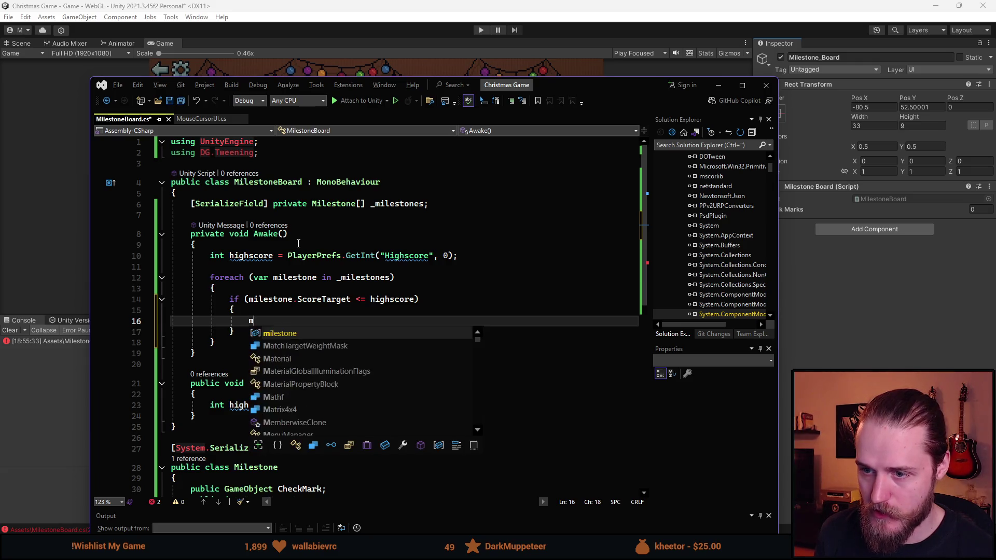
{"action": "type", "text": "ilestone.Ch"}
{"action": "key", "text": "Tab"}
{"action": "type", "text": ".game"}
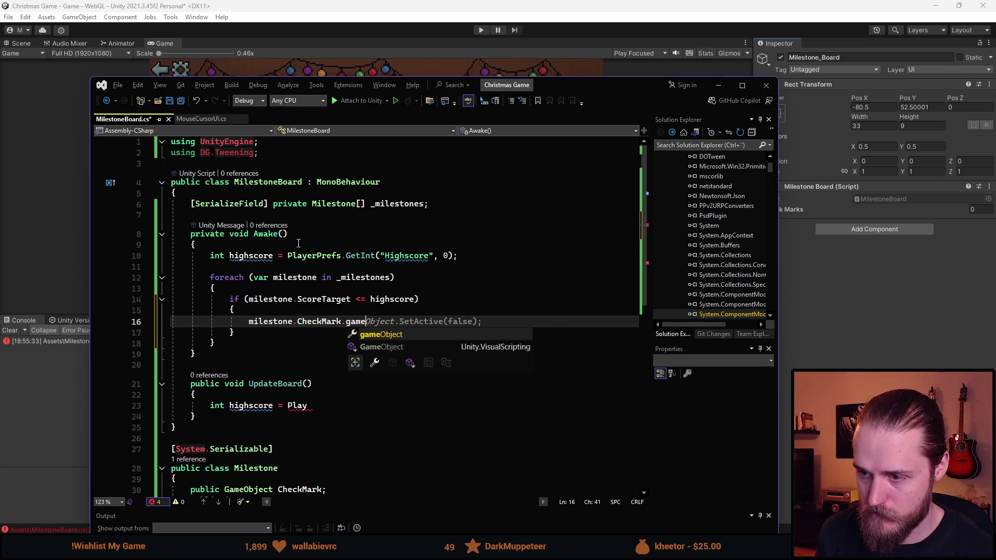
{"action": "key", "text": "BackSpace"}
{"action": "key", "text": "BackSpace"}
{"action": "key", "text": "BackSpace"}
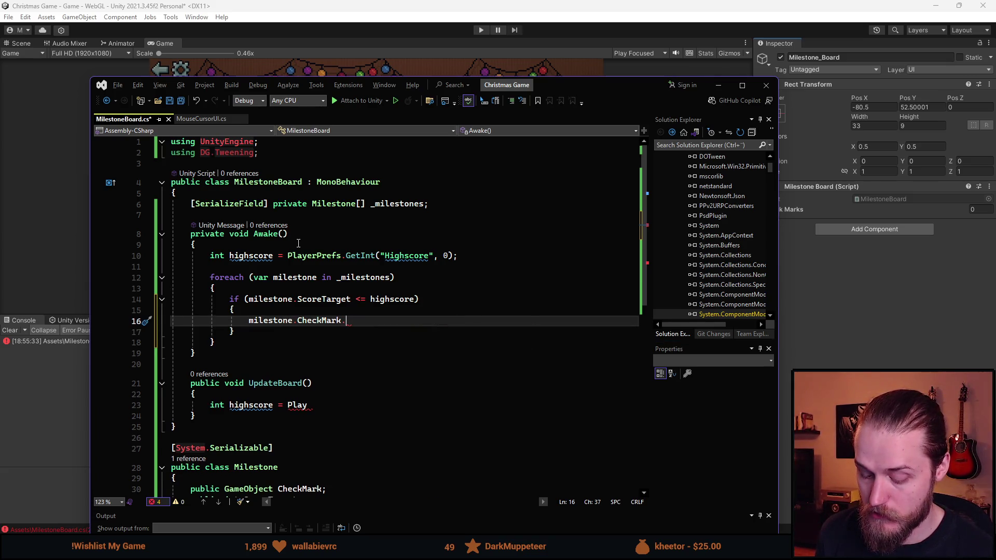
{"action": "type", "text": "Set"}
{"action": "key", "text": "Tab"}
{"action": "type", "text": "(true"}
{"action": "key", "text": "ctrl+s"}
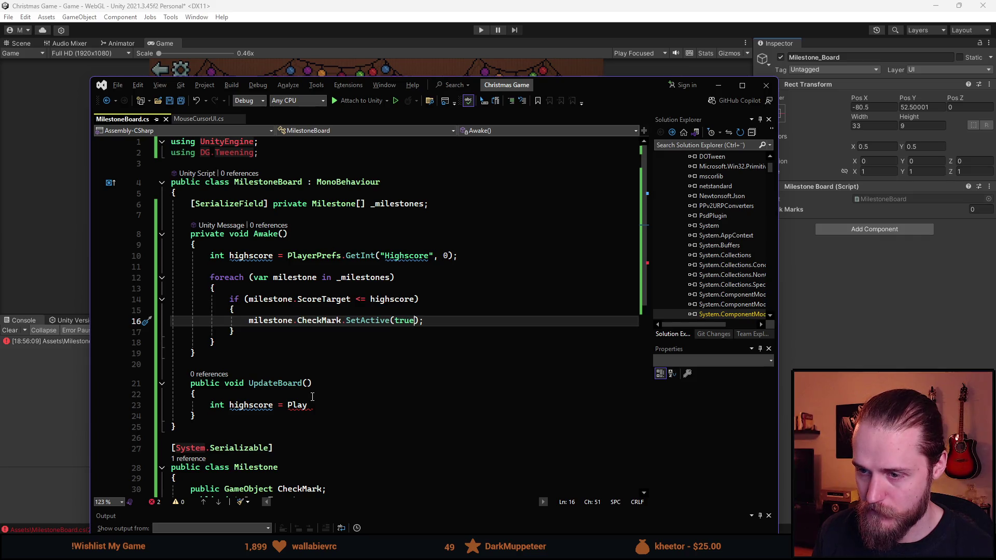
{"action": "scroll", "coordinate": [313, 397], "scroll_direction": "down", "scroll_amount": 1}
{"action": "scroll", "coordinate": [313, 397], "scroll_direction": "down", "scroll_amount": 1}
{"action": "scroll", "coordinate": [347, 346], "scroll_direction": "down", "scroll_amount": 1}
{"action": "scroll", "coordinate": [257, 350], "scroll_direction": "up", "scroll_amount": 1}
{"action": "left_click", "coordinate": [307, 318]}
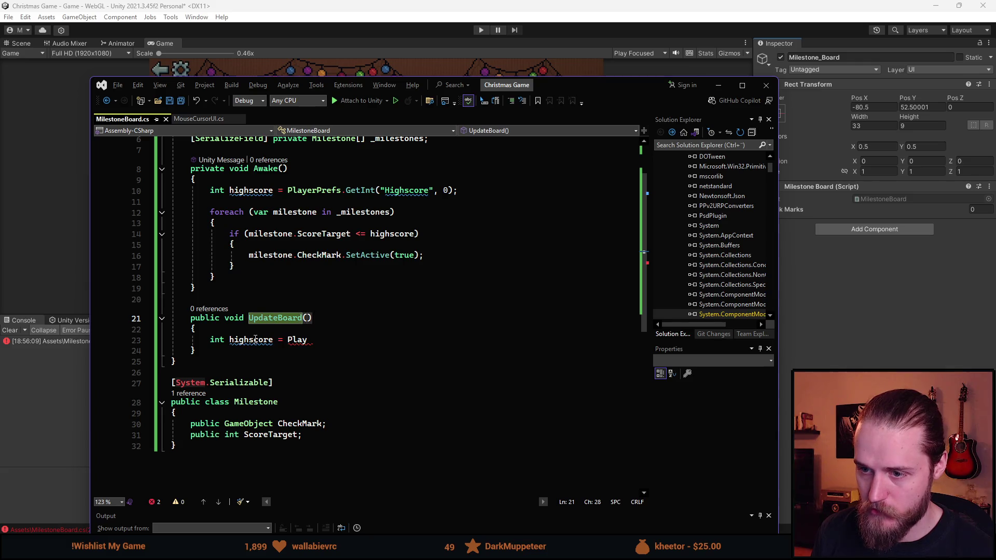
Step: Add an 'int score' parameter to UpdateBoard and save
{"action": "scroll", "coordinate": [244, 212], "scroll_direction": "up", "scroll_amount": 1}
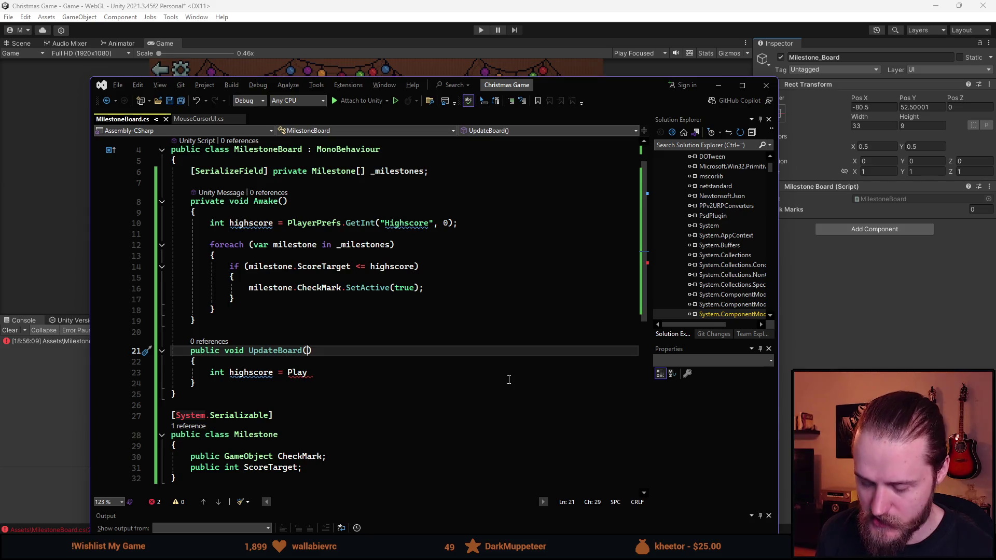
{"action": "type", "text": "int"}
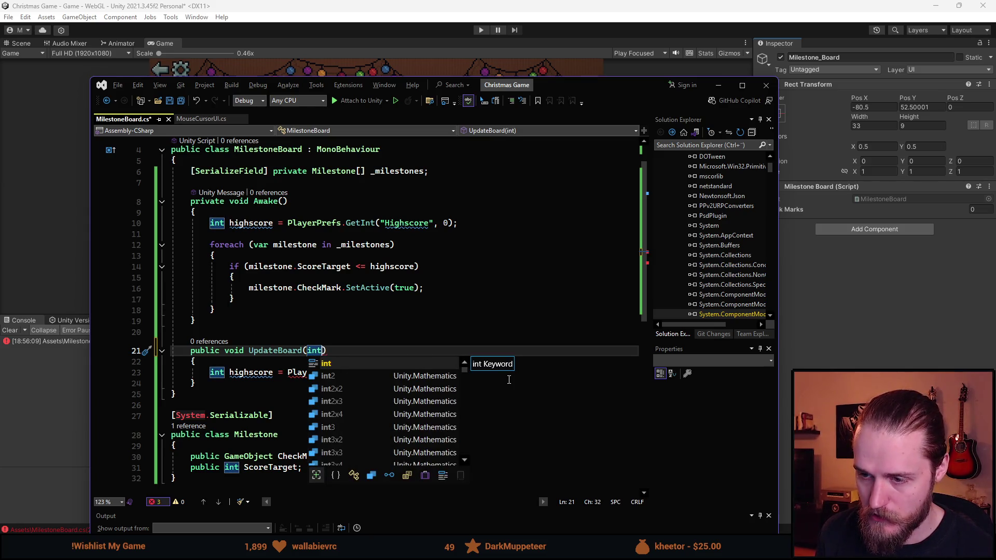
{"action": "type", "text": " score"}
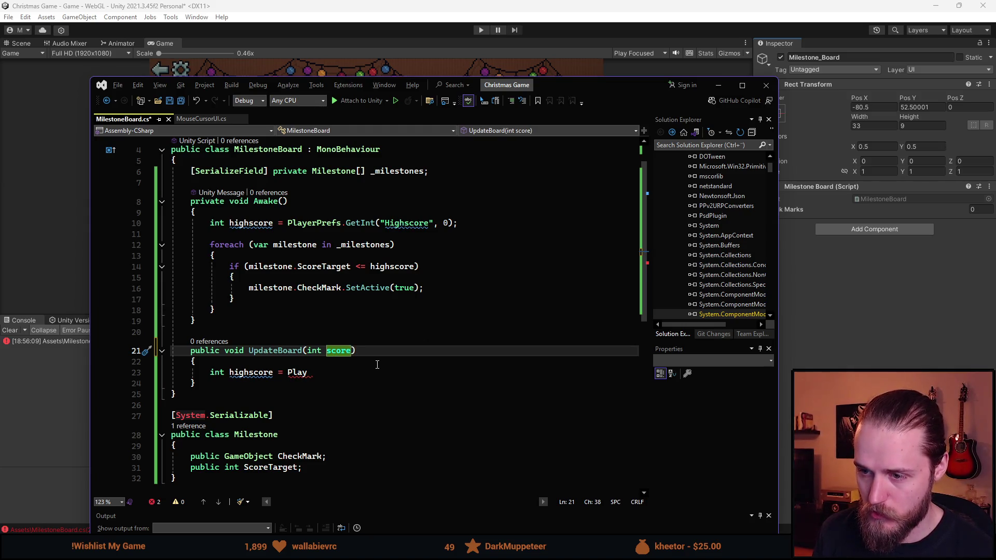
{"action": "key", "text": "ctrl+s"}
Step: Start a public field below ScoreTarget, then remove it again and save
{"action": "left_click", "coordinate": [311, 373]}
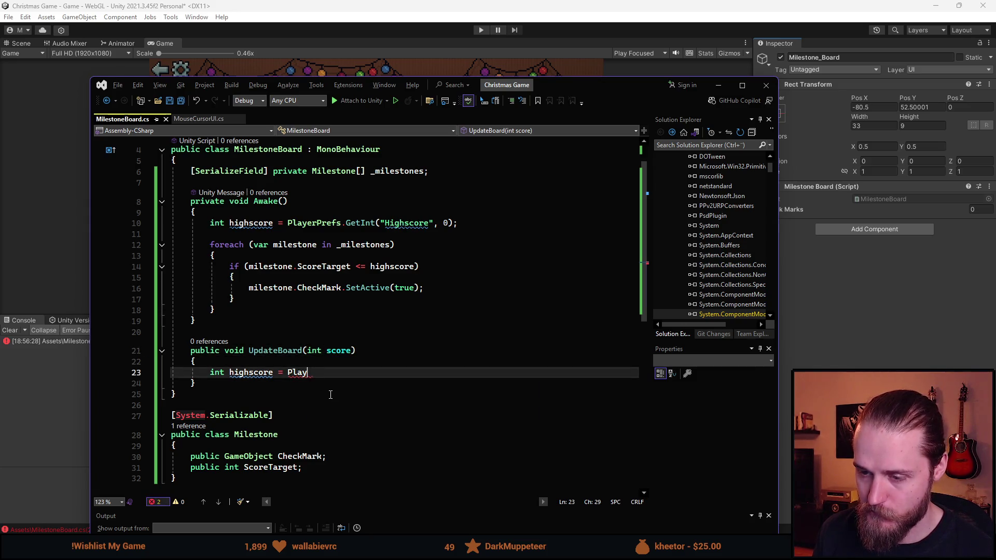
{"action": "scroll", "coordinate": [322, 415], "scroll_direction": "down", "scroll_amount": 1}
{"action": "left_click", "coordinate": [318, 436]}
{"action": "key", "text": "Return"}
{"action": "type", "text": "public"}
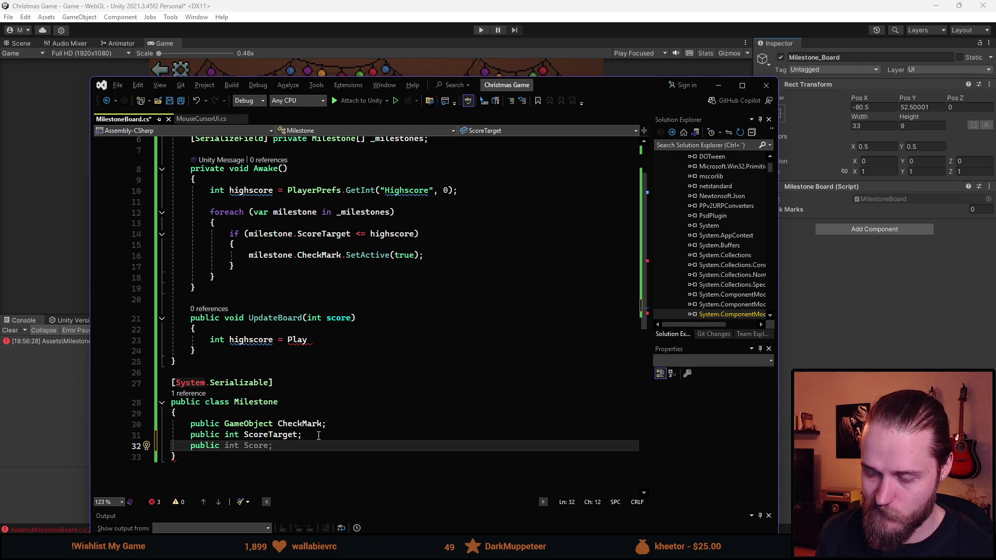
{"action": "key", "text": "BackSpace"}
{"action": "key", "text": "BackSpace"}
{"action": "key", "text": "BackSpace"}
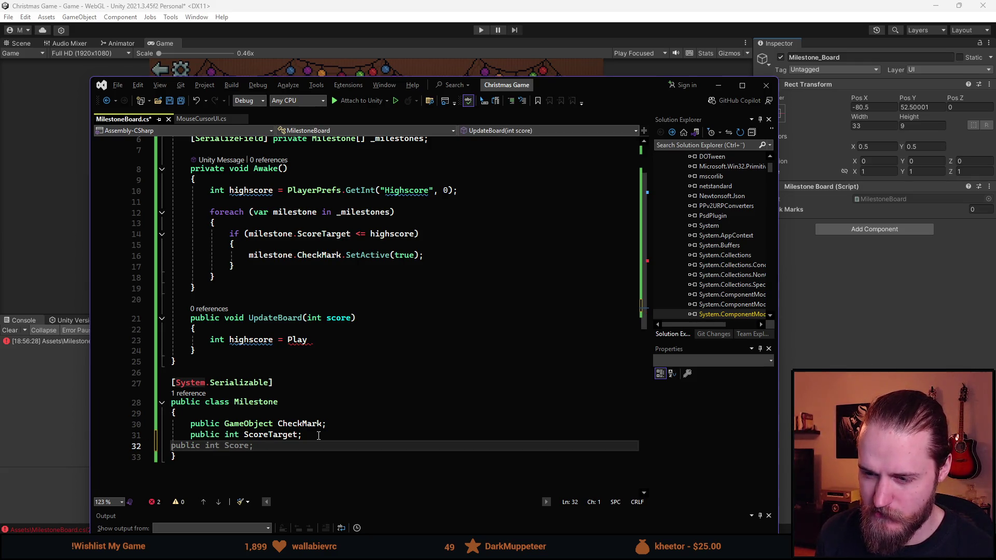
{"action": "key", "text": "BackSpace"}
{"action": "key", "text": "ctrl+s"}
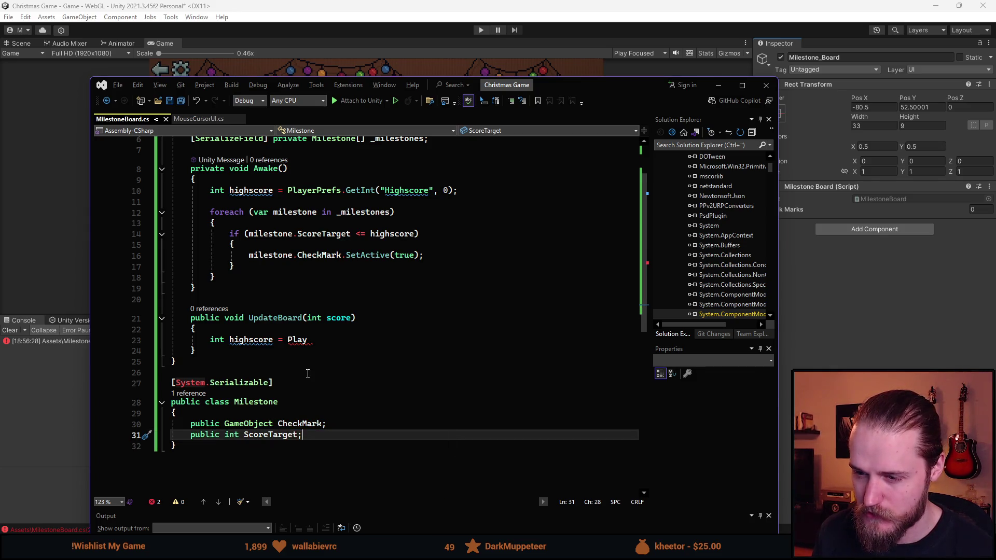
Step: Delete the unfinished 'int highscore = Play' line from UpdateBoard
{"action": "left_click", "coordinate": [328, 338]}
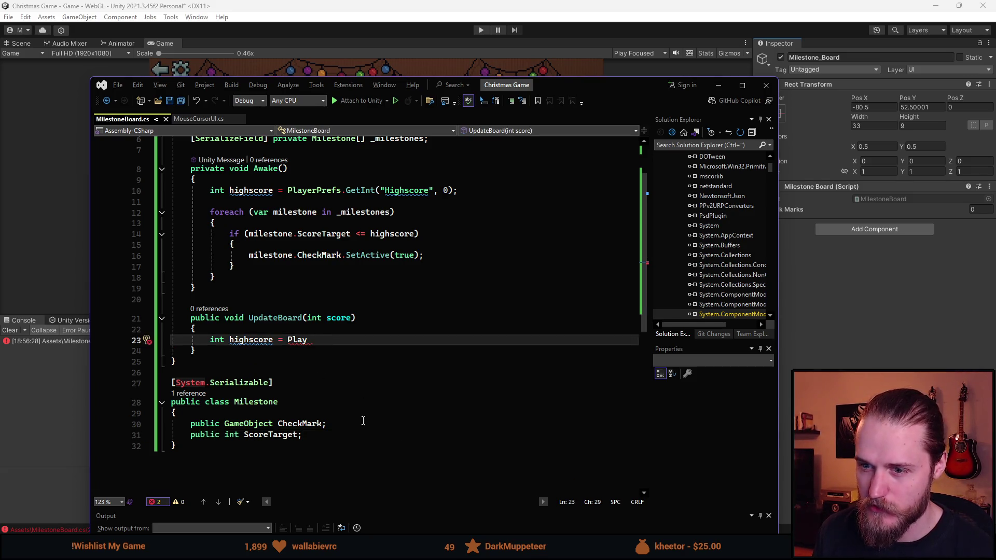
{"action": "key", "text": "ctrl+BackSpace"}
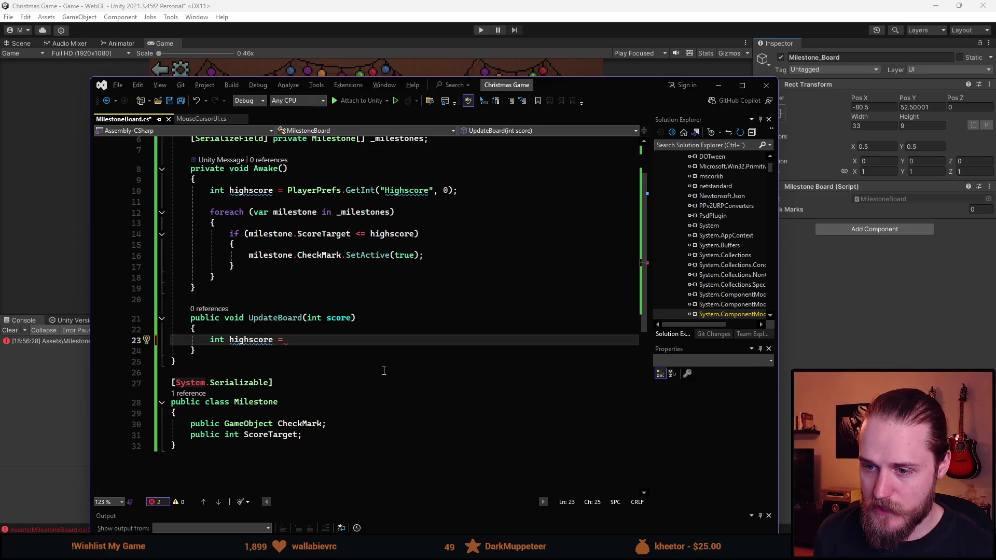
{"action": "key", "text": "ctrl+BackSpace"}
{"action": "key", "text": "ctrl+BackSpace"}
{"action": "key", "text": "ctrl+BackSpace"}
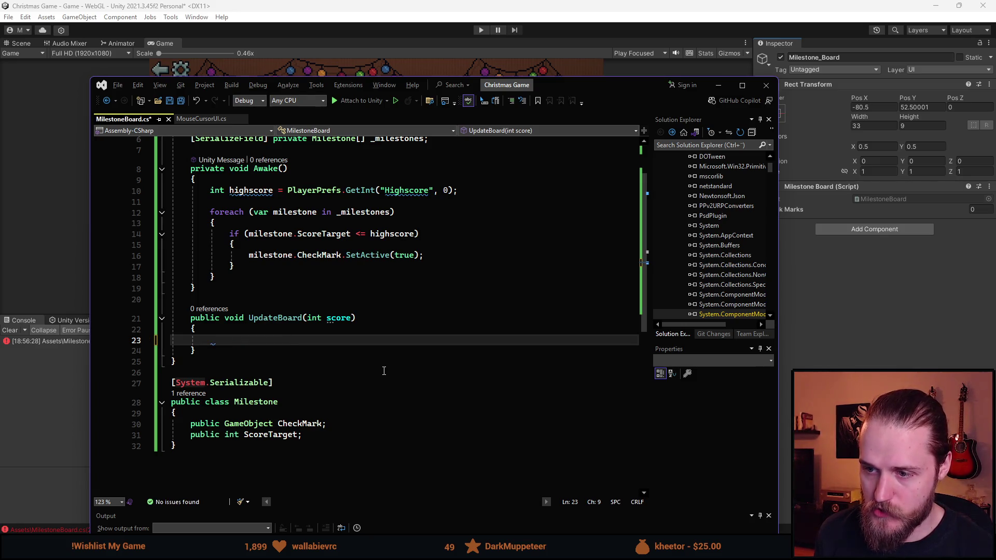
Step: Replace a started foreach with a for loop template in UpdateBoard
{"action": "type", "text": "foreach "}
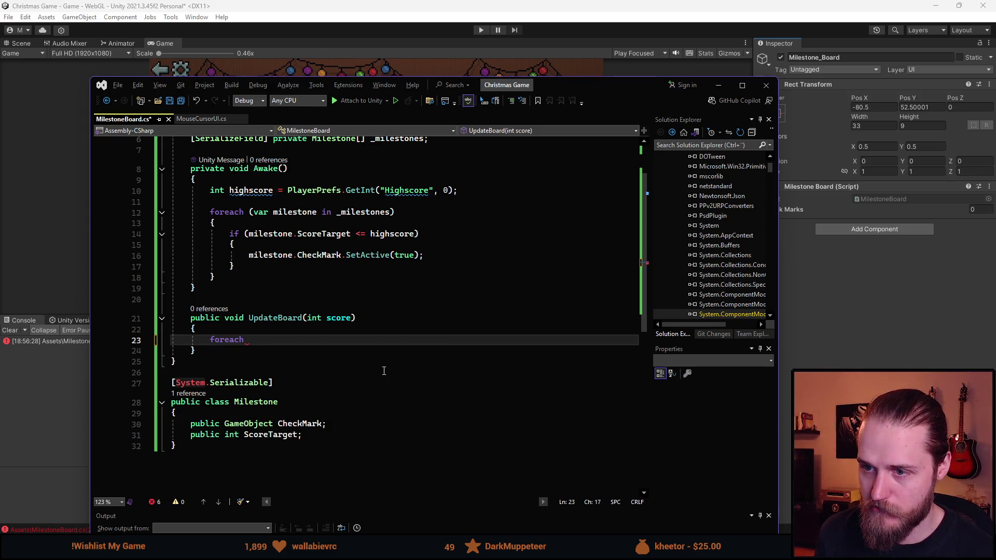
{"action": "type", "text": "("}
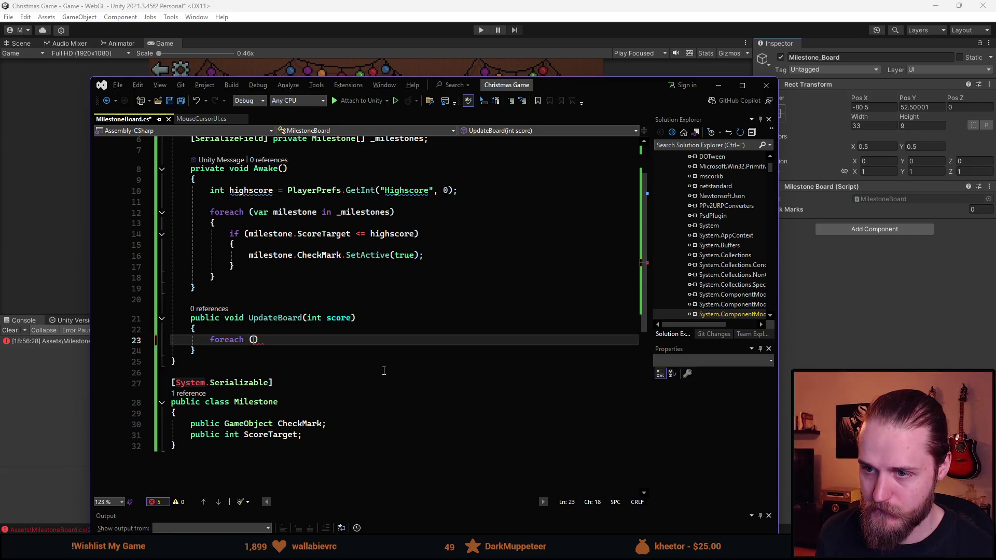
{"action": "type", "text": "var m"}
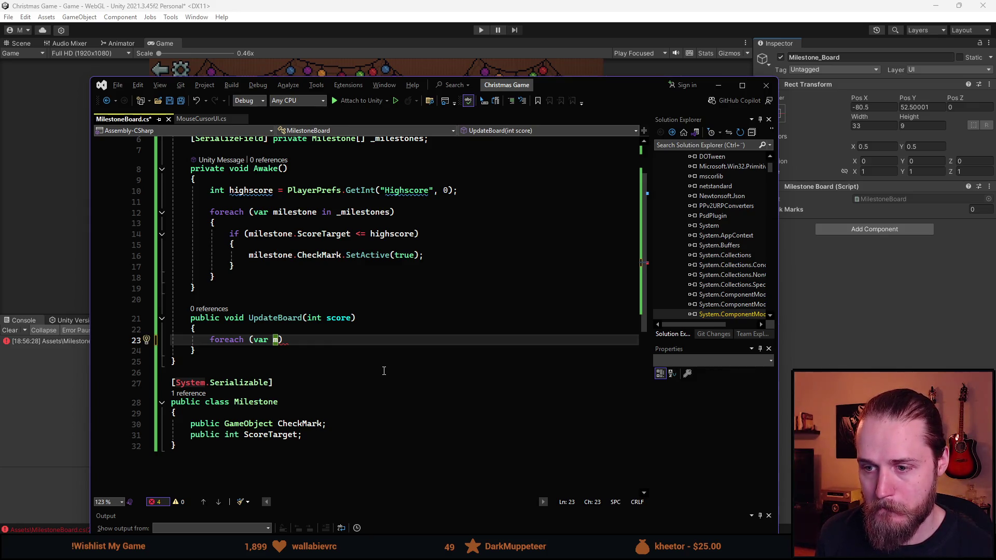
{"action": "type", "text": "il"}
{"action": "key", "text": "ctrl+BackSpace"}
{"action": "key", "text": "ctrl+BackSpace"}
{"action": "key", "text": "ctrl+BackSpace"}
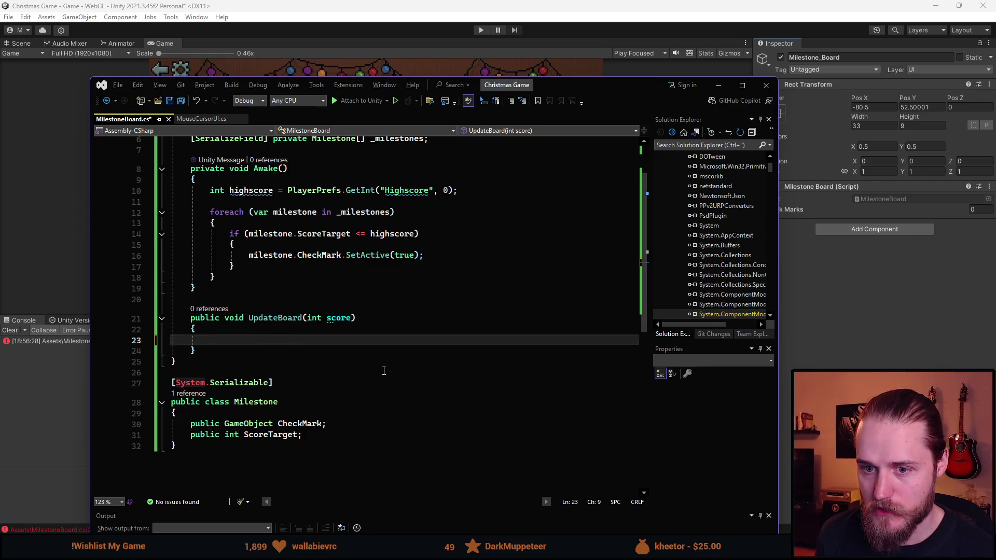
{"action": "type", "text": "for"}
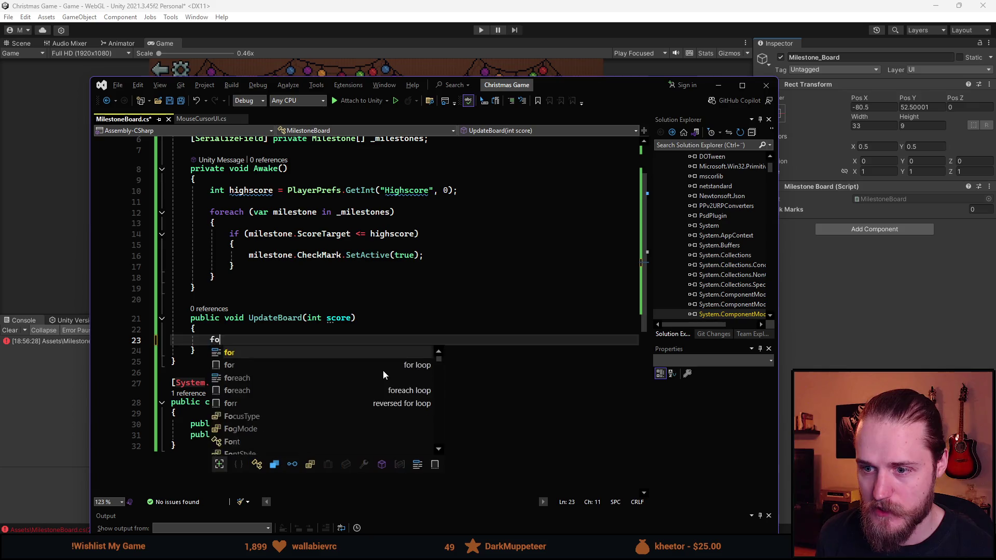
{"action": "key", "text": "Tab"}
{"action": "key", "text": "Tab"}
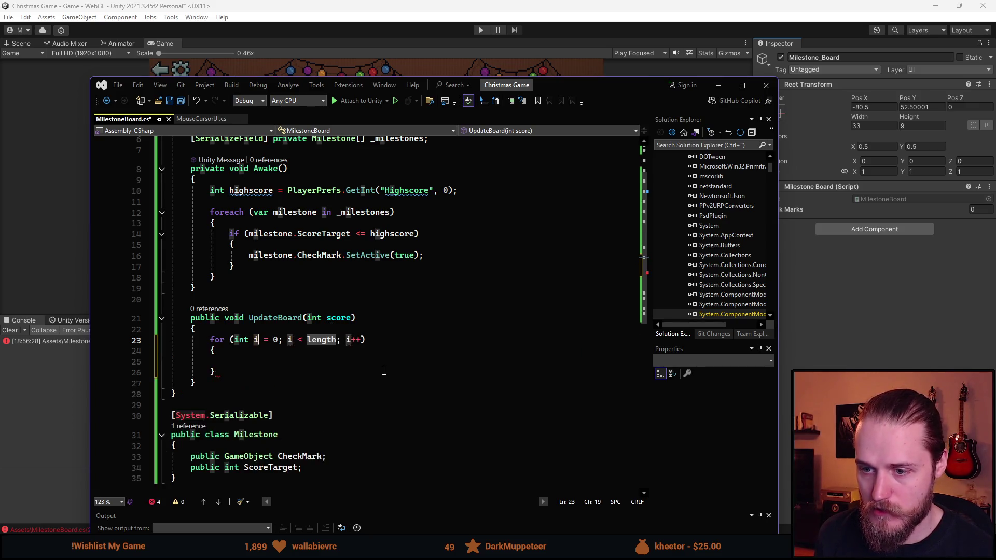
Step: Make the for loop run up to _milestones.Length
{"action": "left_click", "coordinate": [280, 340]}
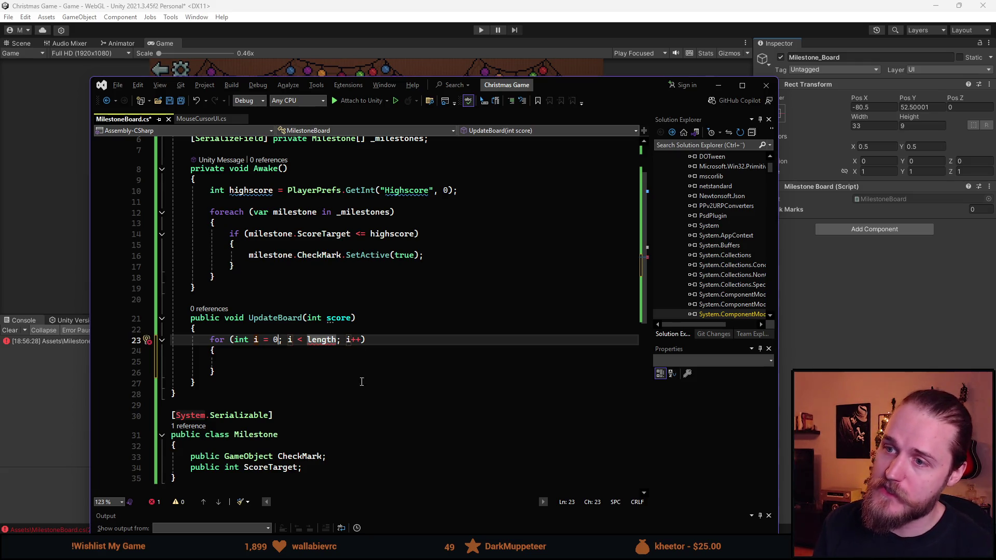
{"action": "scroll", "coordinate": [358, 202], "scroll_direction": "up", "scroll_amount": 2}
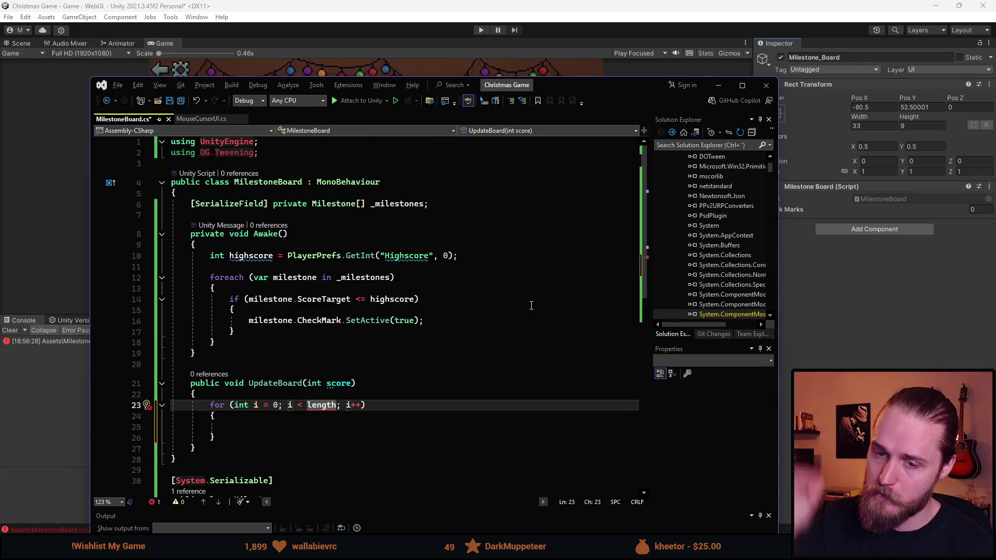
{"action": "scroll", "coordinate": [291, 324], "scroll_direction": "down", "scroll_amount": 2}
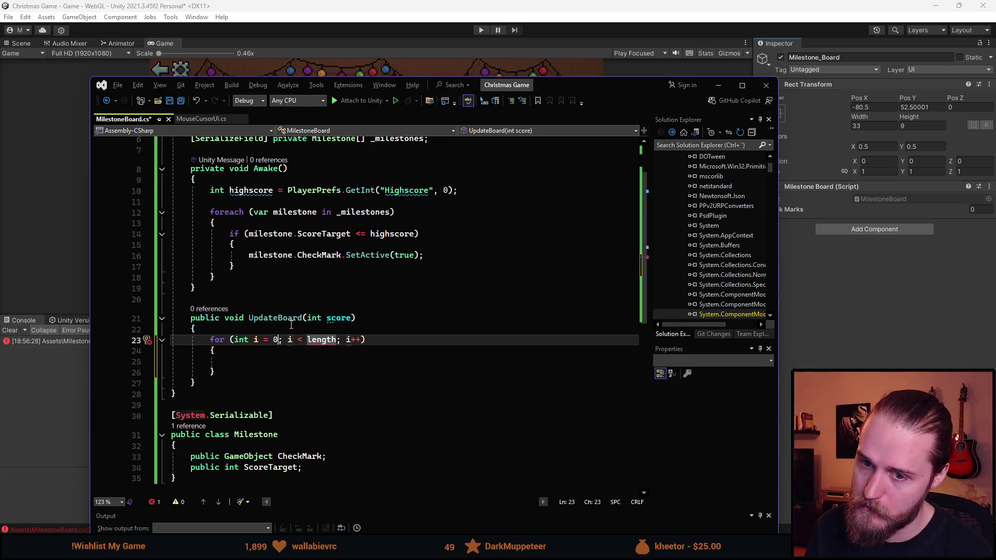
{"action": "left_click", "coordinate": [256, 362]}
{"action": "left_click", "coordinate": [337, 341]}
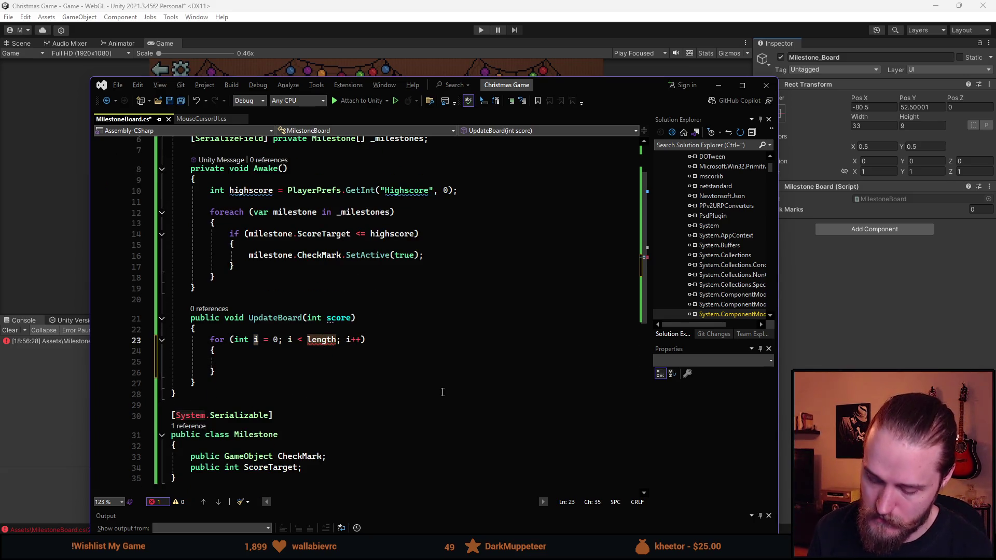
{"action": "key", "text": "ctrl+BackSpace"}
{"action": "type", "text": "_milestones.Length"}
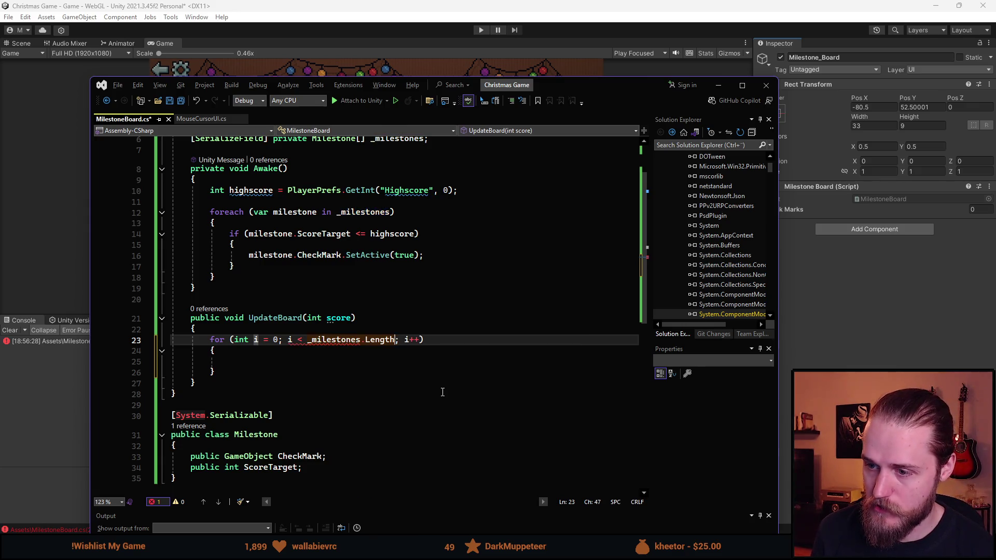
Step: Add an empty 'if ()' statement inside the loop body
{"action": "key", "text": "Down"}
{"action": "key", "text": "Down"}
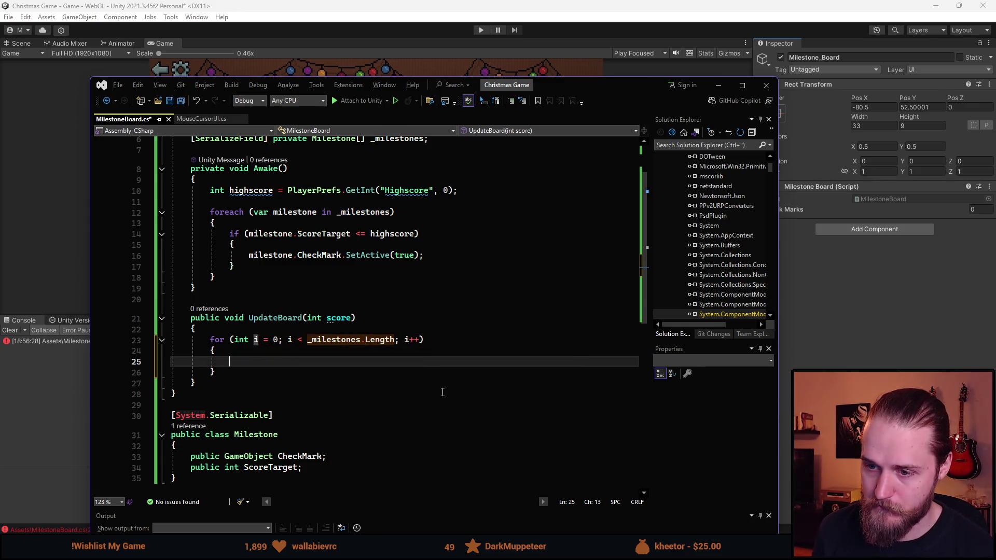
{"action": "type", "text": "if ()"}
{"action": "key", "text": "Left"}
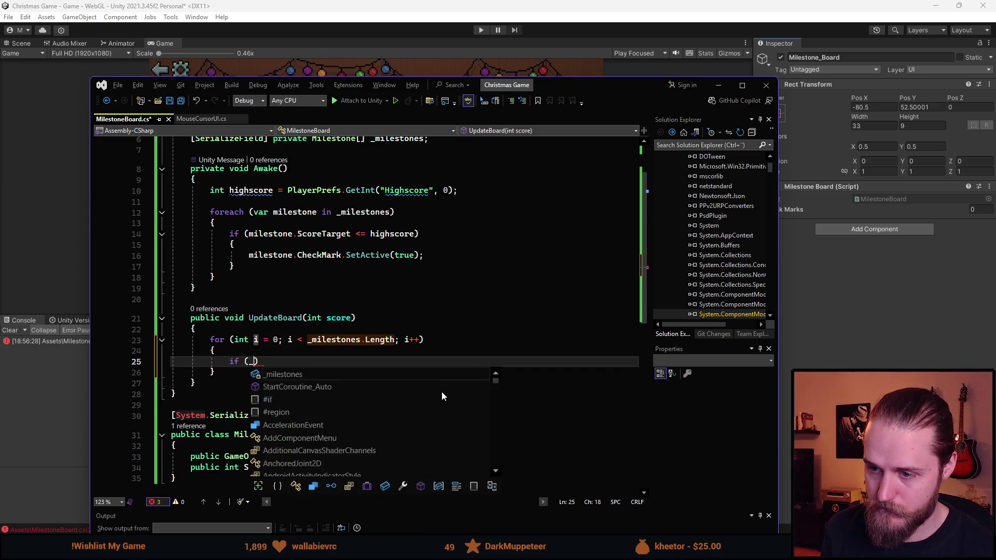
{"action": "type", "text": "_m"}
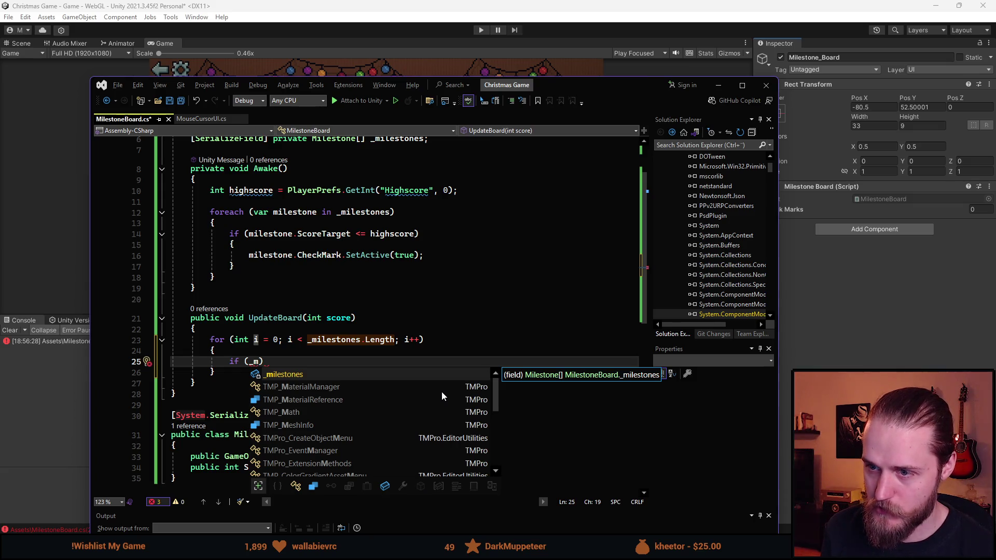
{"action": "key", "text": "Tab"}
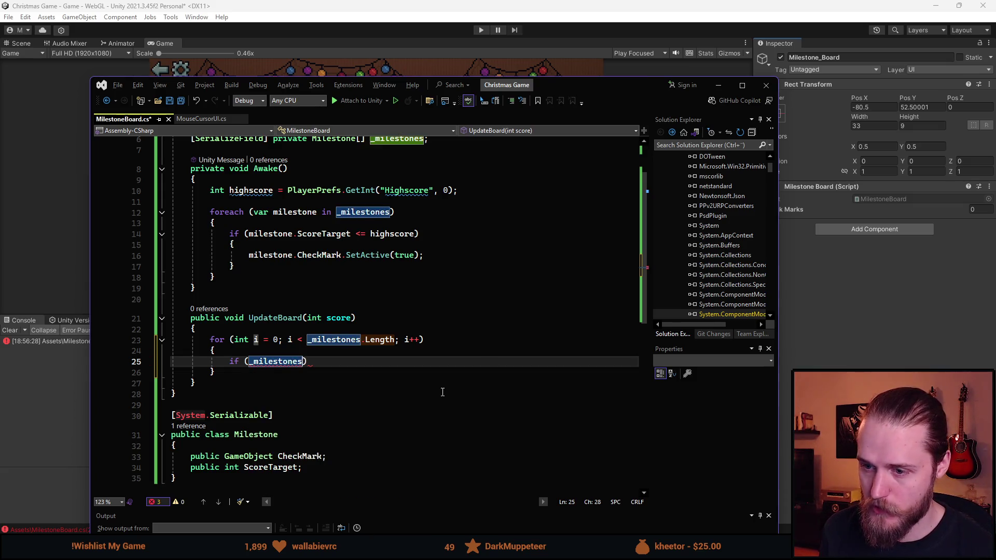
{"action": "type", "text": "[i]"}
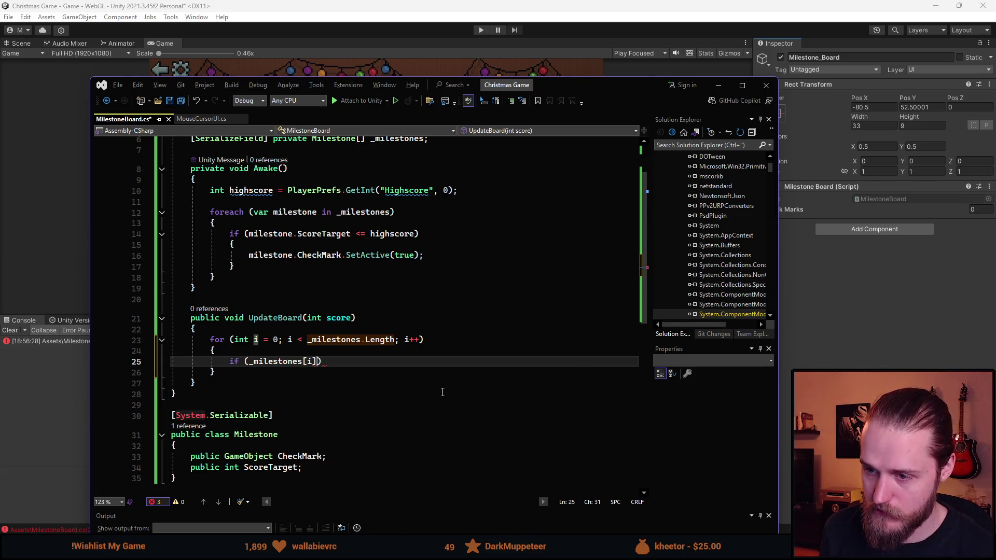
{"action": "key", "text": "BackSpace"}
{"action": "key", "text": "BackSpace"}
{"action": "key", "text": "BackSpace"}
{"action": "key", "text": "ctrl+BackSpace"}
{"action": "key", "text": "Up"}
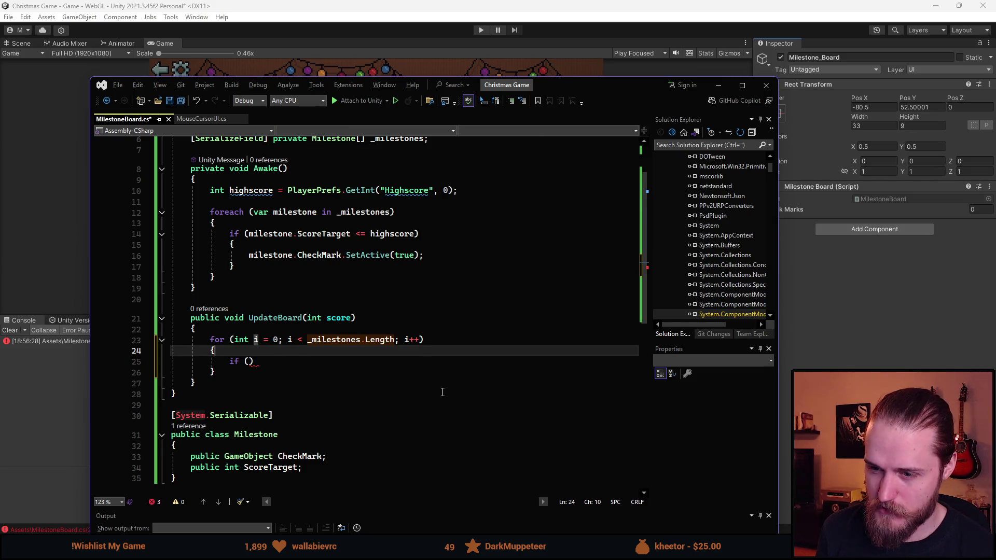
Step: Add 'Milestone milestone = _milestones[i];' at the start of the loop body
{"action": "key", "text": "Return"}
{"action": "type", "text": "Milestone"}
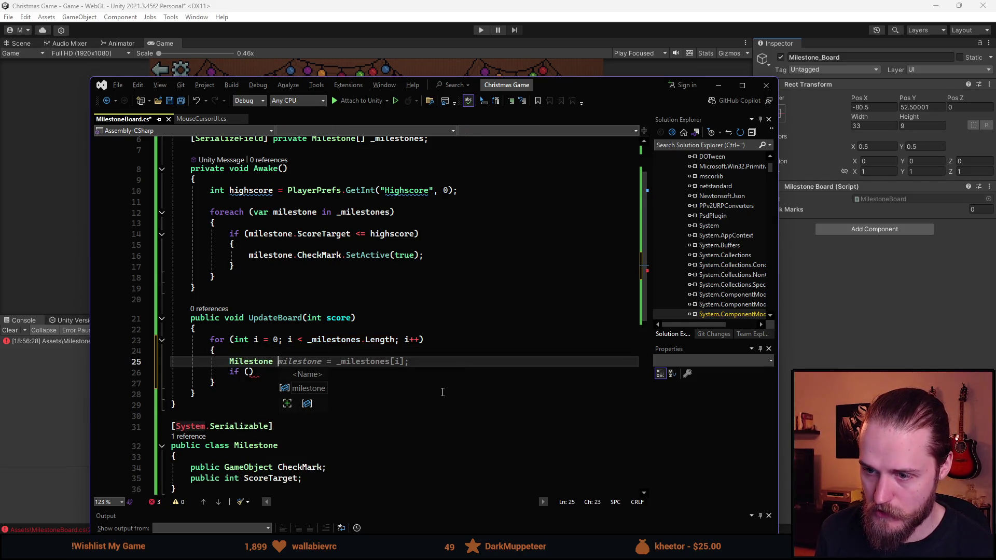
{"action": "key", "text": "Tab"}
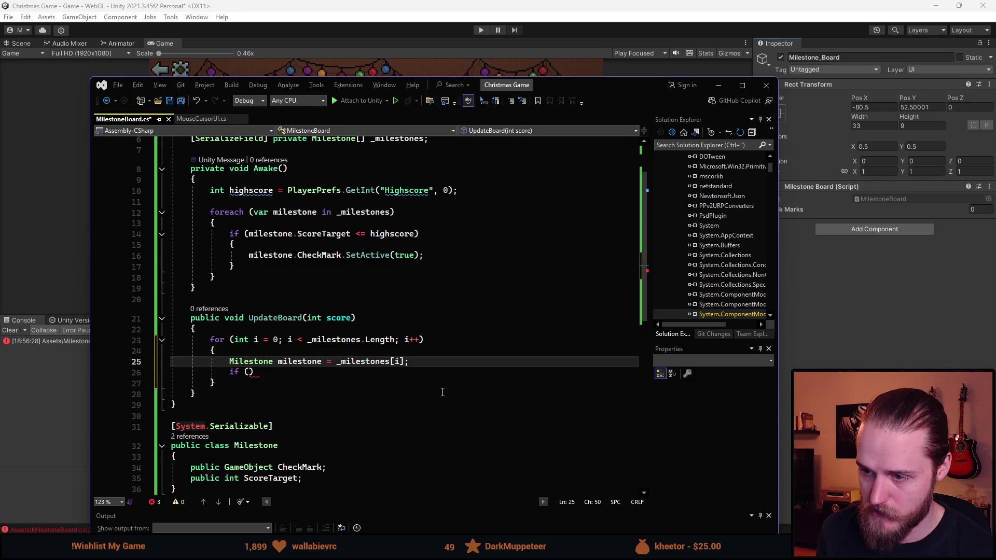
{"action": "key", "text": "Return"}
Step: Fill the if condition with 'milestone.ScoreTarget <= score && !milestone.CheckMark.activeSelf'
{"action": "key", "text": "Down"}
{"action": "key", "text": "Right"}
{"action": "key", "text": "Right"}
{"action": "key", "text": "Right"}
{"action": "type", "text": "milestone"}
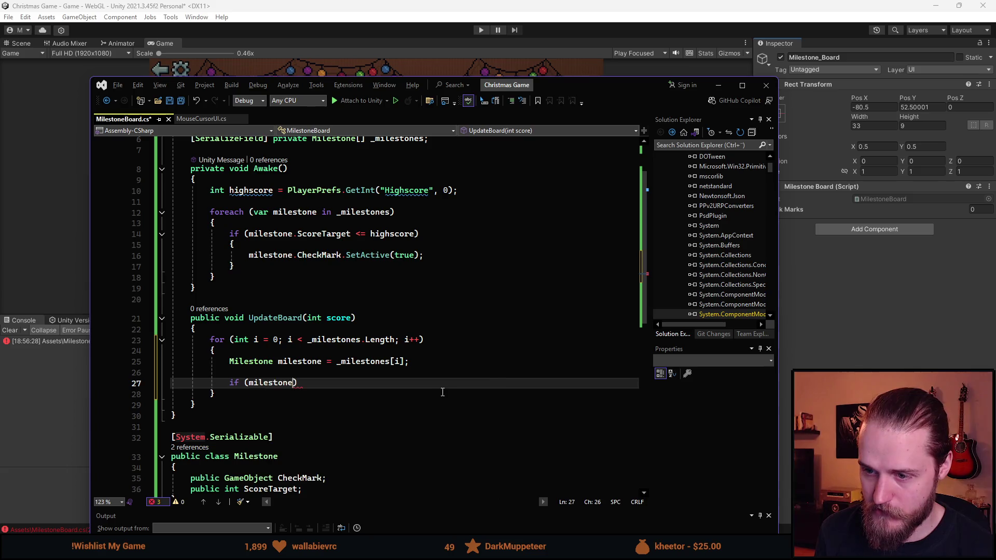
{"action": "type", "text": ".ScoreTarget <"}
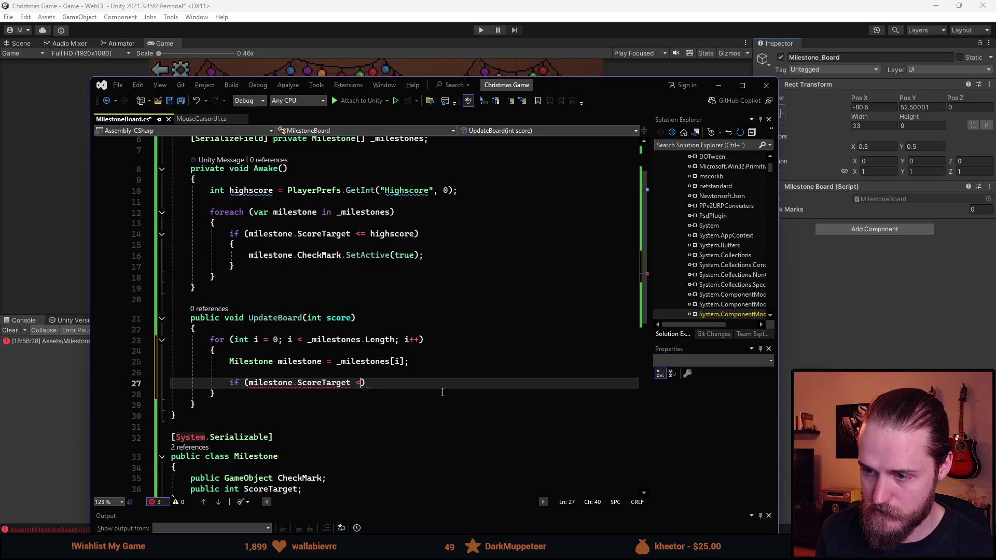
{"action": "type", "text": "= score && mile"}
{"action": "key", "text": "Tab"}
{"action": "type", "text": ".Ch"}
{"action": "key", "text": "Tab"}
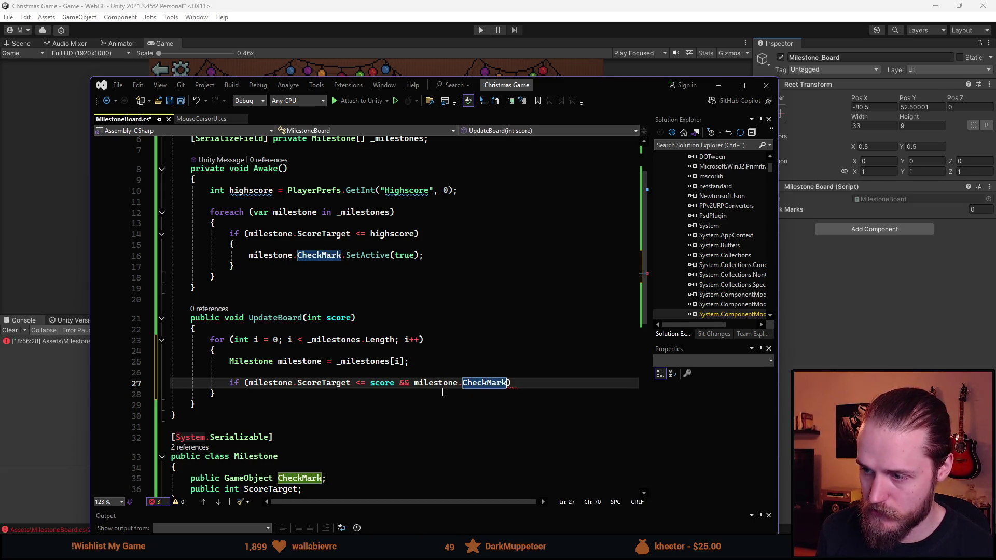
{"action": "type", "text": "."}
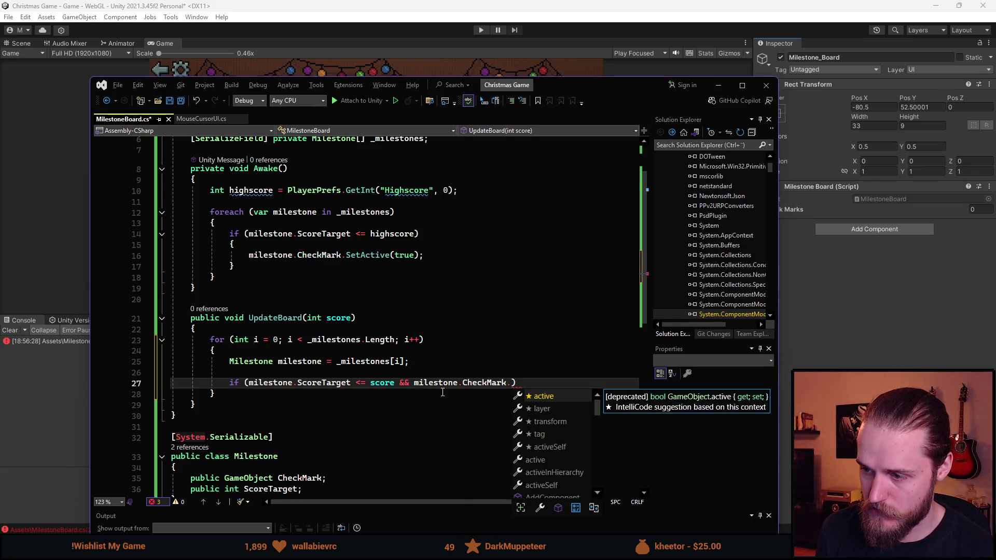
{"action": "key", "text": "Down"}
{"action": "key", "text": "Down"}
{"action": "key", "text": "Down"}
{"action": "key", "text": "Tab"}
{"action": "key", "text": "ctrl+Left"}
{"action": "key", "text": "ctrl+Left"}
{"action": "key", "text": "ctrl+Left"}
{"action": "type", "text": "!"}
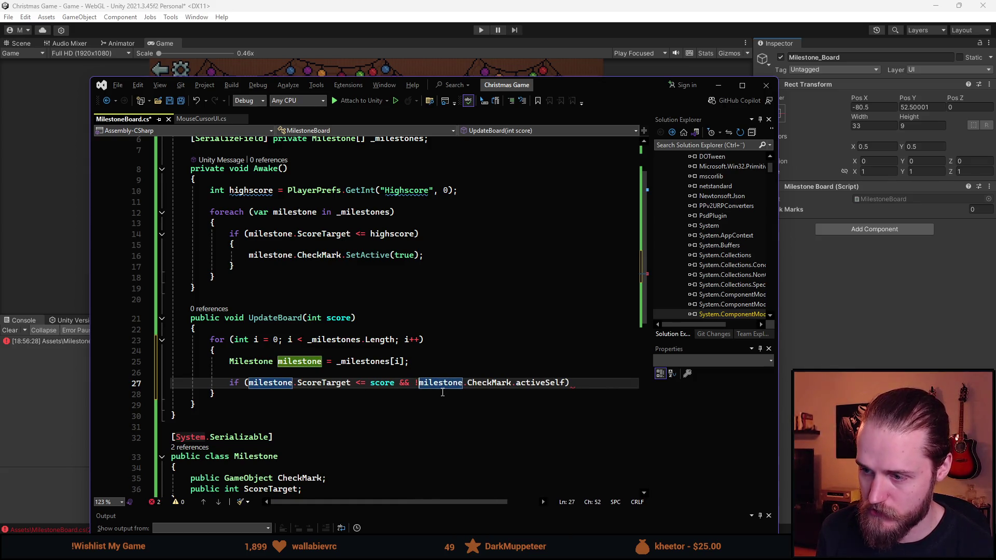
{"action": "key", "text": "ctrl+Right"}
{"action": "key", "text": "ctrl+Right"}
{"action": "key", "text": "ctrl+Right"}
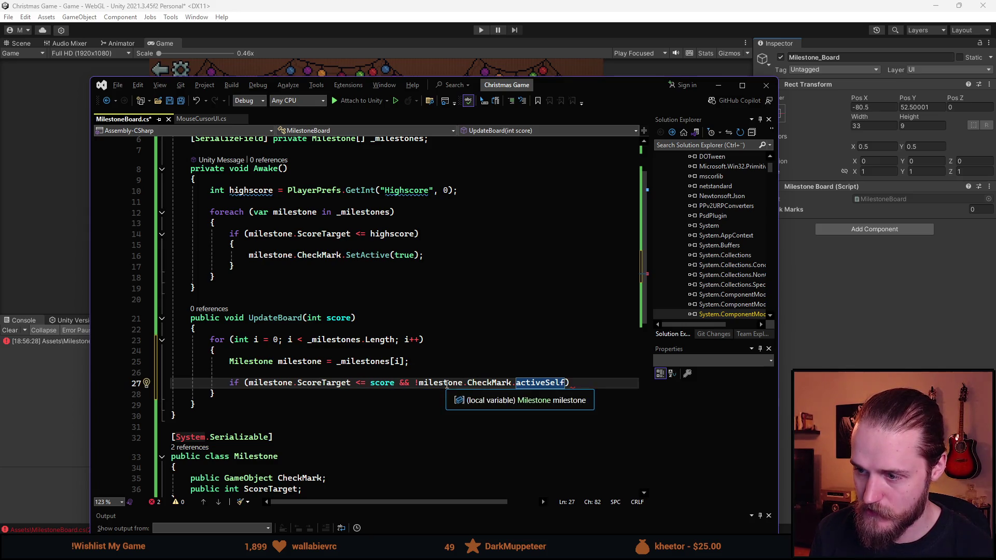
Step: Open a braces block under the if and start a milestone.CheckMark statement inside it
{"action": "left_click", "coordinate": [584, 384]}
{"action": "key", "text": "Return"}
{"action": "type", "text": "{"}
{"action": "key", "text": "Return"}
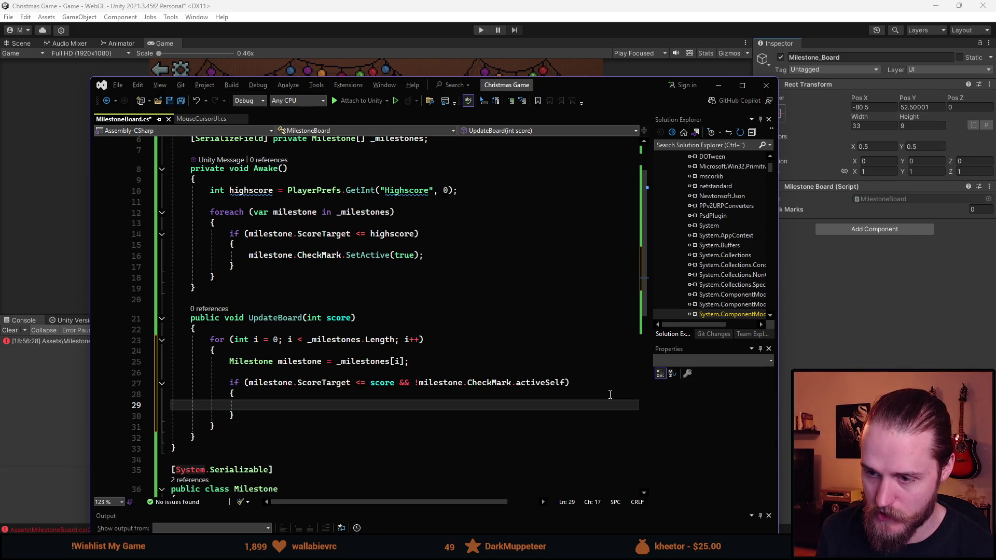
{"action": "type", "text": "mil"}
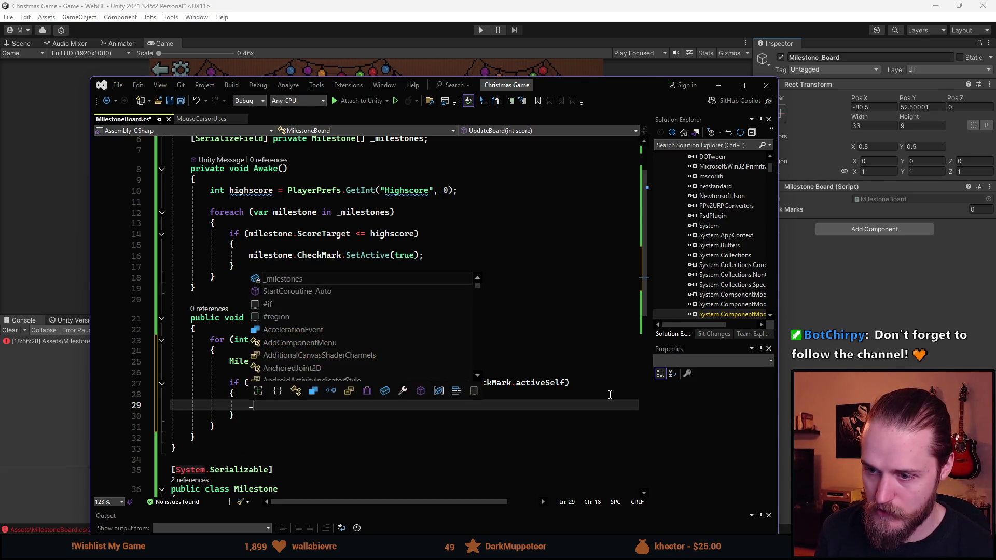
{"action": "key", "text": "Tab"}
{"action": "type", "text": ".Ch"}
{"action": "key", "text": "Tab"}
{"action": "type", "text": ".tr"}
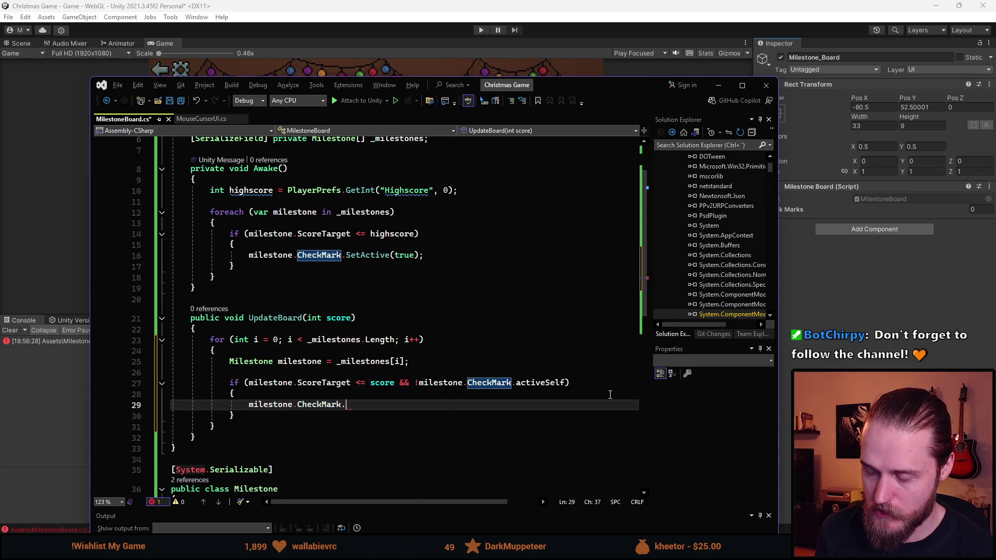
{"action": "key", "text": "Tab"}
{"action": "left_click", "coordinate": [611, 395]}
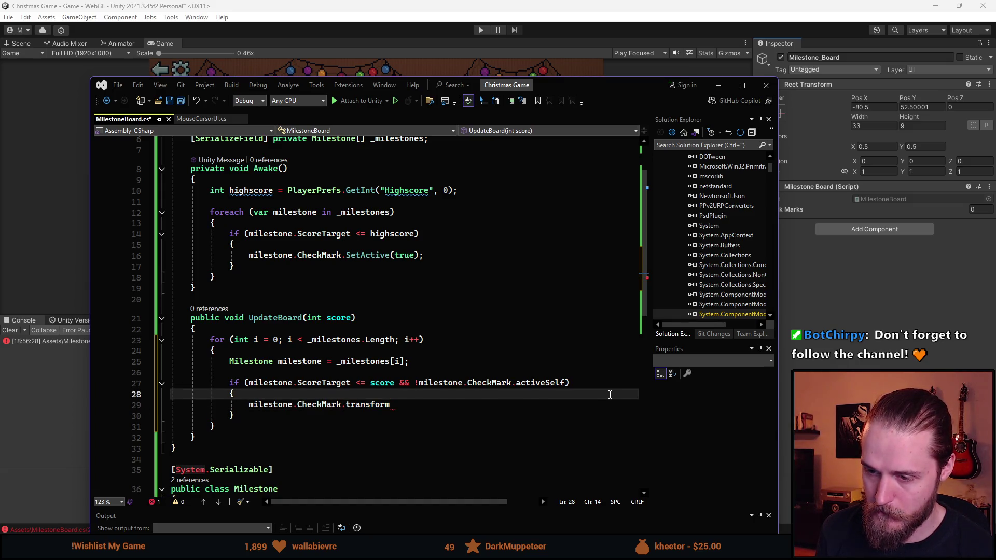
{"action": "key", "text": "Down"}
{"action": "key", "text": "End"}
{"action": "key", "text": "ctrl+shift+Left"}
{"action": "key", "text": "BackSpace"}
{"action": "key", "text": "BackSpace"}
Step: Write 'Transform t = milestone.CheckMark.transform;' in the if body, save, and begin a 't.' line
{"action": "key", "text": "ctrl+BackSpace"}
{"action": "key", "text": "ctrl+BackSpace"}
{"action": "key", "text": "ctrl+BackSpace"}
{"action": "type", "text": "Transform"}
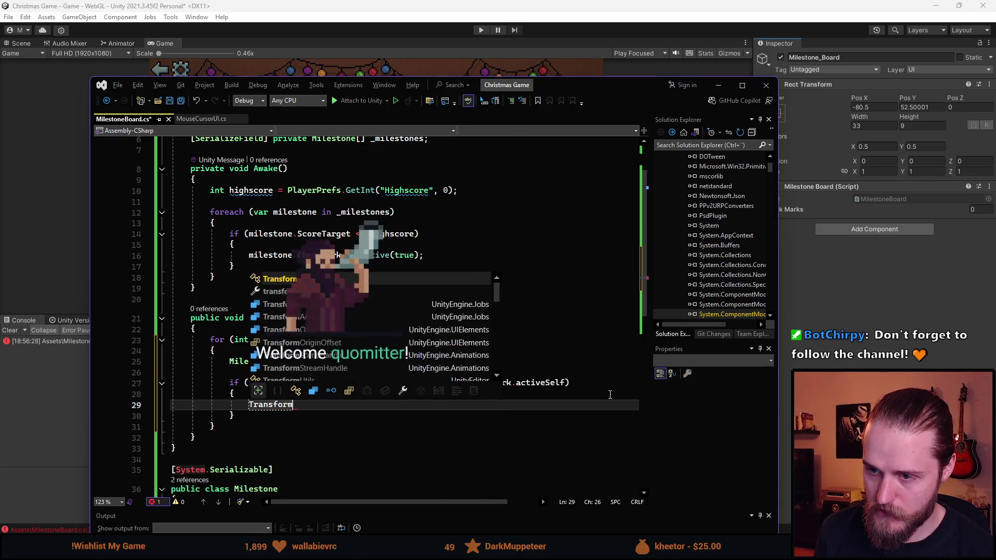
{"action": "type", "text": " t "}
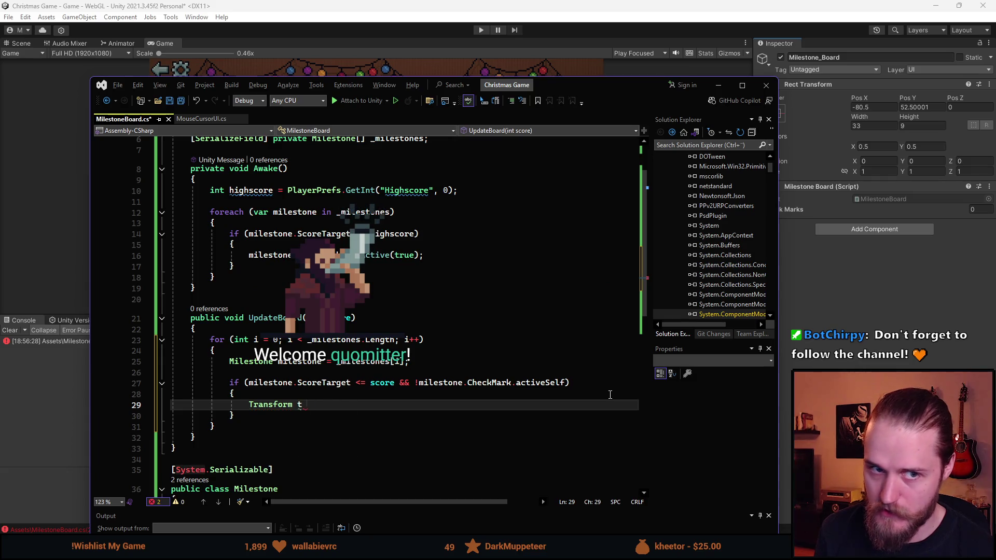
{"action": "type", "text": "="}
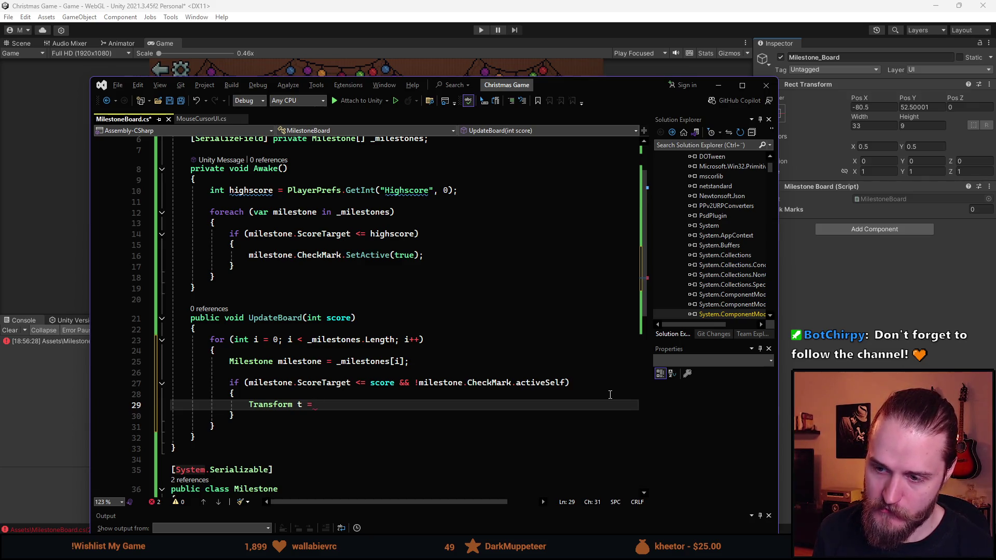
{"action": "type", "text": "milestone"}
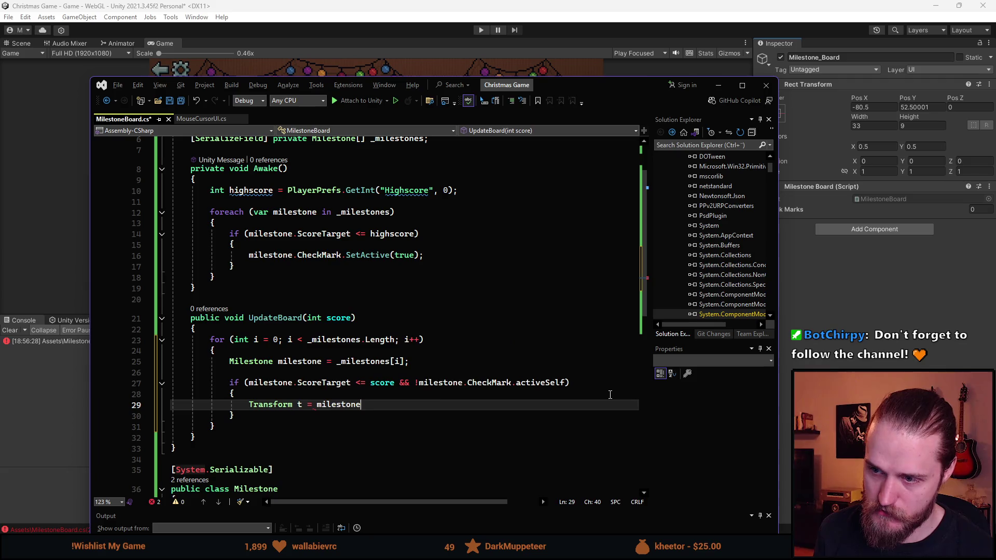
{"action": "type", "text": ".CheckMark.t"}
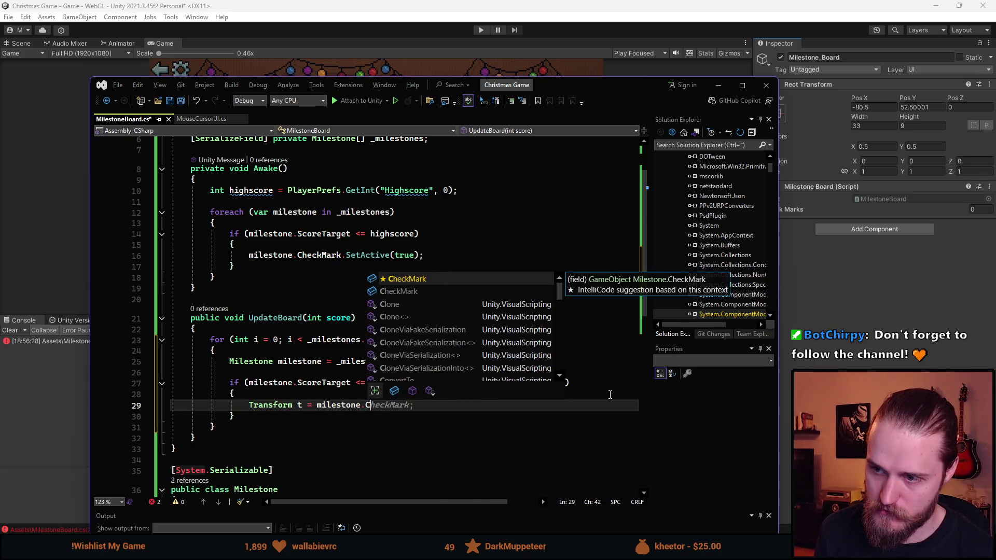
{"action": "key", "text": "Tab"}
{"action": "type", "text": ";"}
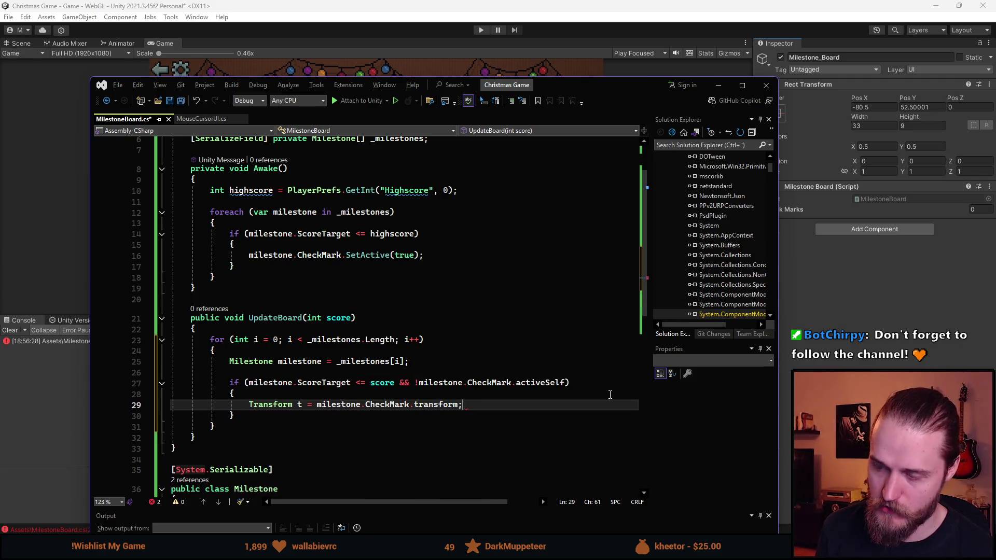
{"action": "key", "text": "ctrl+s"}
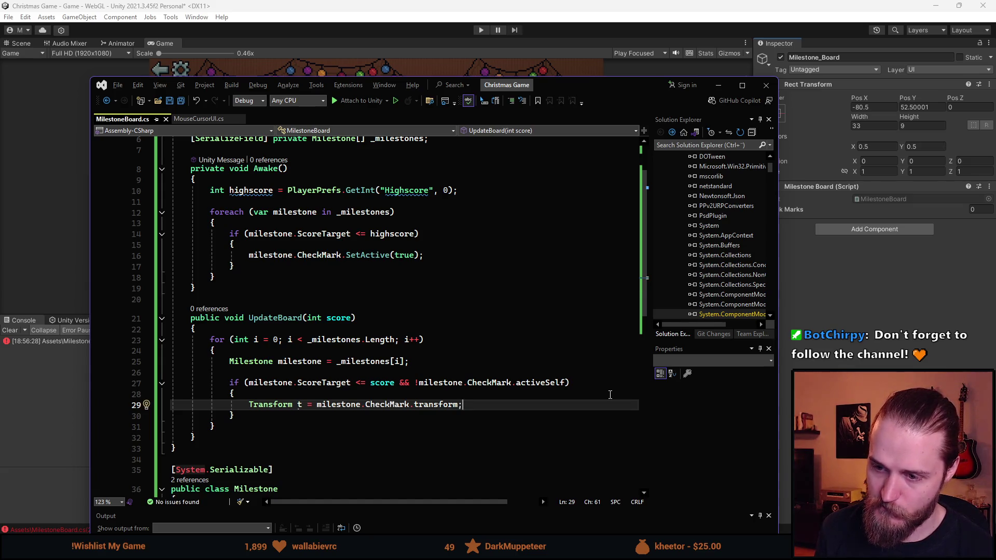
{"action": "key", "text": "Return"}
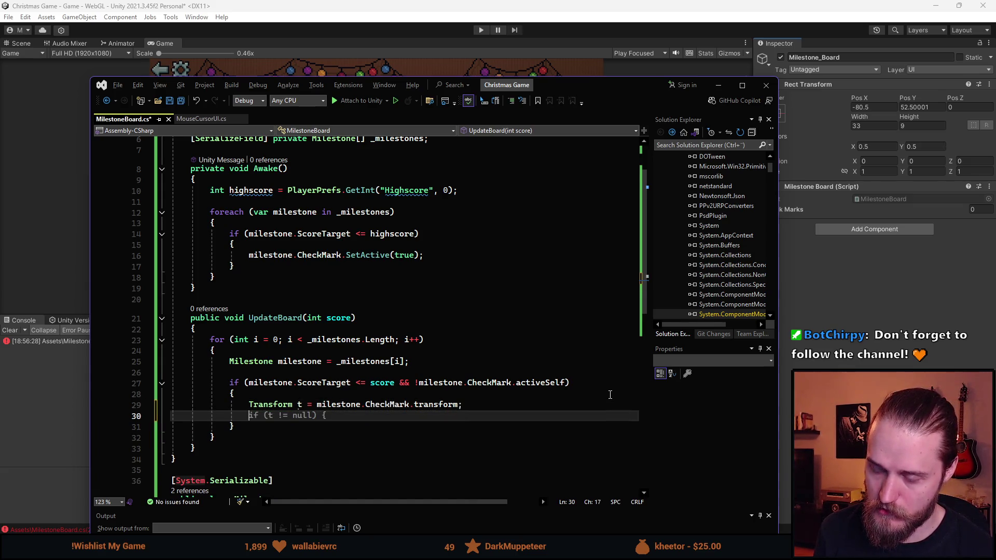
{"action": "type", "text": "t."}
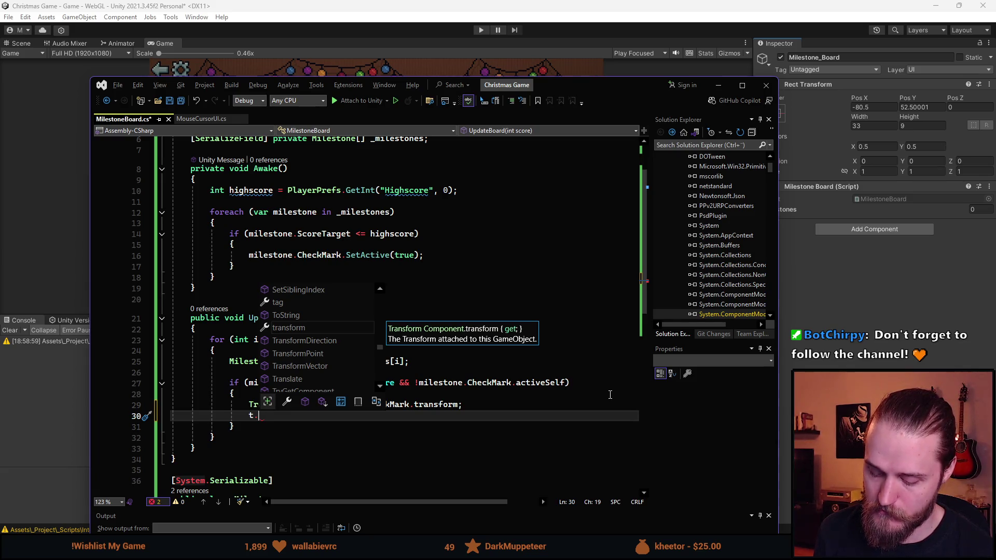
Step: Set 't.localScale = new Vector3(1.3f, 1.3f, 1f);' on line 30
{"action": "type", "text": "p"}
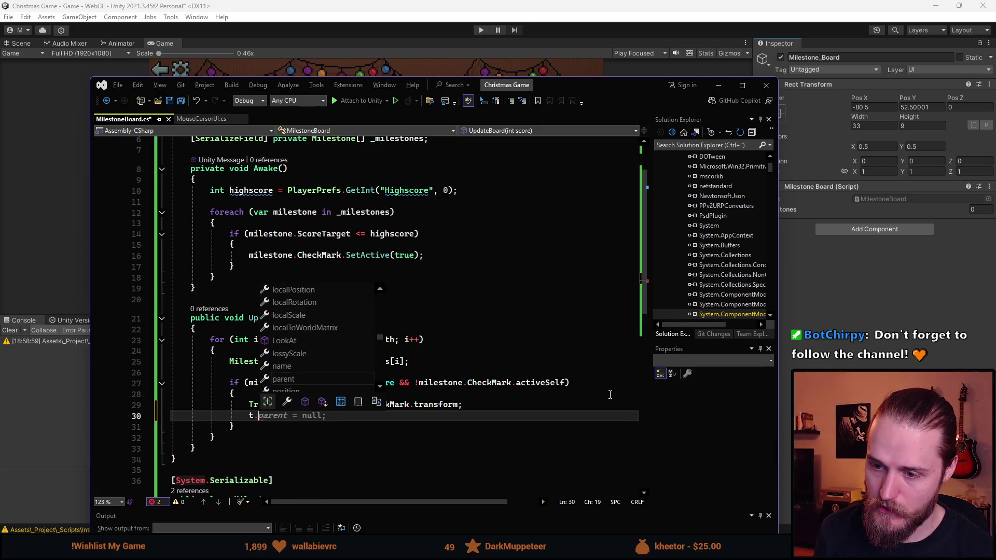
{"action": "key", "text": "BackSpace"}
{"action": "key", "text": "Escape"}
{"action": "type", "text": "DOS"}
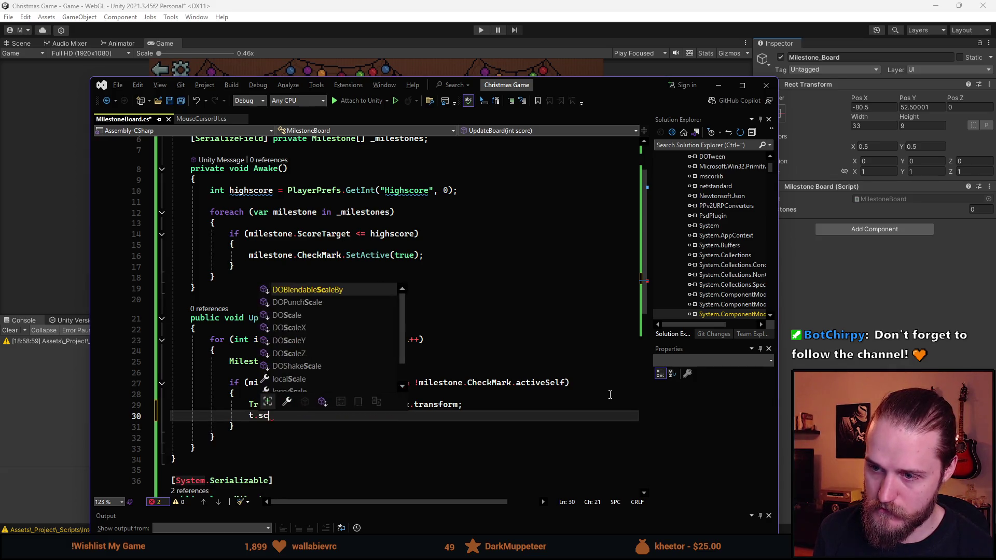
{"action": "key", "text": "Tab"}
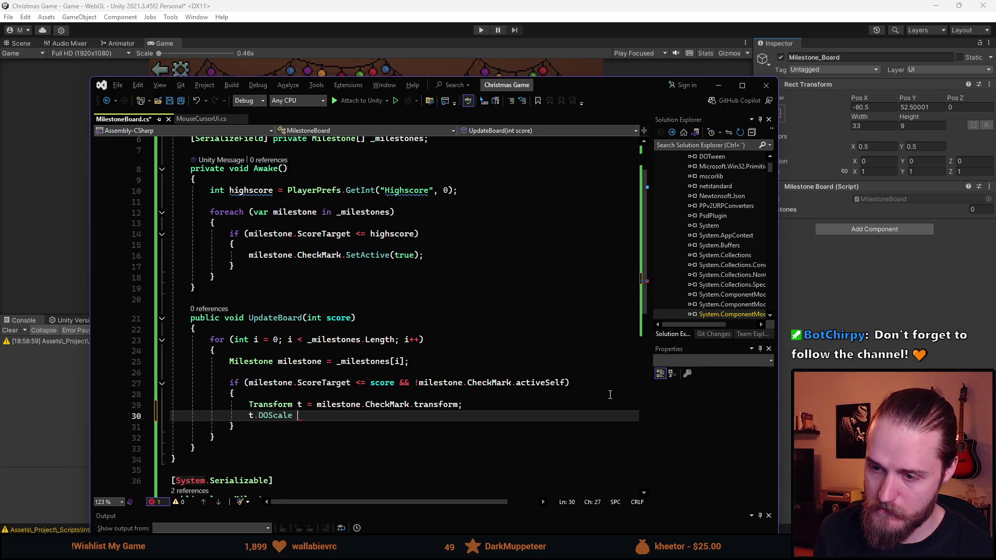
{"action": "key", "text": "BackSpace"}
{"action": "key", "text": "BackSpace"}
{"action": "key", "text": "BackSpace"}
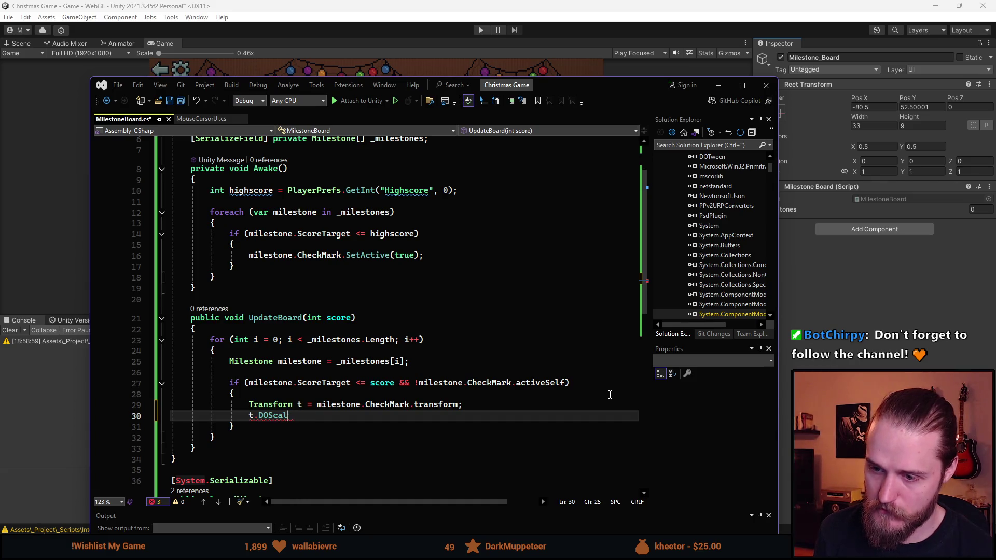
{"action": "type", "text": "cale"}
{"action": "key", "text": "Down"}
{"action": "key", "text": "Down"}
{"action": "key", "text": "Down"}
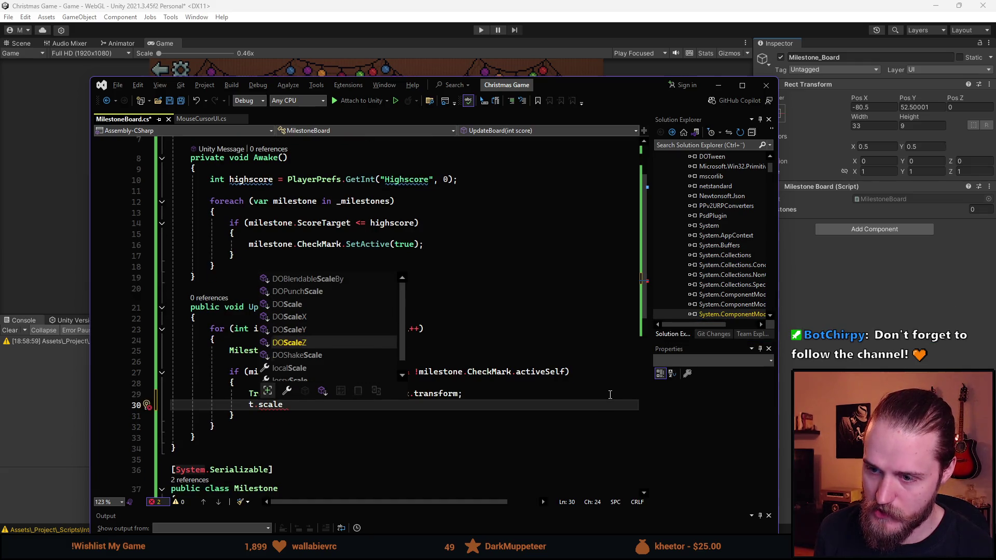
{"action": "type", "text": "= "}
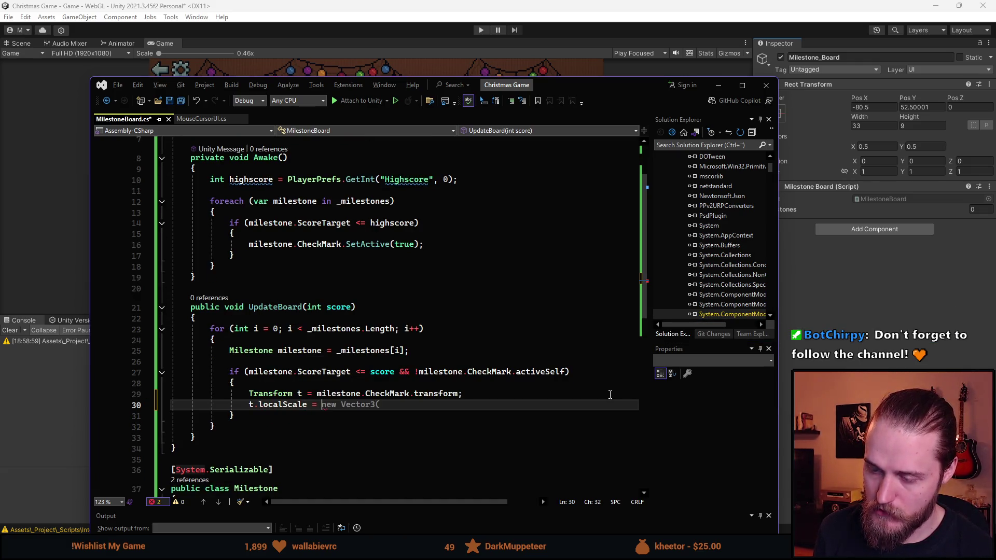
{"action": "type", "text": "new Vector3("}
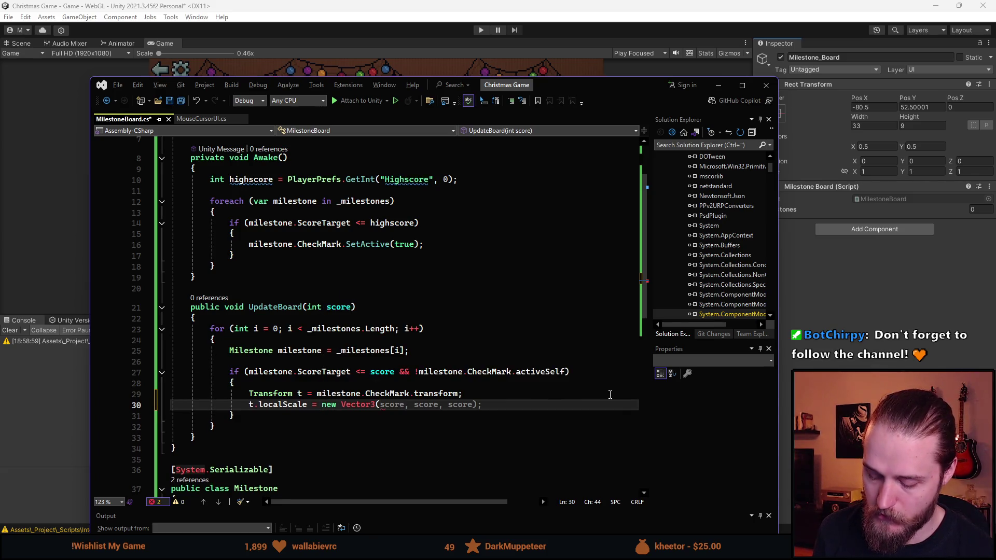
{"action": "type", "text": "1.3f"}
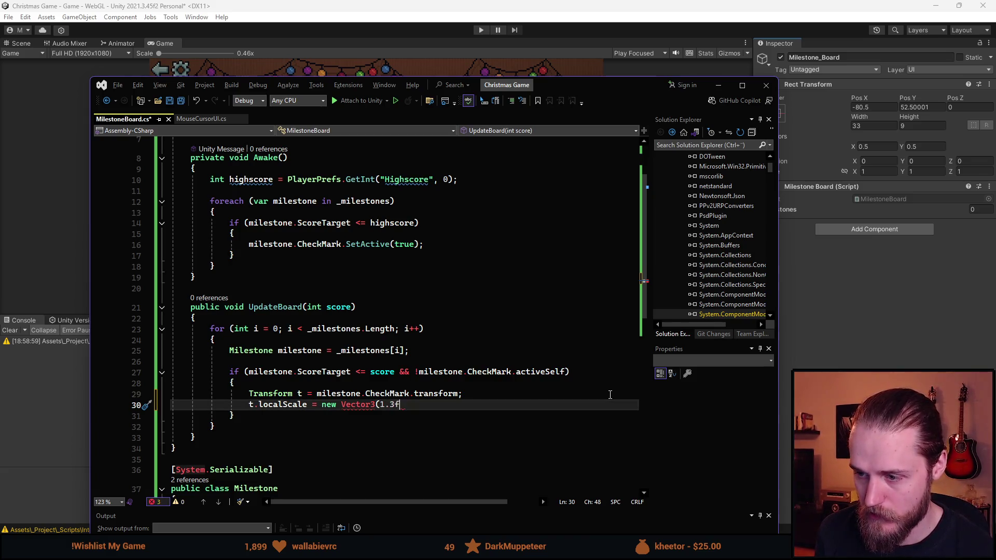
{"action": "type", "text": ", 1.3f, 1"}
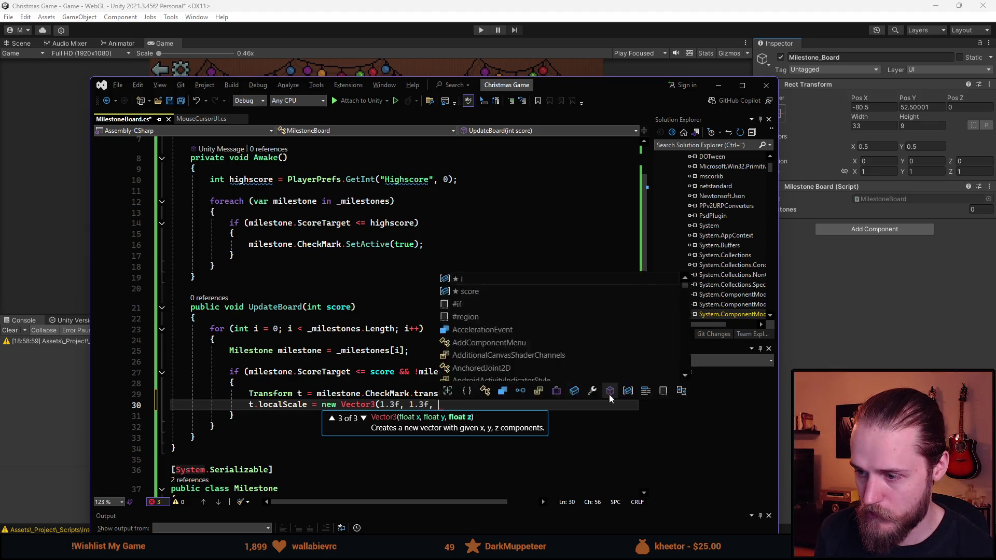
{"action": "type", "text": "f);"}
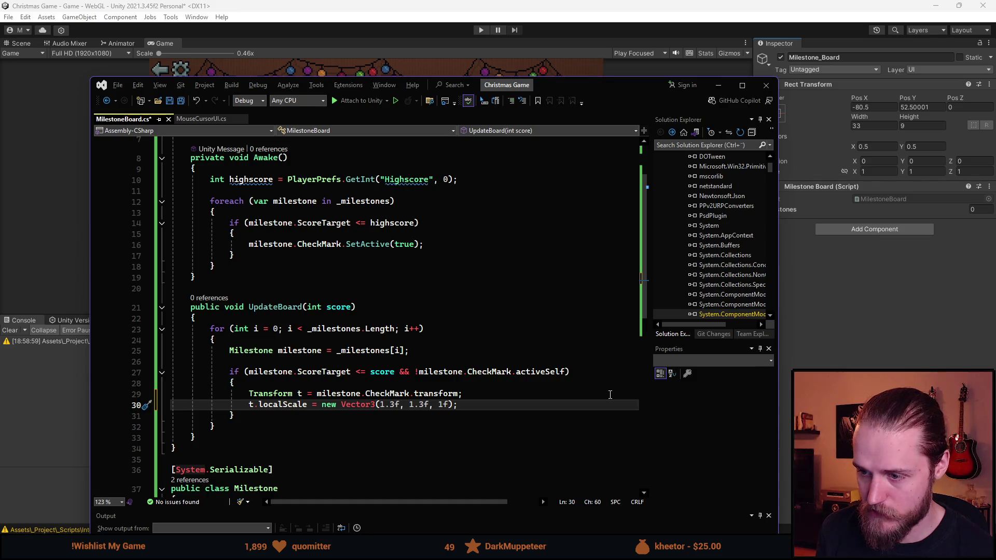
Step: Add 'milestone.CheckMark.SetActive(true)' on the next line of the if body
{"action": "key", "text": "Return"}
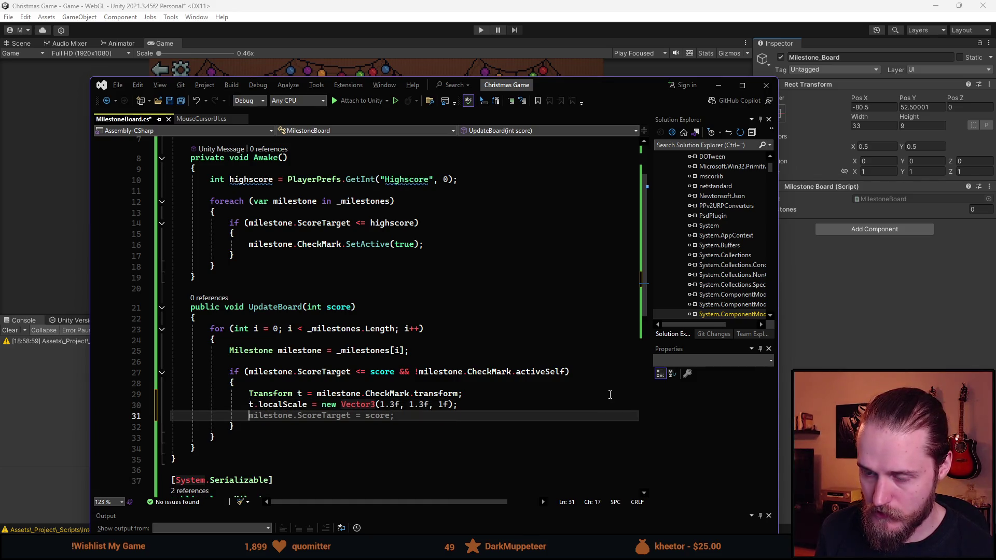
{"action": "type", "text": "m"}
{"action": "key", "text": "BackSpace"}
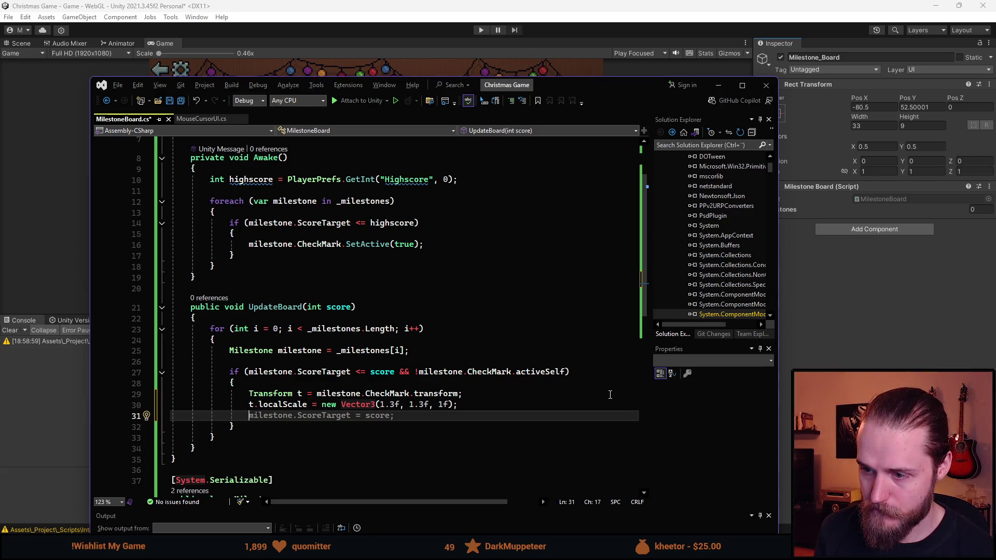
{"action": "type", "text": "milestone.ch"}
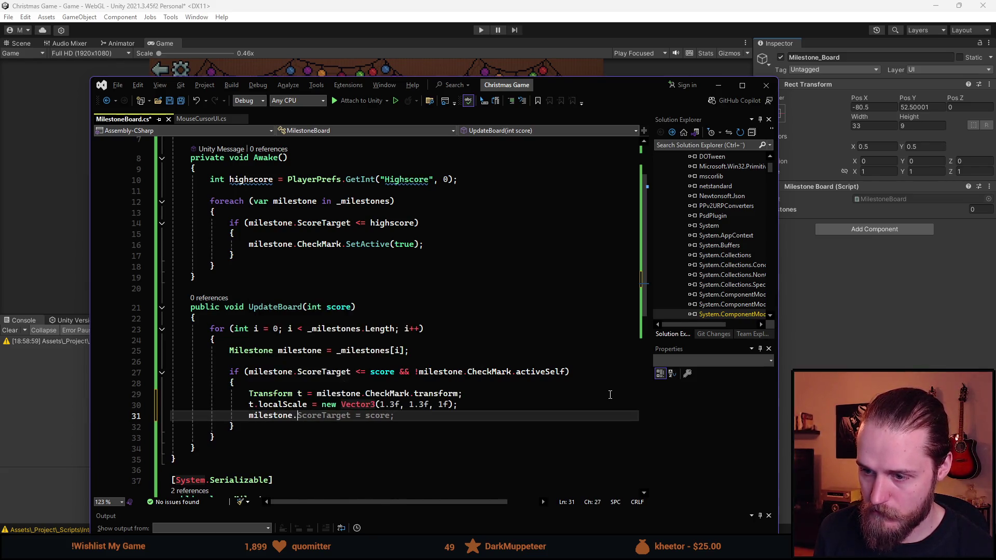
{"action": "key", "text": "Tab"}
{"action": "type", "text": ".Set"}
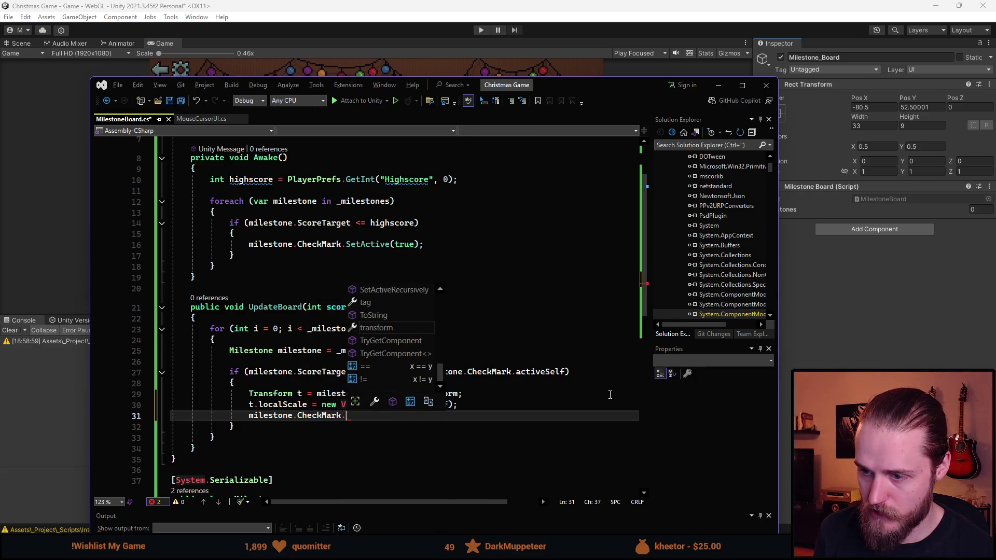
{"action": "key", "text": "Tab"}
{"action": "type", "text": "(true)"}
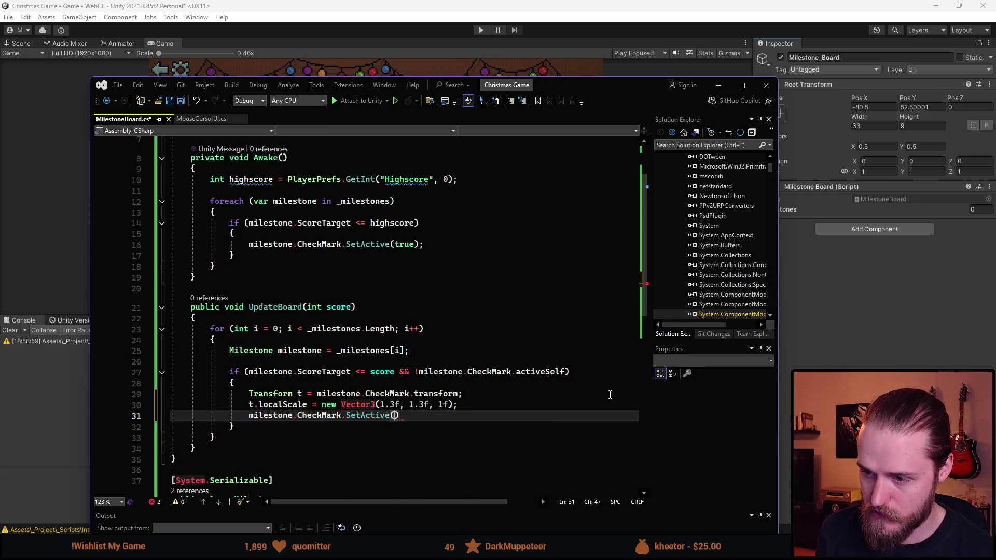
{"action": "key", "text": "Down"}
{"action": "key", "text": "Up"}
{"action": "key", "text": "End"}
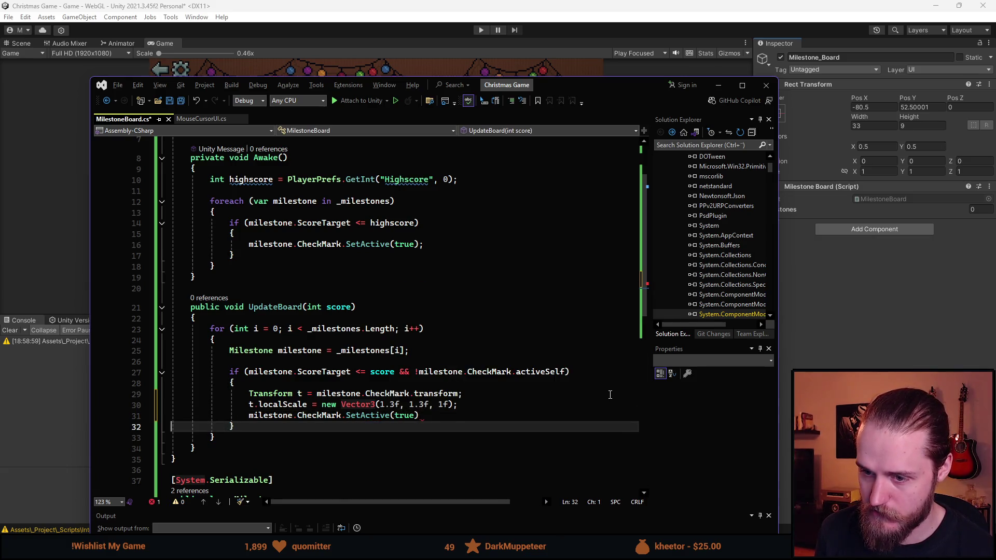
Step: Close the SetActive(true) line and start a new t.DOScale() call beneath it
{"action": "type", "text": "M"}
{"action": "key", "text": "BackSpace"}
{"action": "type", "text": ";"}
{"action": "key", "text": "Return"}
{"action": "type", "text": "t.DOScale"}
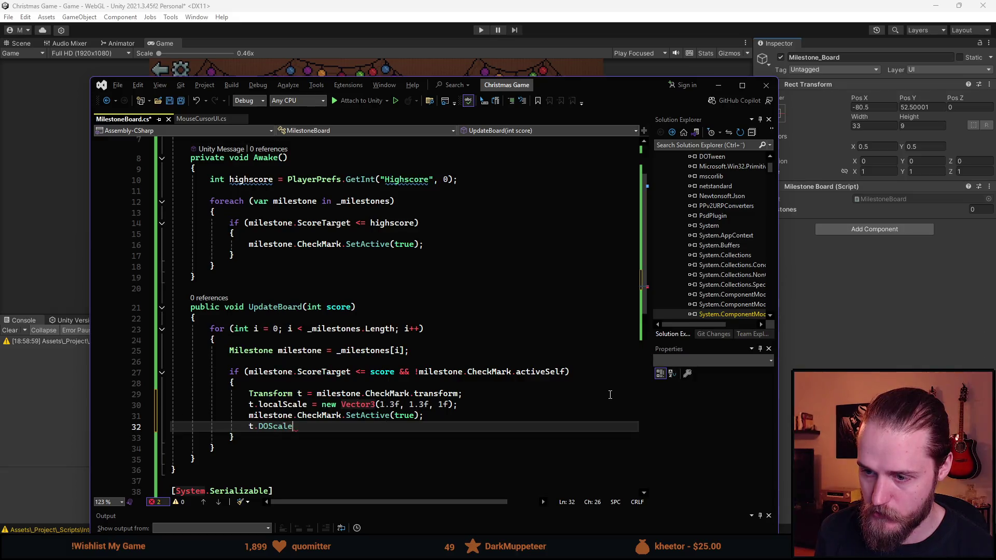
{"action": "key", "text": "ctrl+shift+Left"}
{"action": "key", "text": "BackSpace"}
{"action": "type", "text": "Dol"}
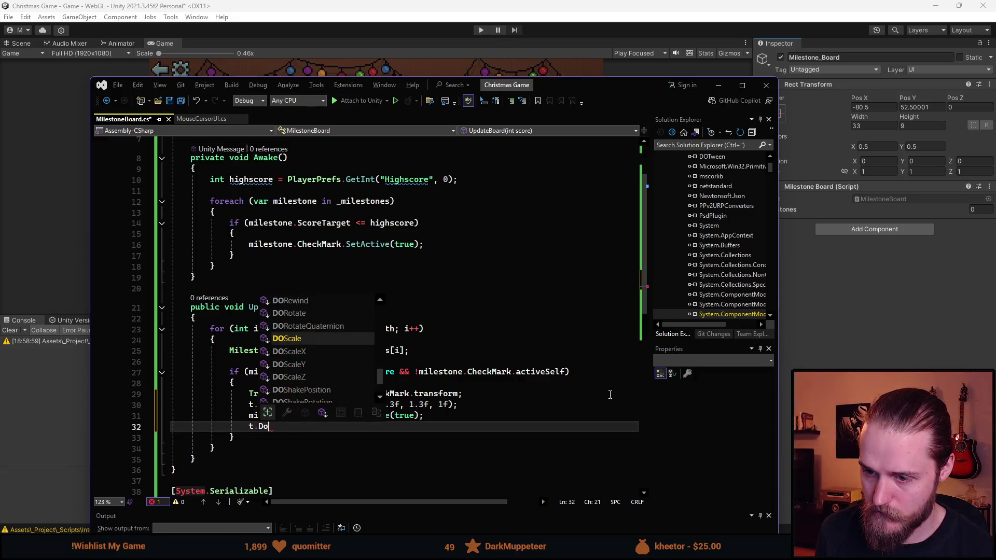
{"action": "key", "text": "BackSpace"}
{"action": "key", "text": "BackSpace"}
{"action": "key", "text": "BackSpace"}
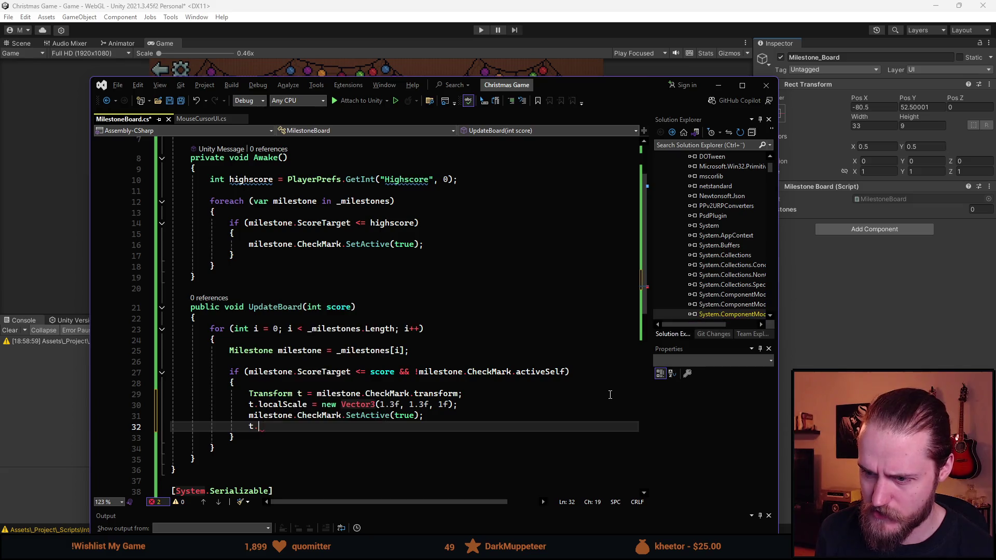
{"action": "type", "text": "DOScale()"}
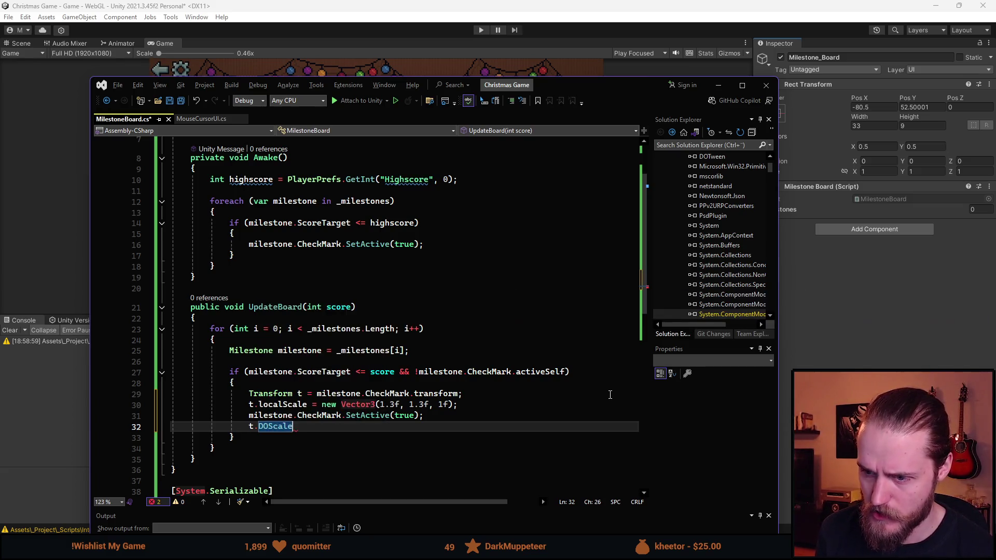
{"action": "key", "text": "Left"}
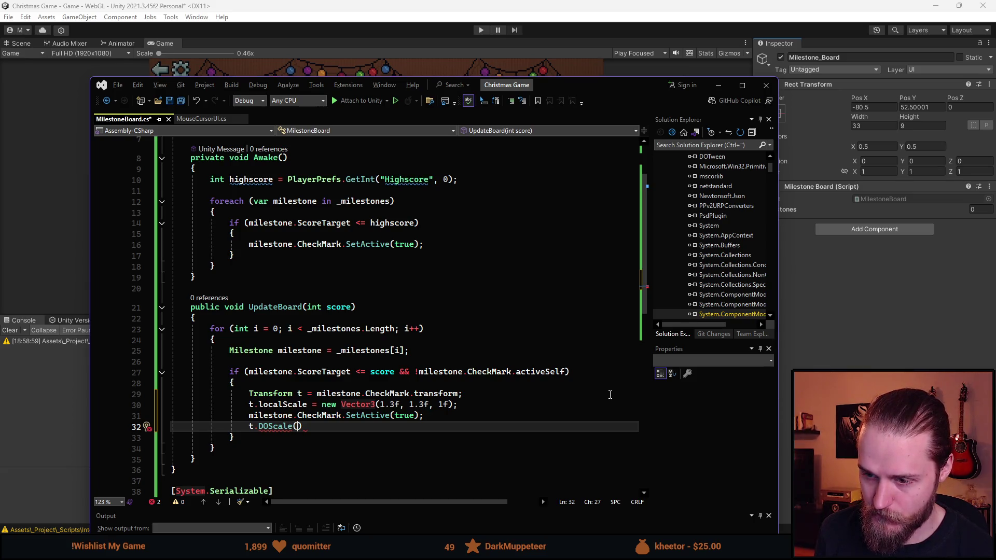
Step: Fill DOScale with Vector3.one and 0.25f, chaining .SetEase(Out)
{"action": "type", "text": "vector"}
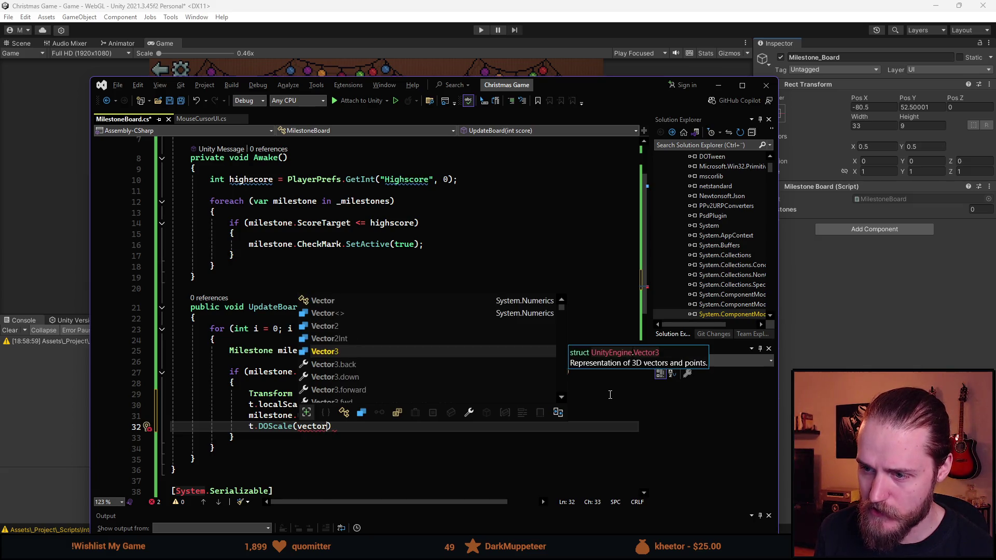
{"action": "key", "text": "Tab"}
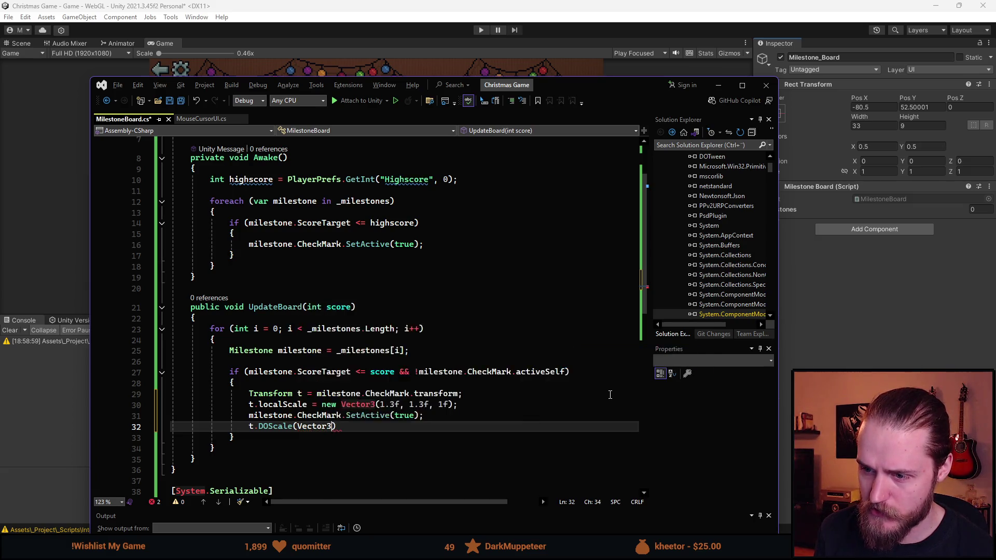
{"action": "type", "text": "."}
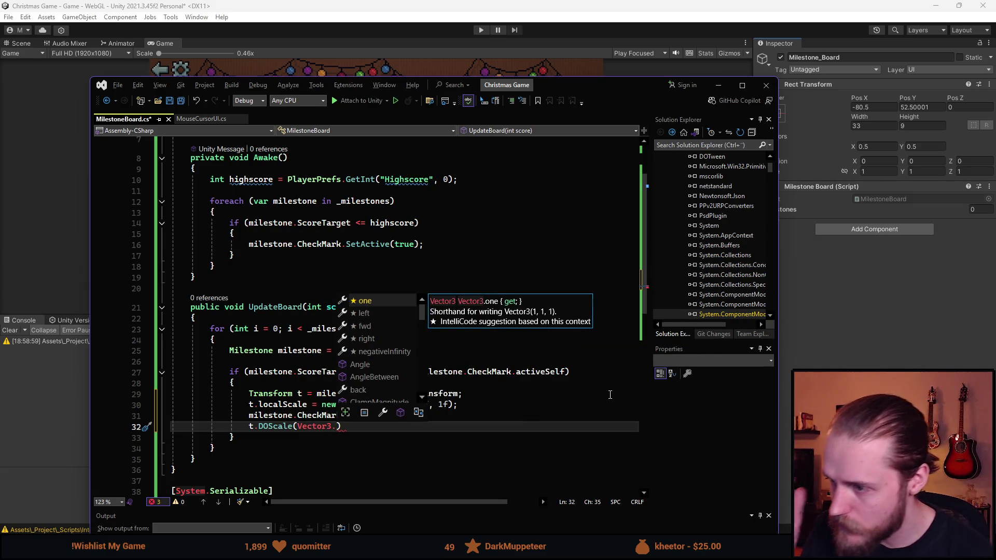
{"action": "key", "text": "Tab"}
{"action": "type", "text": ", "}
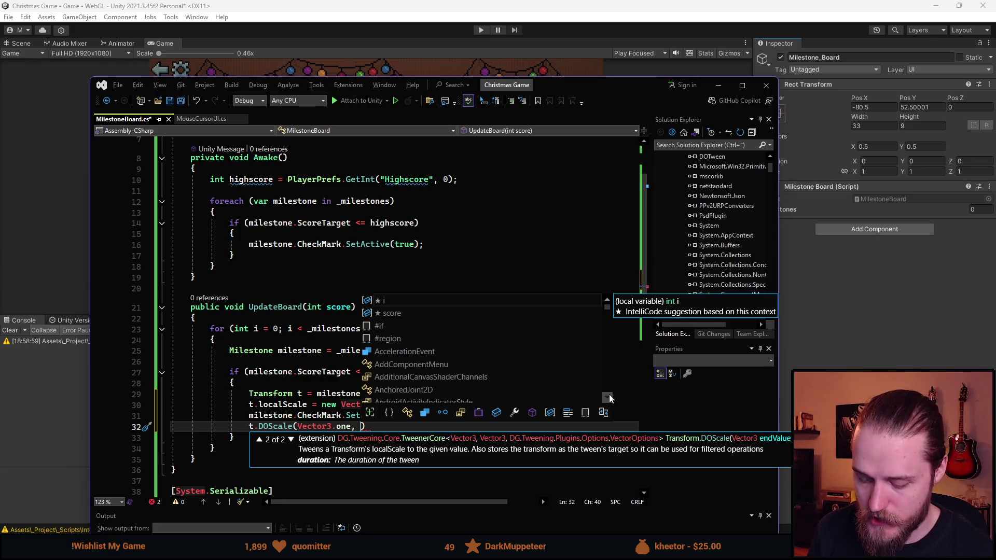
{"action": "type", "text": "0.25f"}
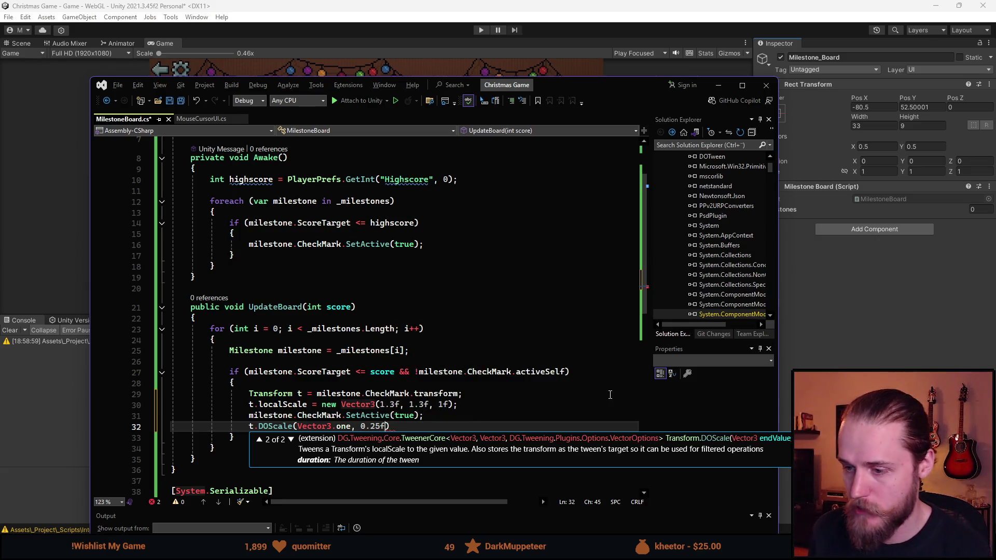
{"action": "type", "text": ").Set"}
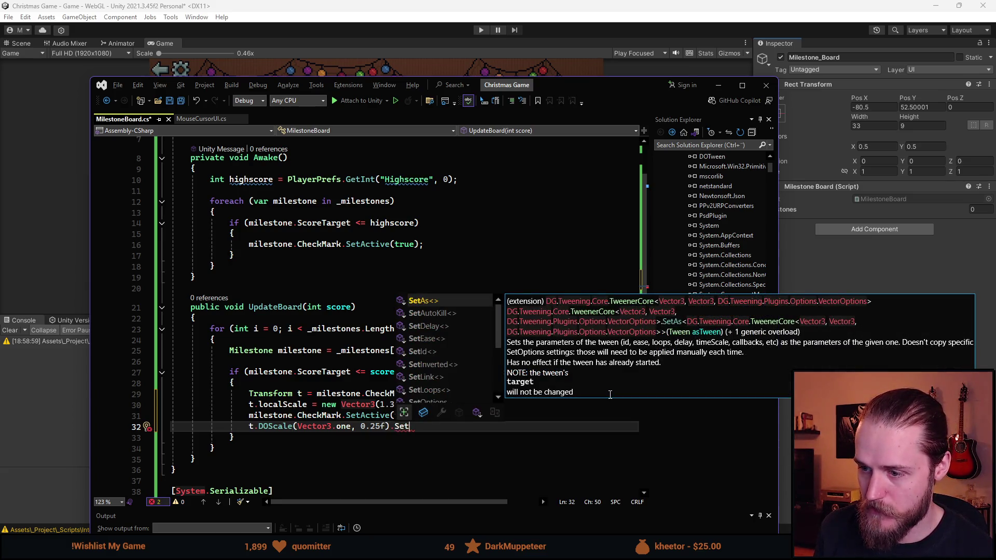
{"action": "type", "text": "Ease("}
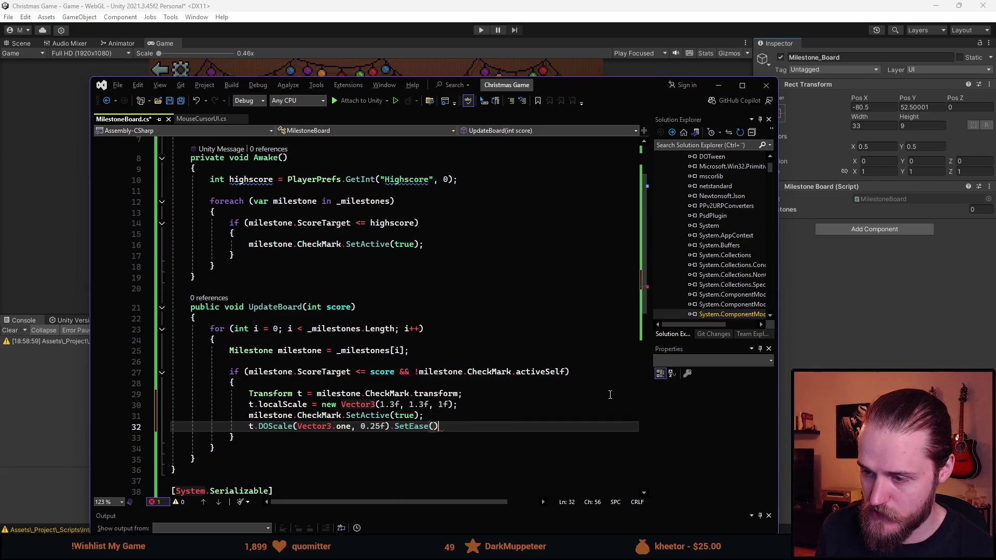
{"action": "type", "text": "Out"}
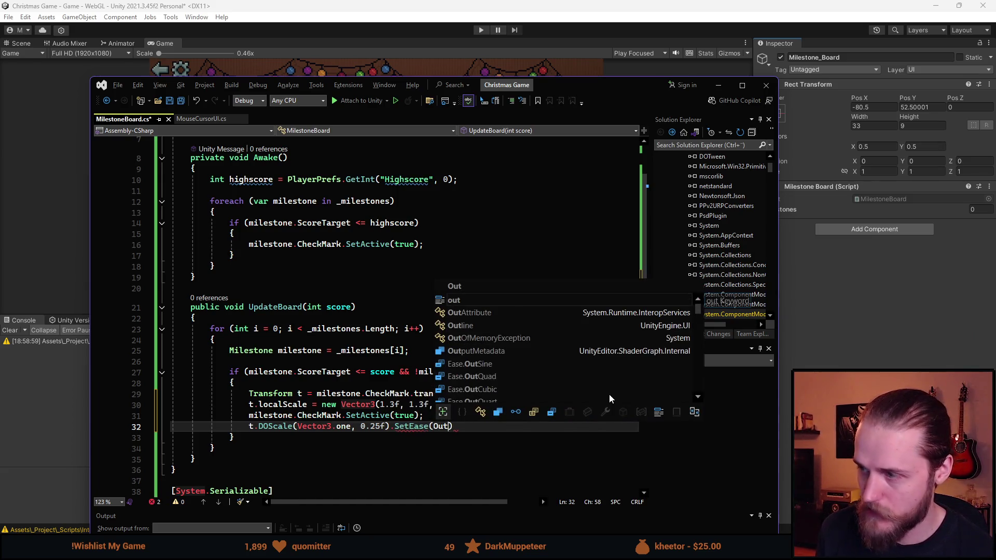
{"action": "key", "text": "Escape"}
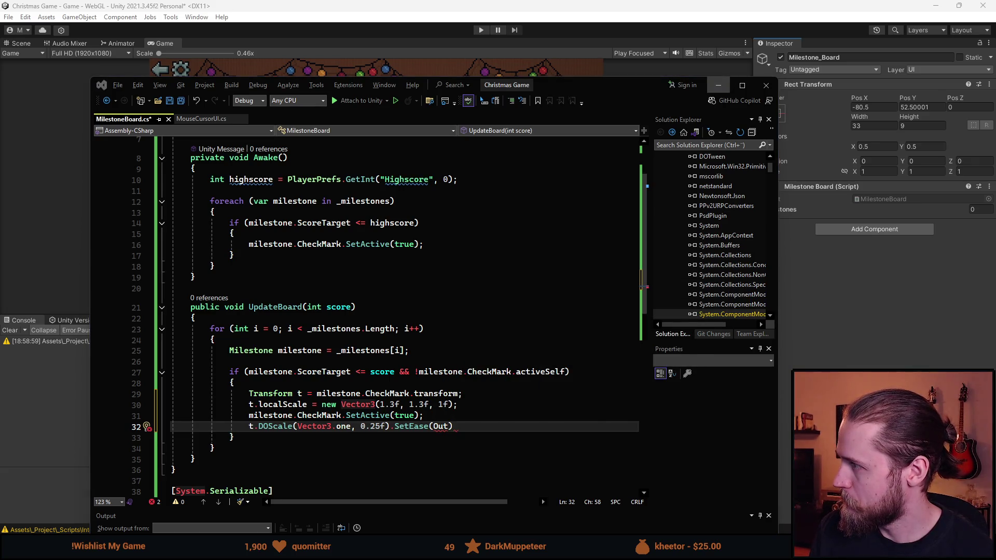
{"action": "key", "text": "alt+Tab"}
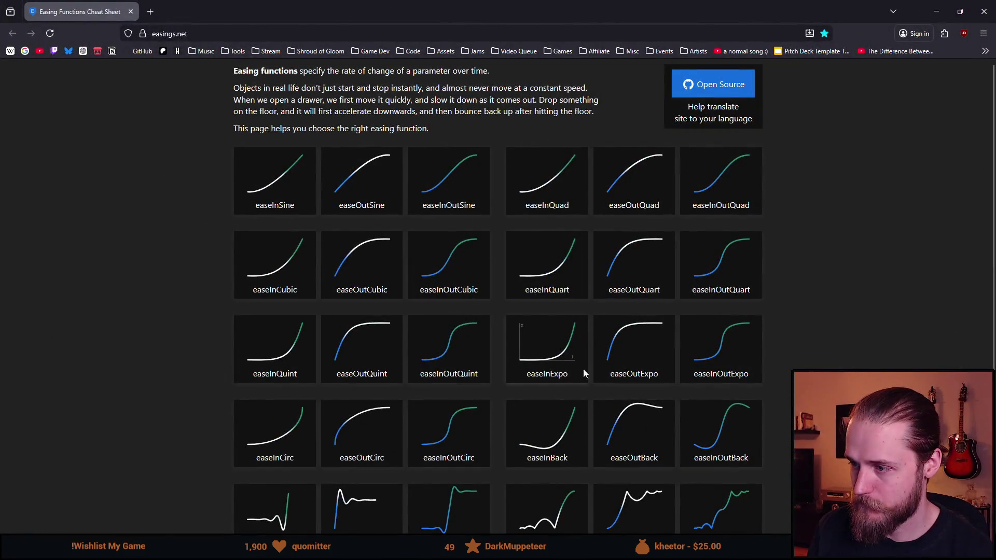
Step: Scroll through the easings.net curve grid, comparing eases and previewing easeInBack
{"action": "scroll", "coordinate": [414, 396], "scroll_direction": "down", "scroll_amount": 2}
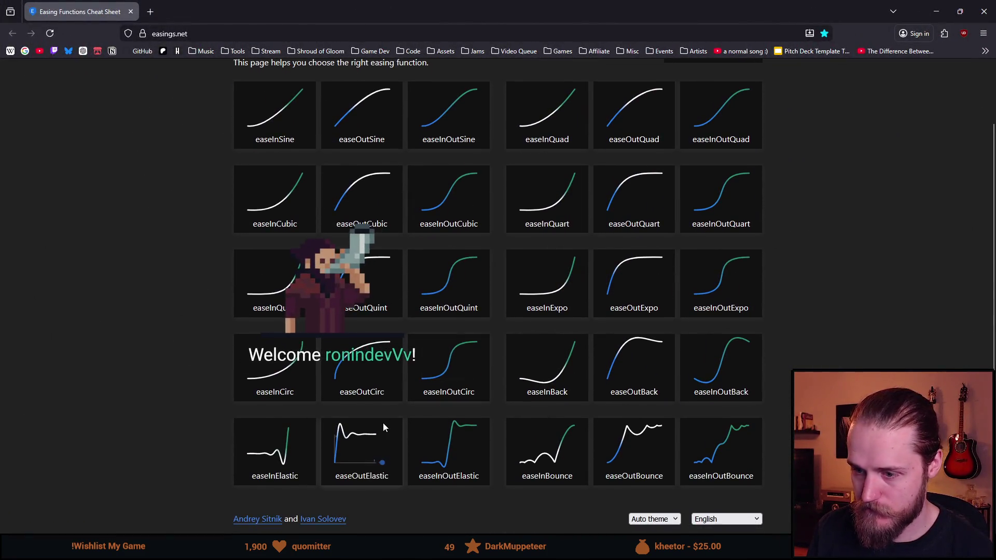
{"action": "scroll", "coordinate": [376, 404], "scroll_direction": "up", "scroll_amount": 2}
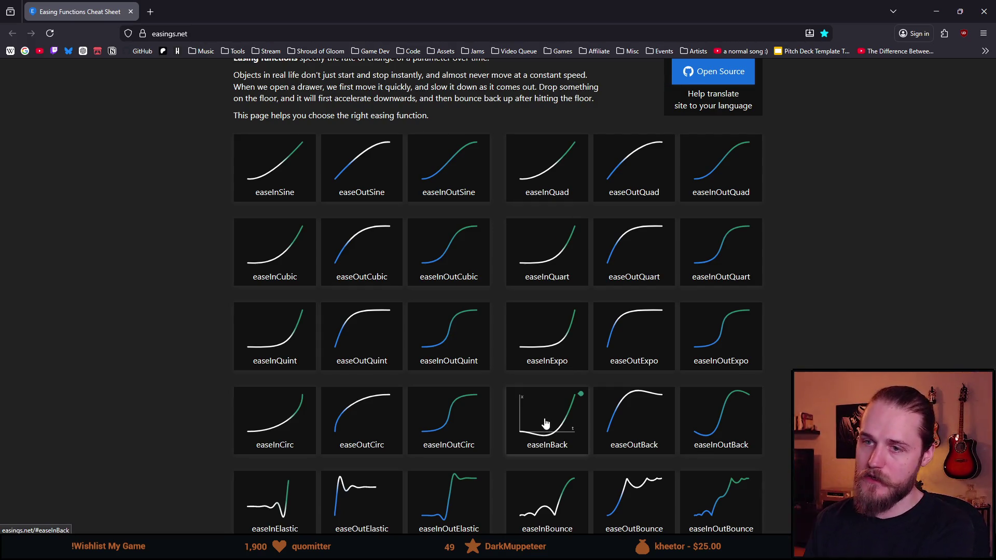
{"action": "scroll", "coordinate": [537, 336], "scroll_direction": "down", "scroll_amount": 2}
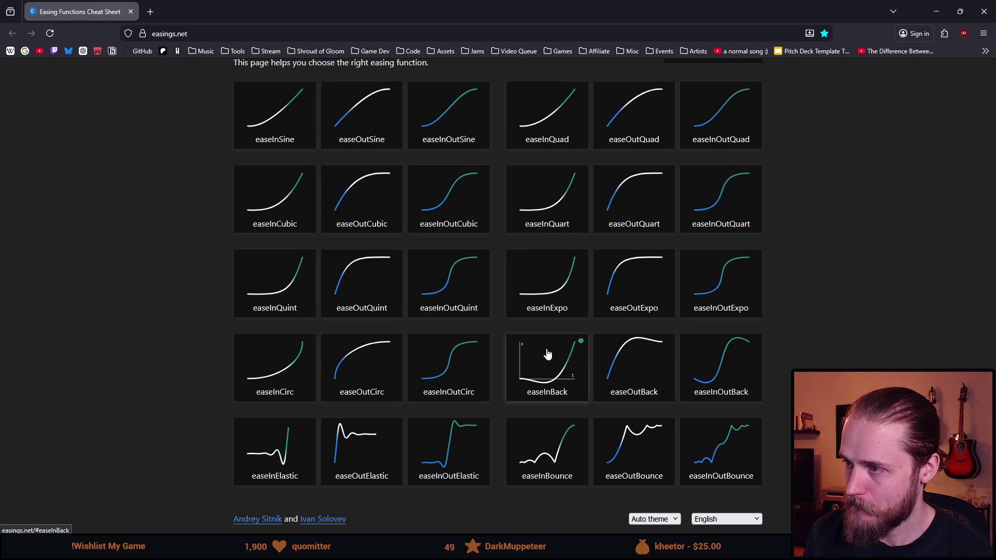
{"action": "key", "text": "alt+Tab"}
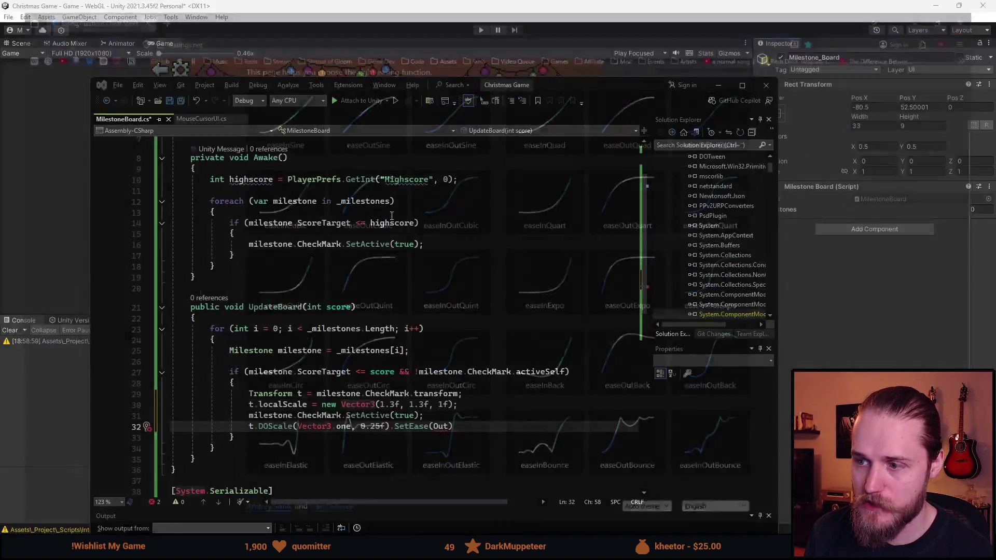
Step: Replace the Out ease with Ease.InBack and chain an empty SetDelay() call
{"action": "double_click", "coordinate": [444, 427]}
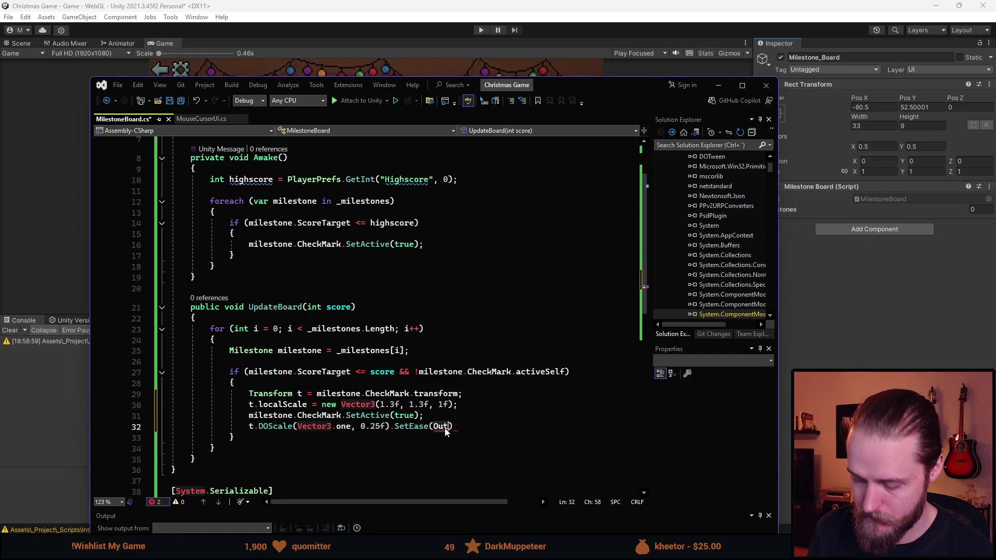
{"action": "type", "text": "Inb)"}
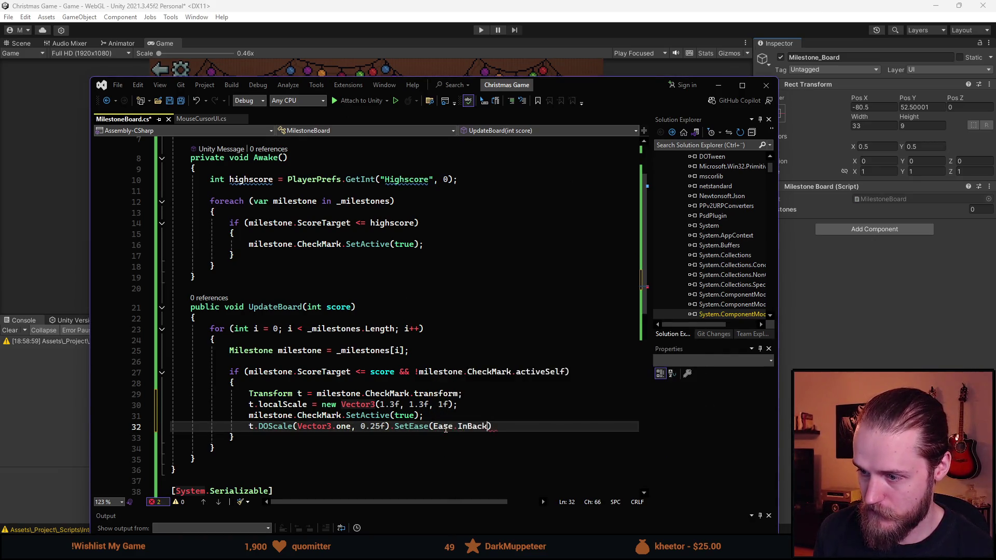
{"action": "type", "text": "."}
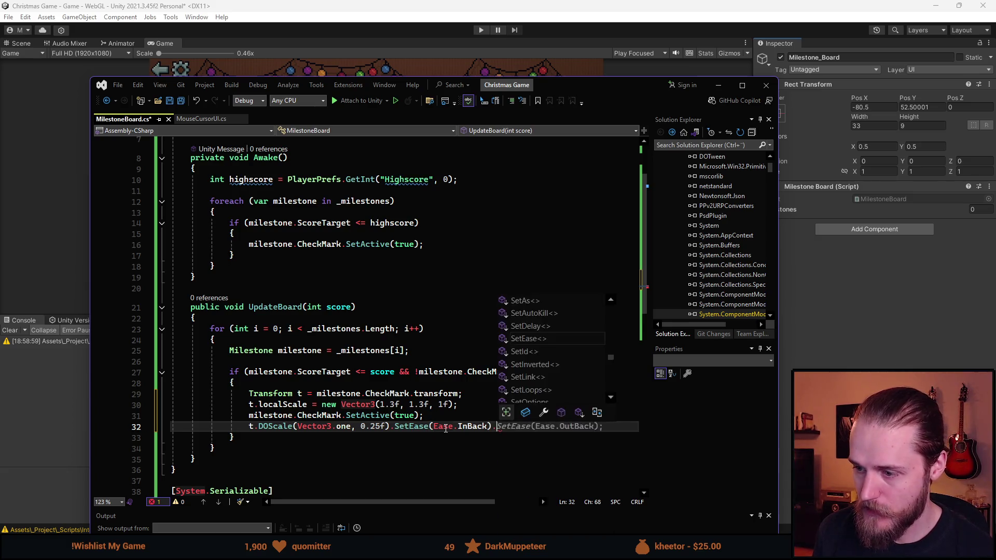
{"action": "type", "text": "SetDelay("}
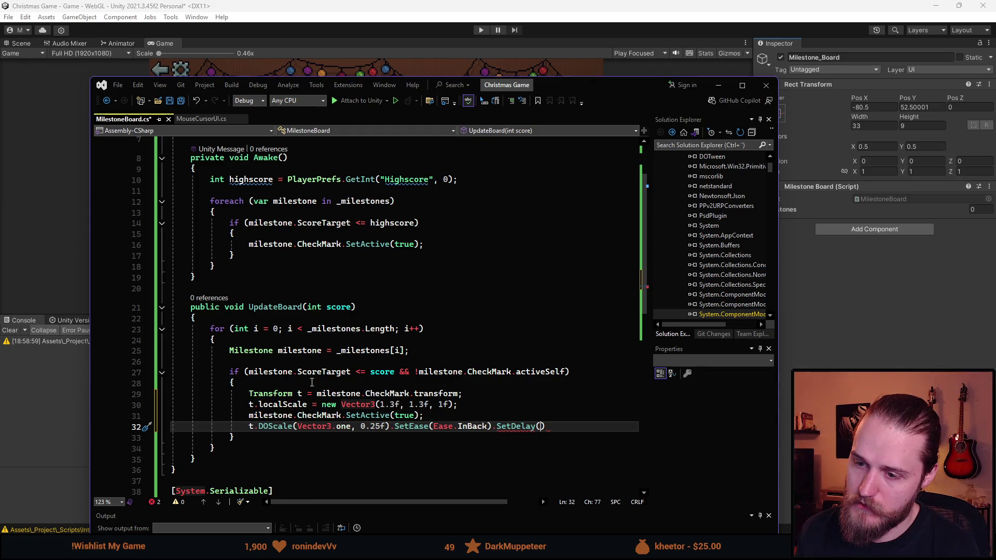
{"action": "left_click", "coordinate": [247, 318]}
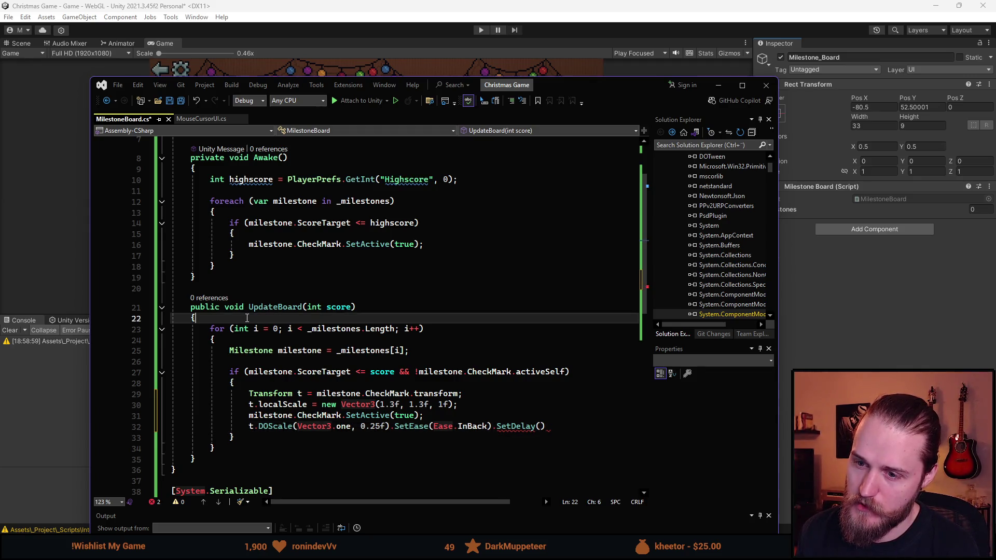
Step: Declare 'int unlocks = 0;' at the top of UpdateBoard and save
{"action": "key", "text": "Return"}
{"action": "key", "text": "Up"}
{"action": "key", "text": "Return"}
{"action": "type", "text": "i"}
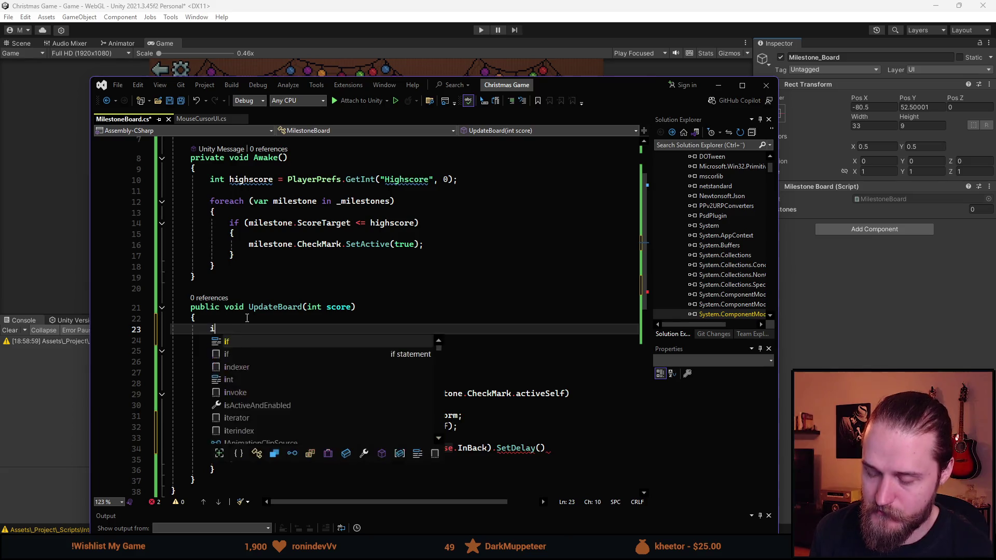
{"action": "type", "text": "nt unloc"}
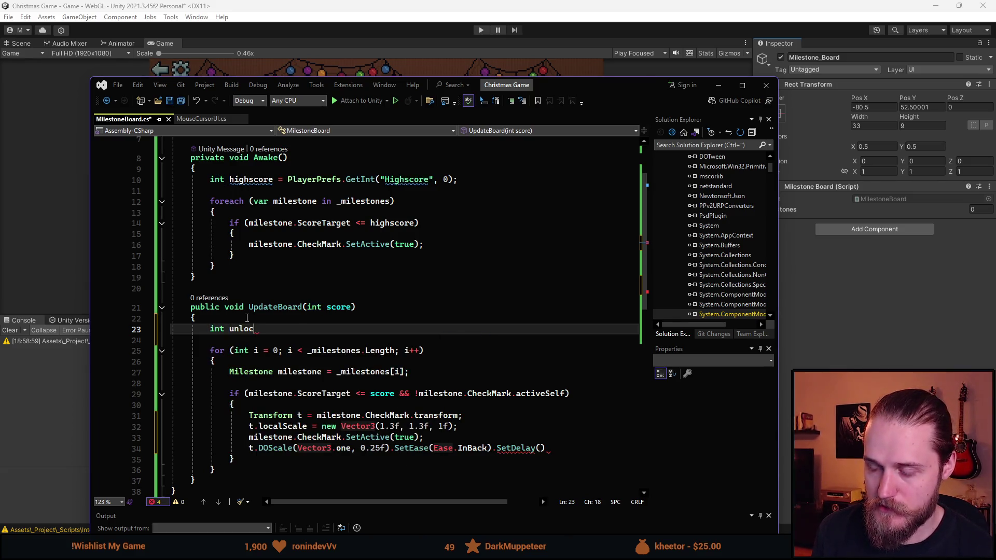
{"action": "type", "text": "ks"}
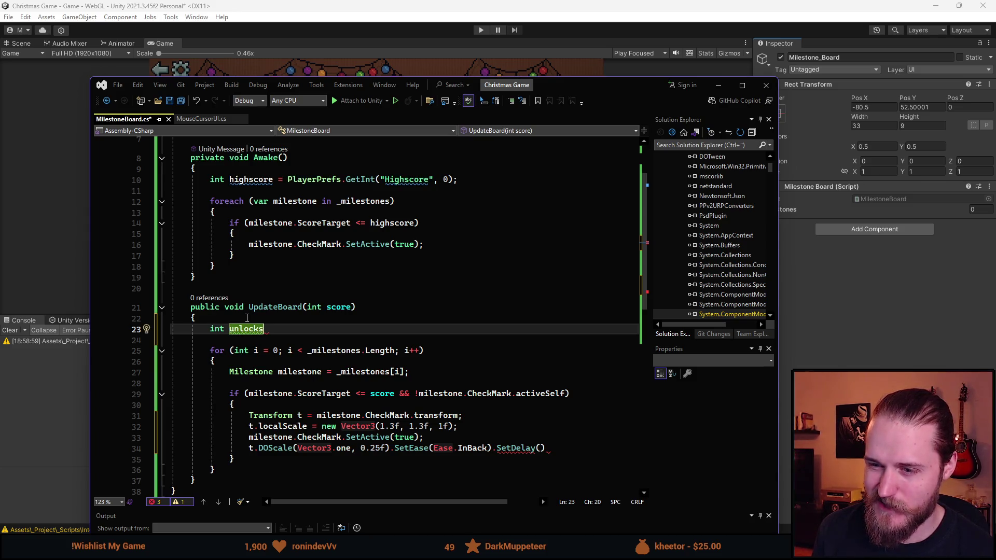
{"action": "type", "text": " = 0;"}
{"action": "key", "text": "ctrl+s"}
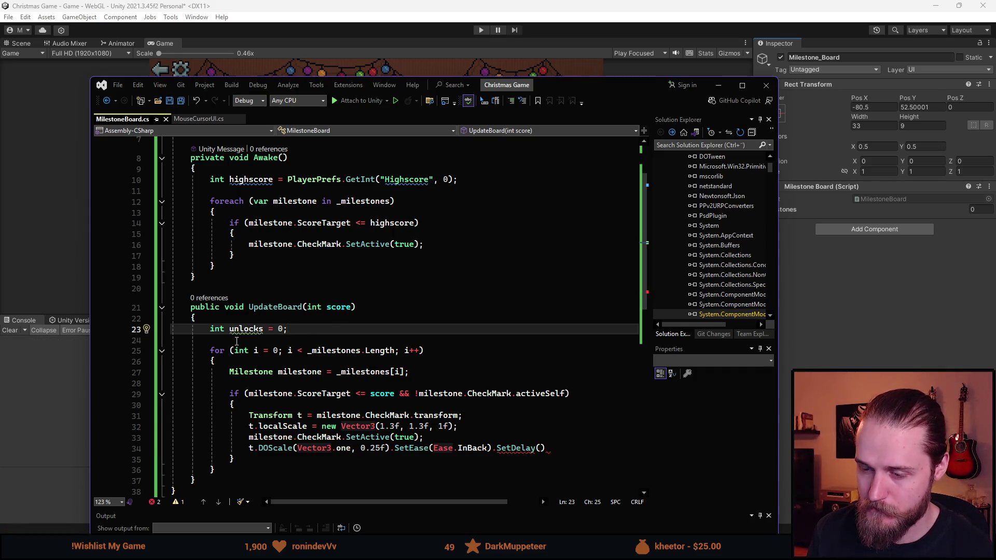
Step: Set the SetDelay argument to 0.3f * unlocks
{"action": "scroll", "coordinate": [269, 334], "scroll_direction": "down", "scroll_amount": 1}
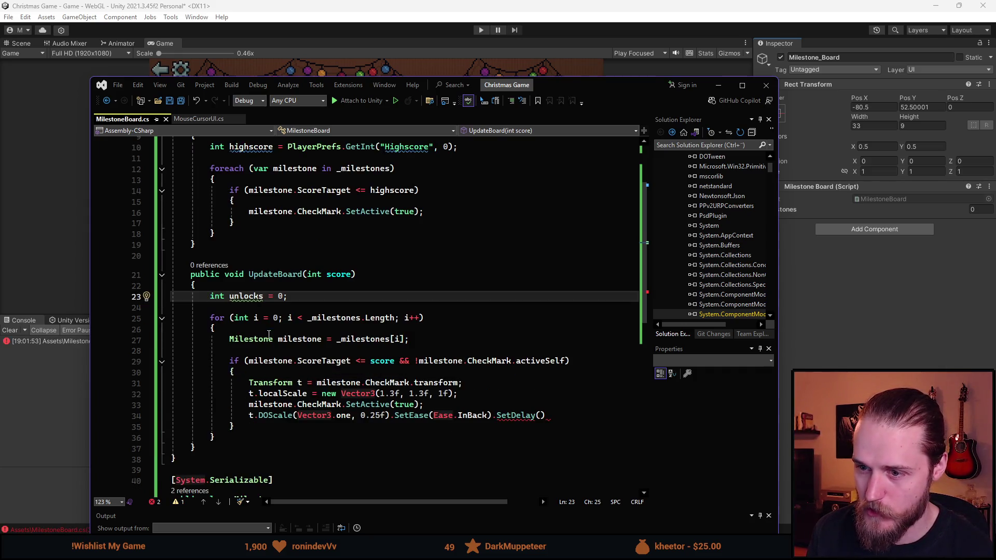
{"action": "left_click", "coordinate": [541, 416]}
{"action": "key", "text": "Left"}
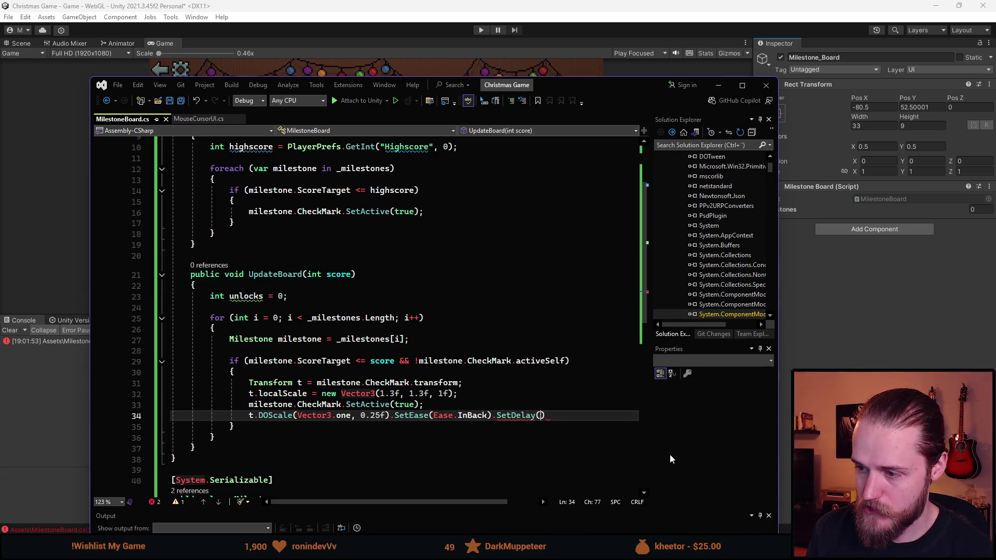
{"action": "type", "text": "0.4"}
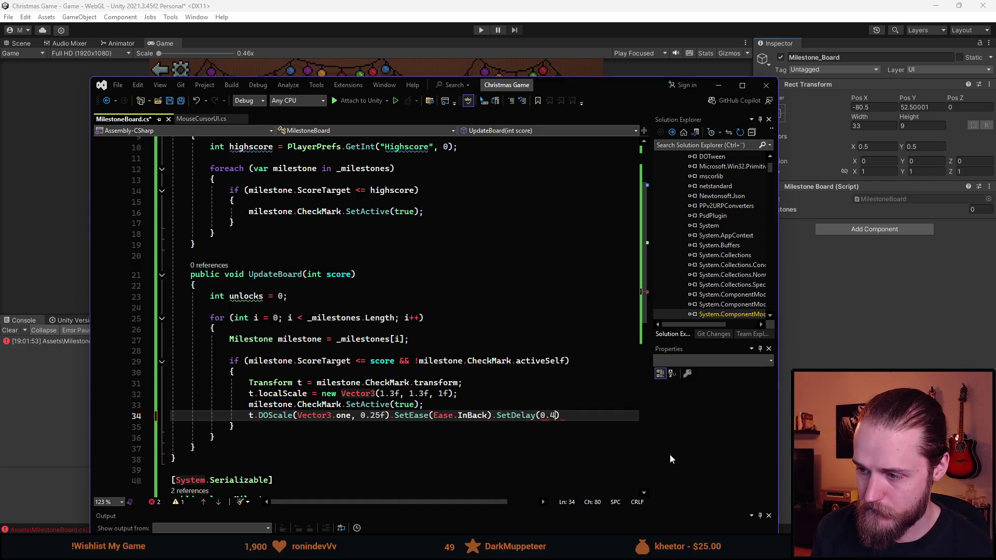
{"action": "type", "text": "3f"}
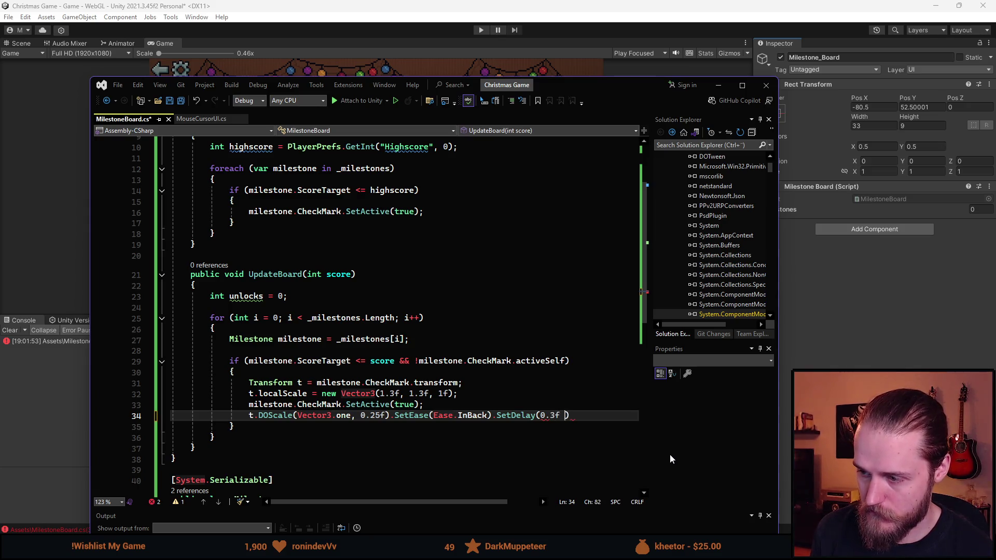
{"action": "type", "text": " * unlö"}
{"action": "key", "text": "BackSpace"}
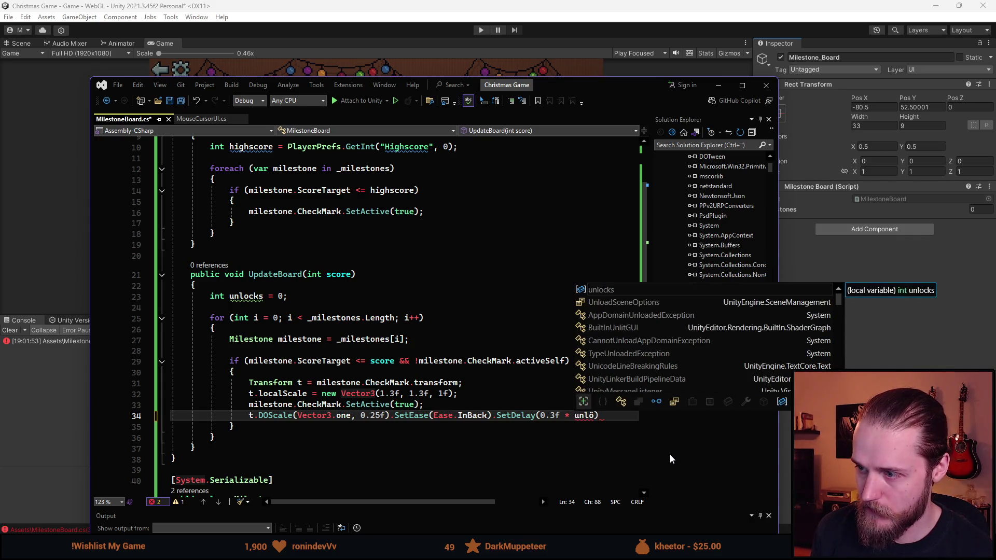
{"action": "key", "text": "Tab"}
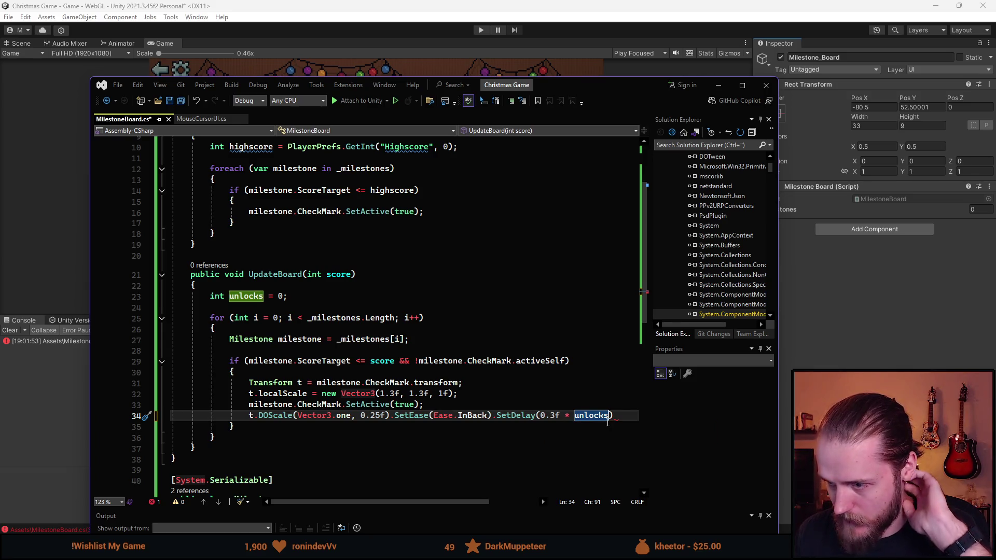
Step: Add 'unlocks++;' after the tween line and save MilestoneBoard.cs
{"action": "left_click", "coordinate": [640, 421]}
{"action": "type", "text": ";"}
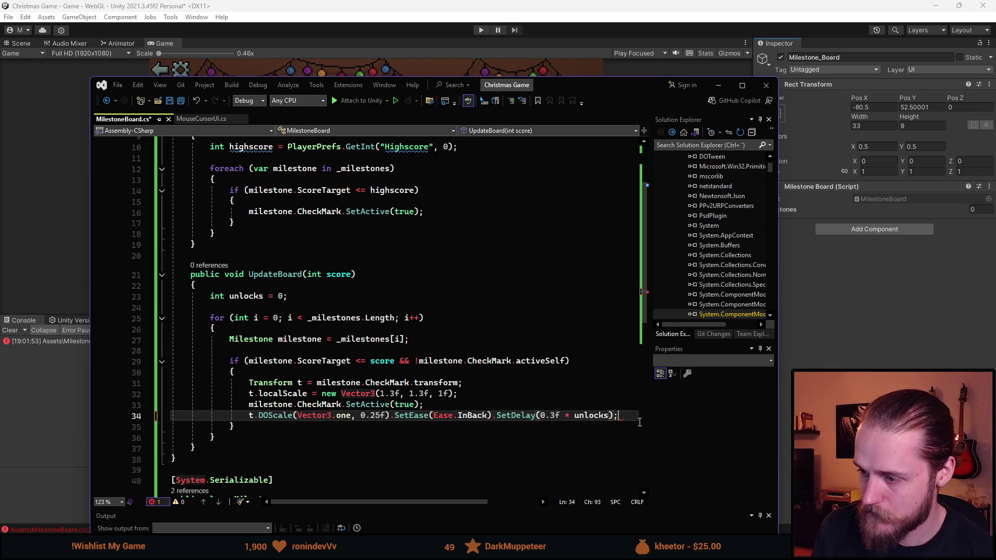
{"action": "key", "text": "Return"}
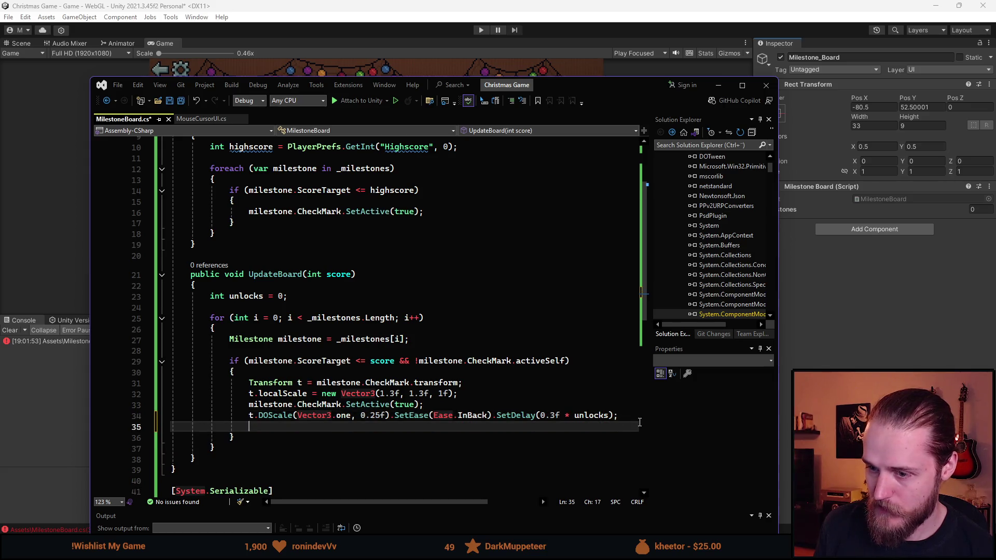
{"action": "type", "text": "unlocks++;"}
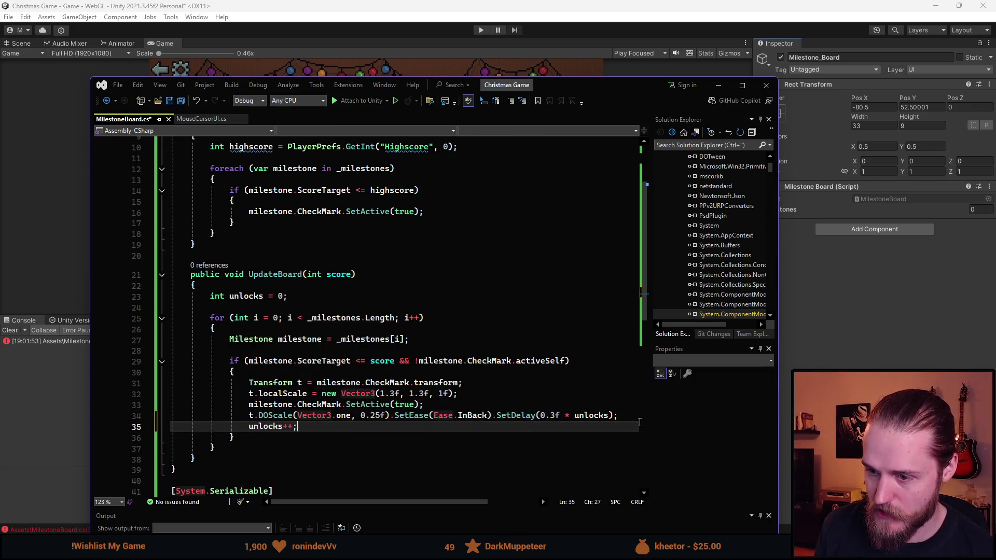
{"action": "key", "text": "ctrl+s"}
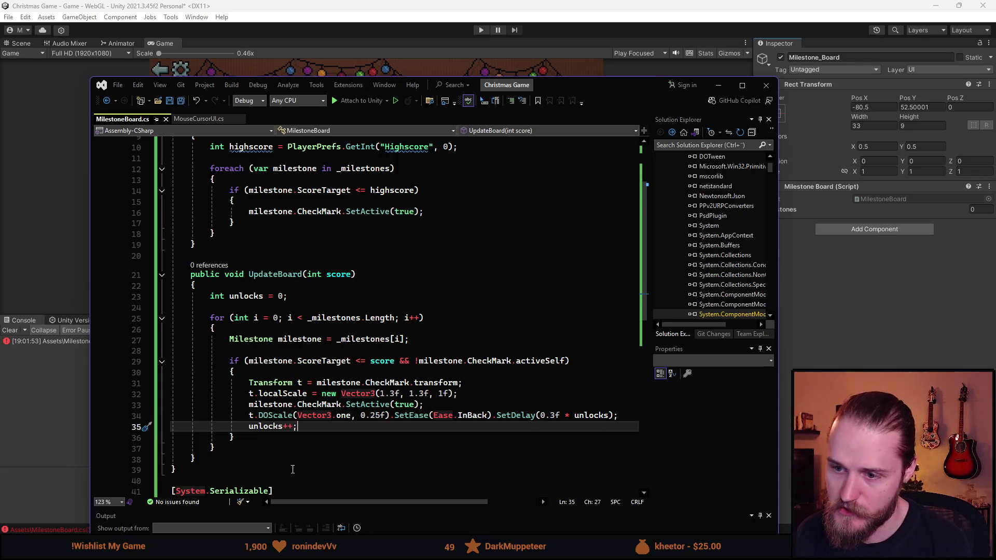
{"action": "scroll", "coordinate": [255, 425], "scroll_direction": "down", "scroll_amount": 2}
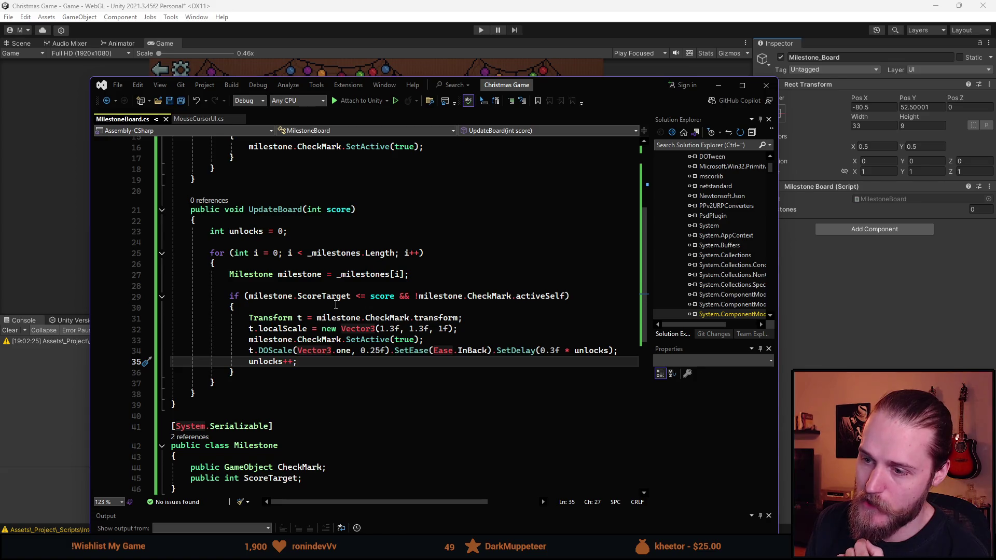
{"action": "double_click", "coordinate": [596, 351]}
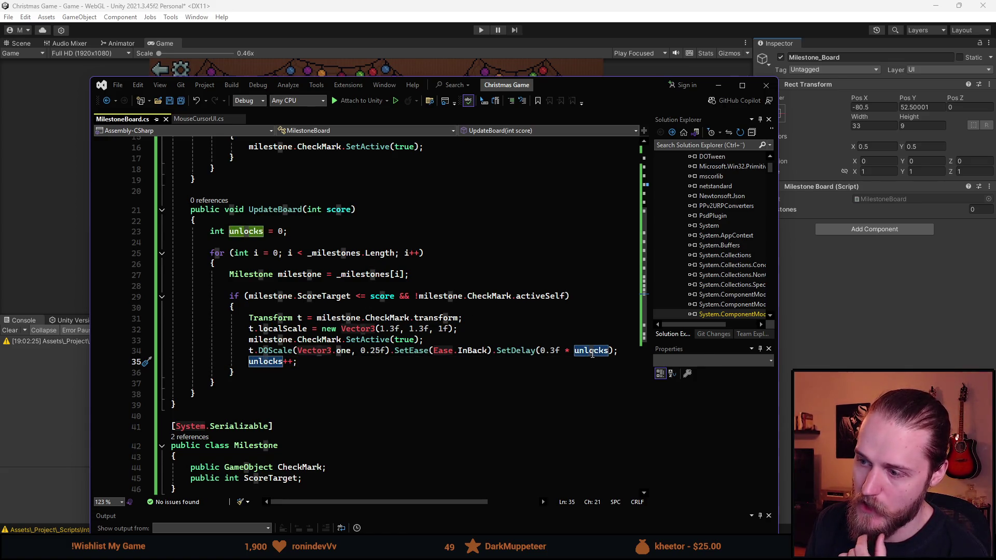
{"action": "left_click", "coordinate": [550, 367]}
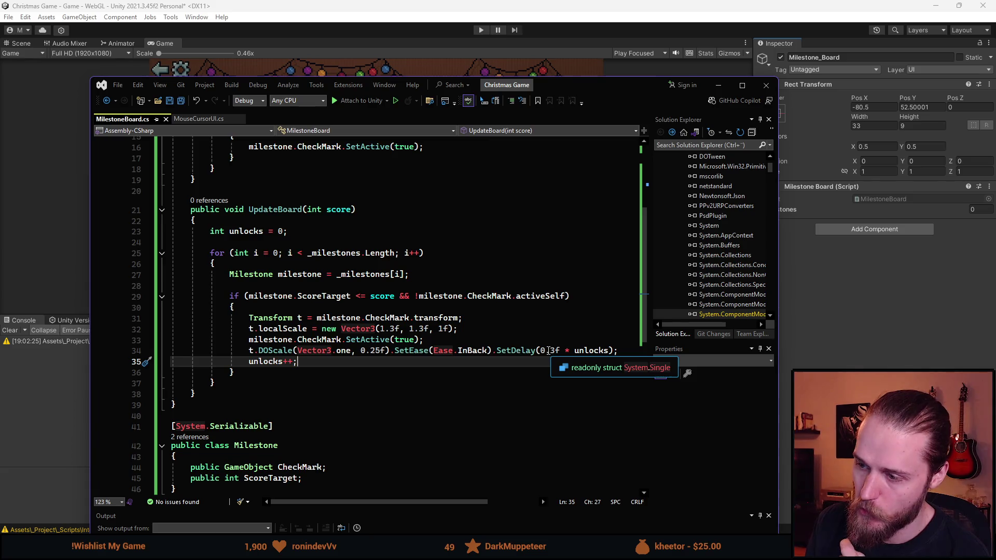
{"action": "left_click", "coordinate": [554, 352]}
{"action": "left_click", "coordinate": [551, 352]}
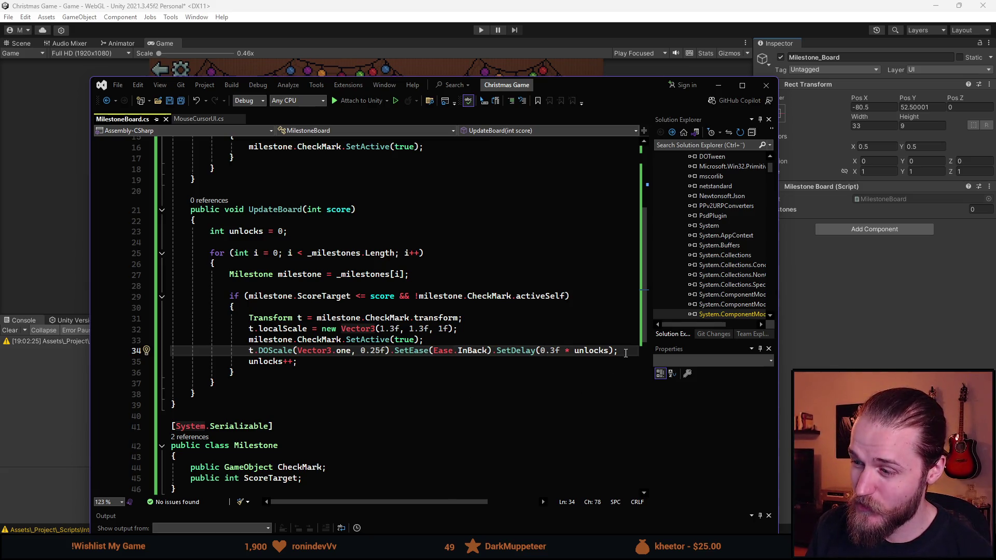
{"action": "key", "text": "Return"}
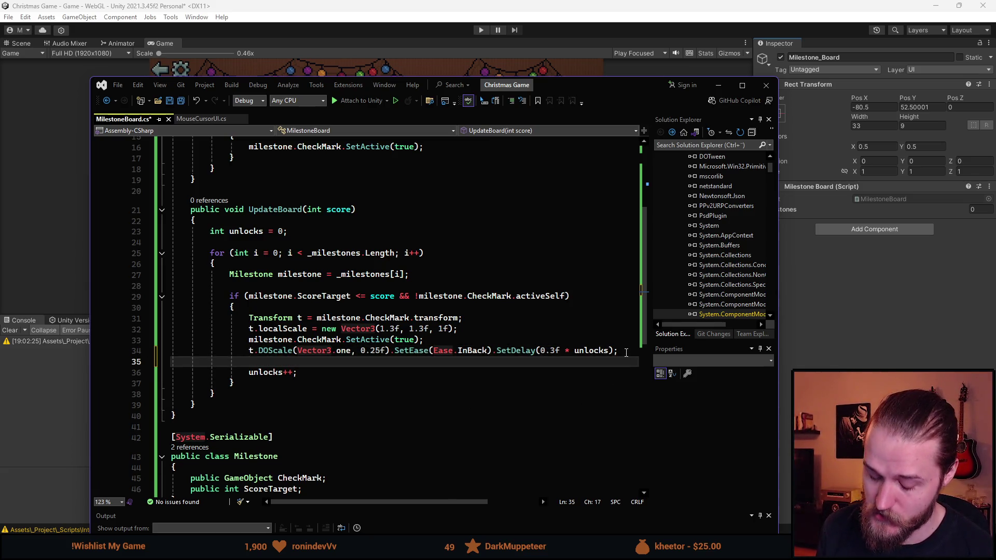
Step: Add an AudioManager.Instance.Play("Milestone") call below the DOScale tween
{"action": "type", "text": "AudioMan"}
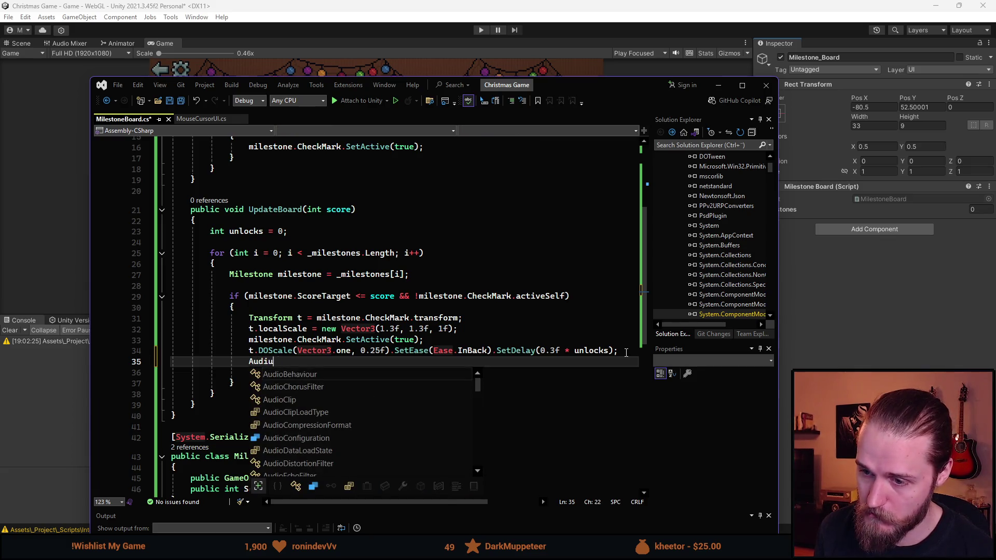
{"action": "key", "text": "Tab"}
{"action": "type", "text": "."}
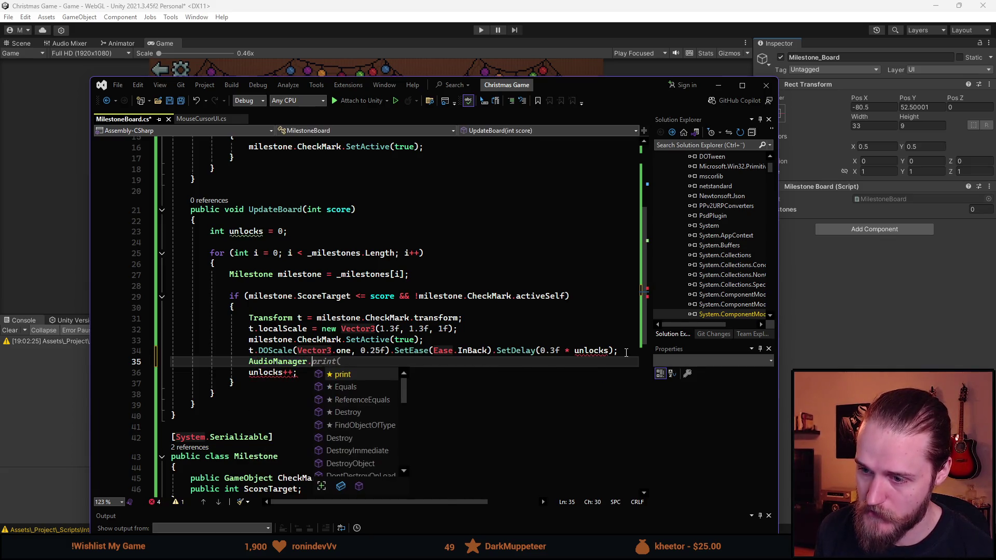
{"action": "type", "text": "Inst"}
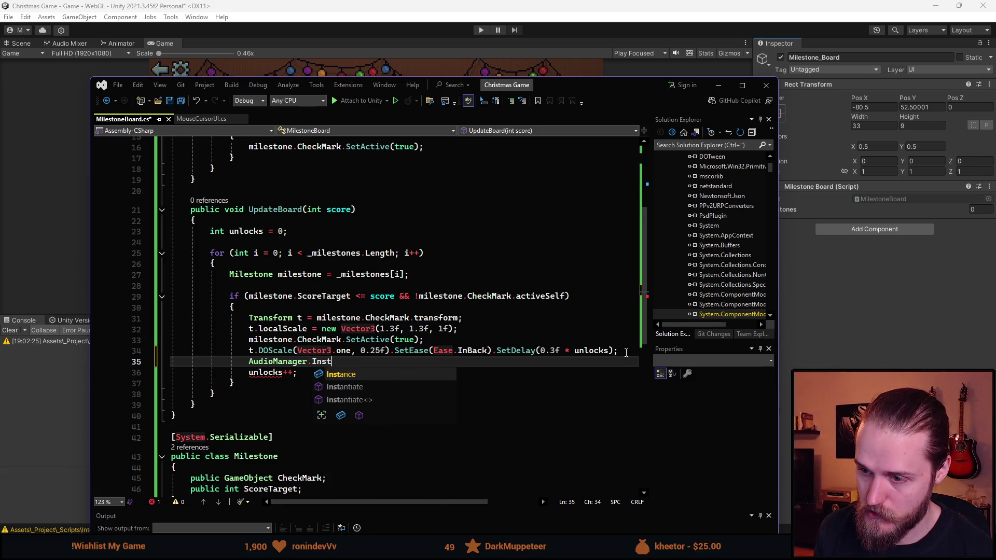
{"action": "type", "text": "ance.Play(\"Milestone\");"}
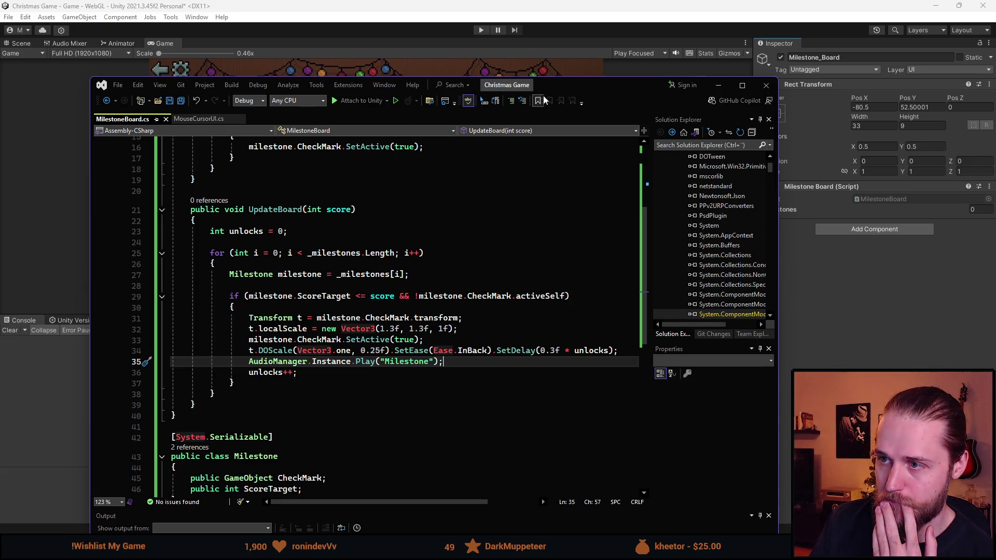
{"action": "scroll", "coordinate": [535, 177], "scroll_direction": "up", "scroll_amount": 4}
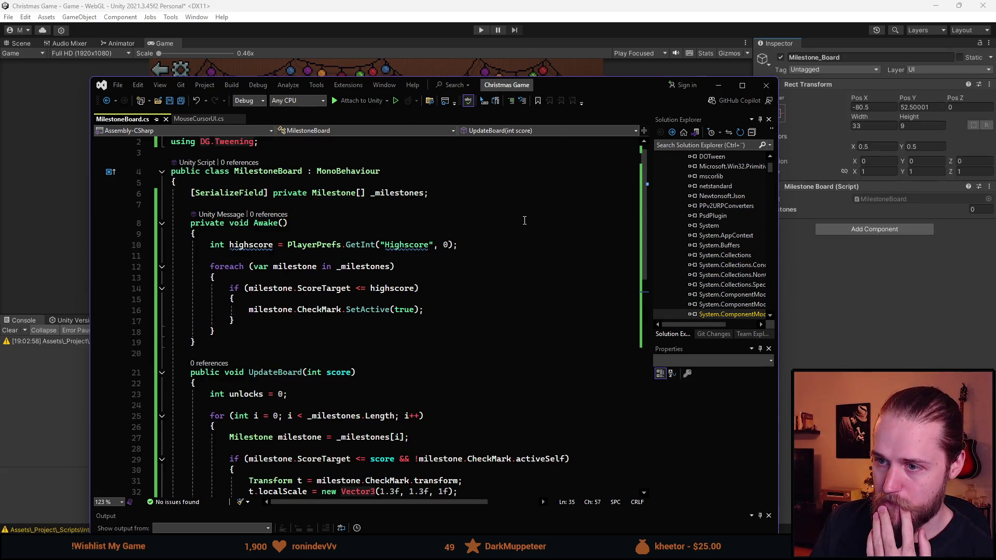
{"action": "left_click", "coordinate": [692, 145]}
{"action": "type", "text": "gamemanager"}
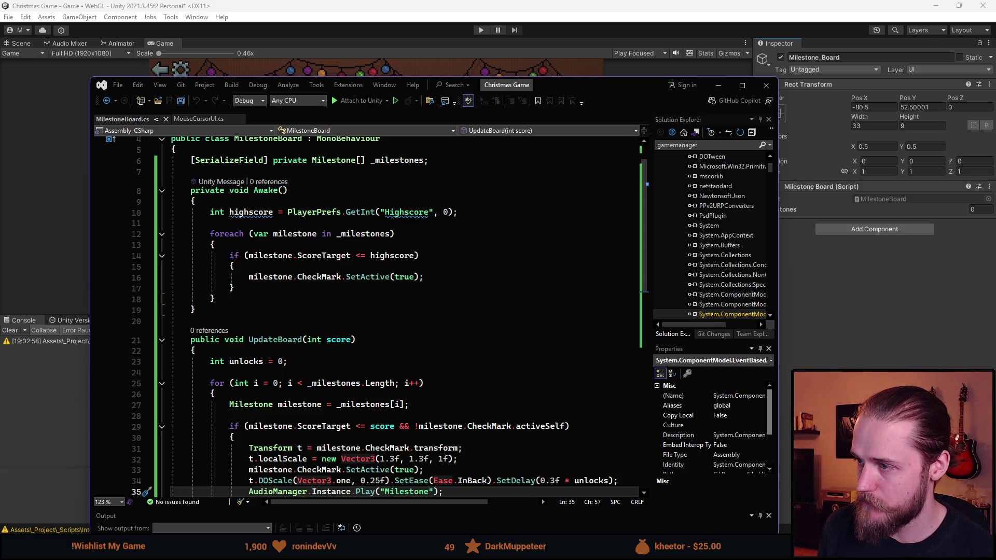
{"action": "double_click", "coordinate": [751, 216]}
{"action": "scroll", "coordinate": [458, 246], "scroll_direction": "down", "scroll_amount": 3}
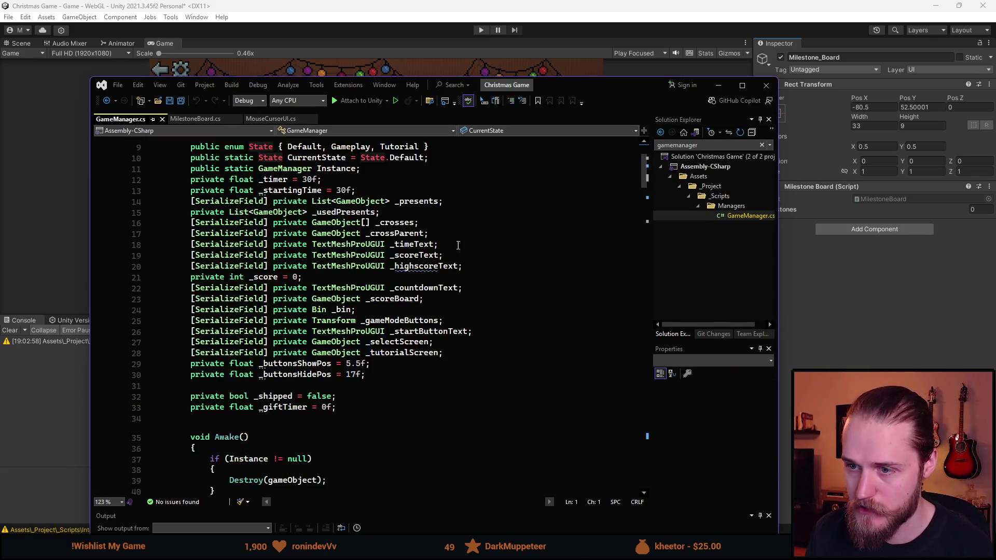
{"action": "left_click", "coordinate": [448, 364]}
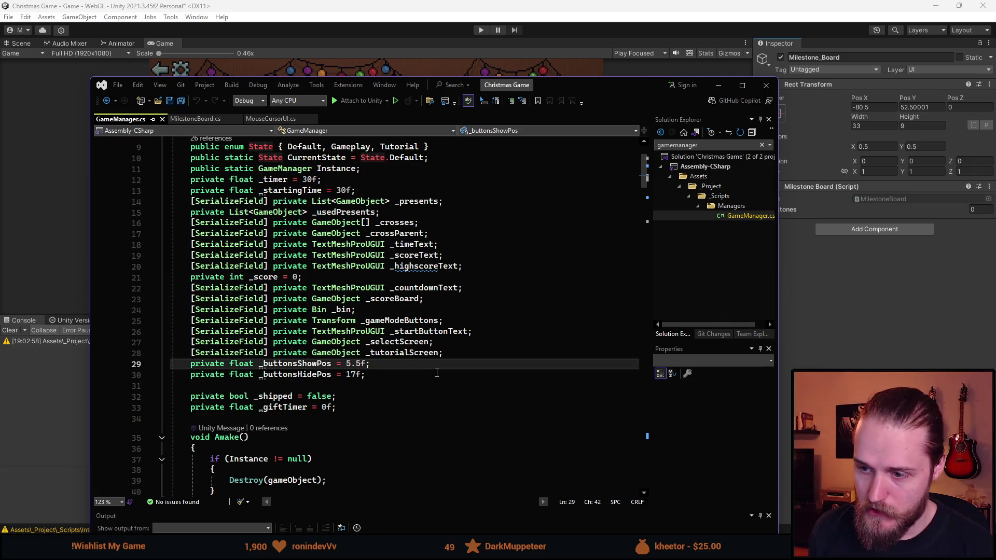
{"action": "key", "text": "Down"}
{"action": "key", "text": "Return"}
{"action": "type", "text": "[SerializeField] private "}
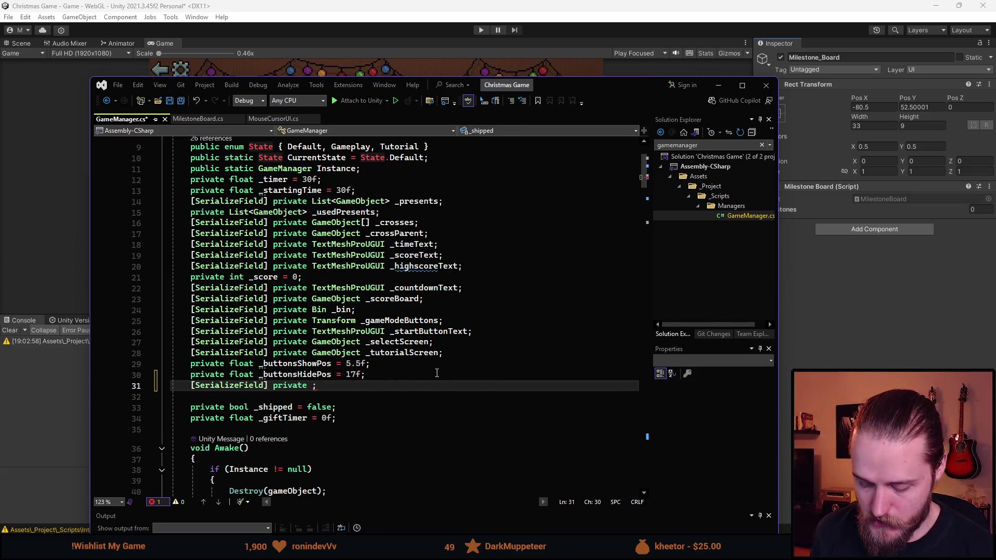
{"action": "type", "text": "Milest"}
{"action": "key", "text": "Down"}
{"action": "key", "text": "Tab"}
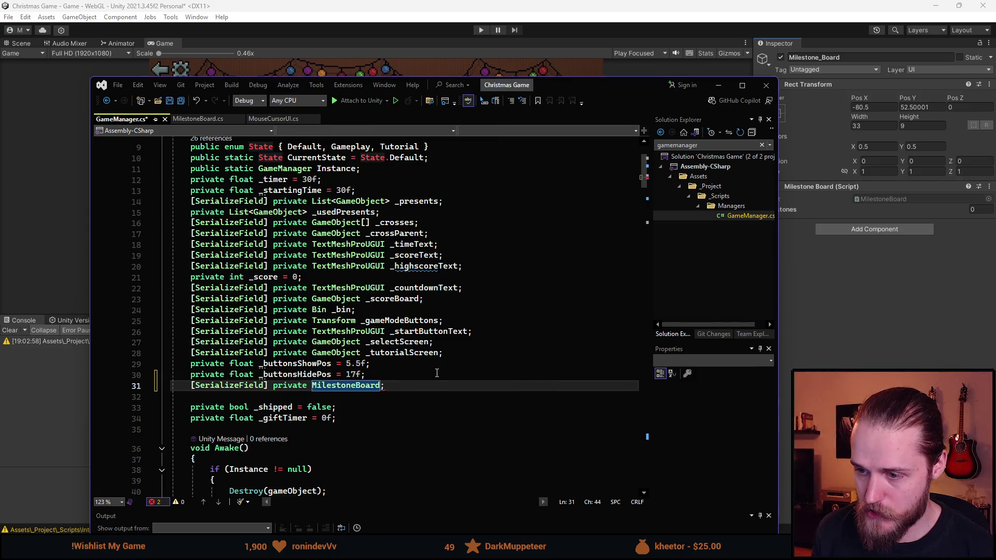
{"action": "type", "text": "_mBoard"}
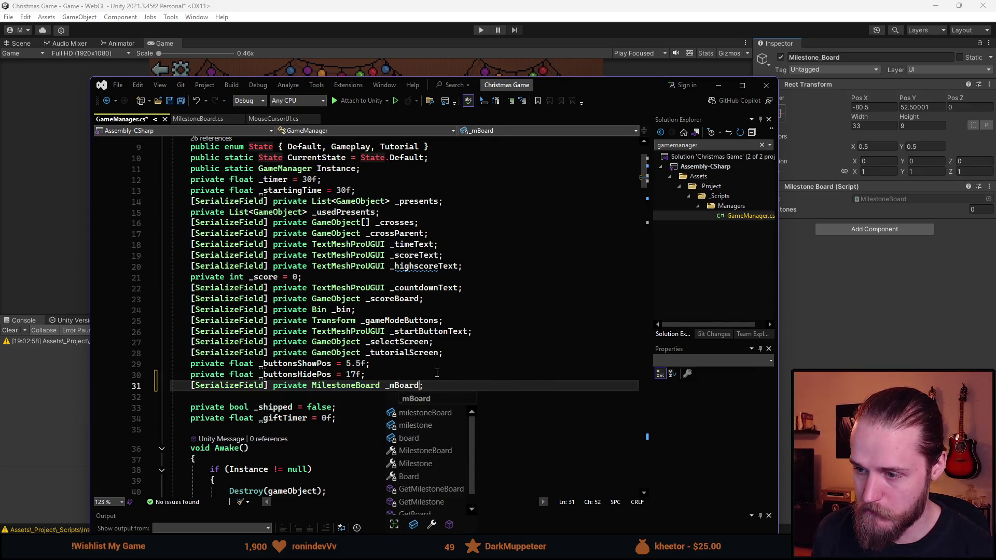
{"action": "key", "text": "Escape"}
{"action": "scroll", "coordinate": [416, 358], "scroll_direction": "down", "scroll_amount": 7}
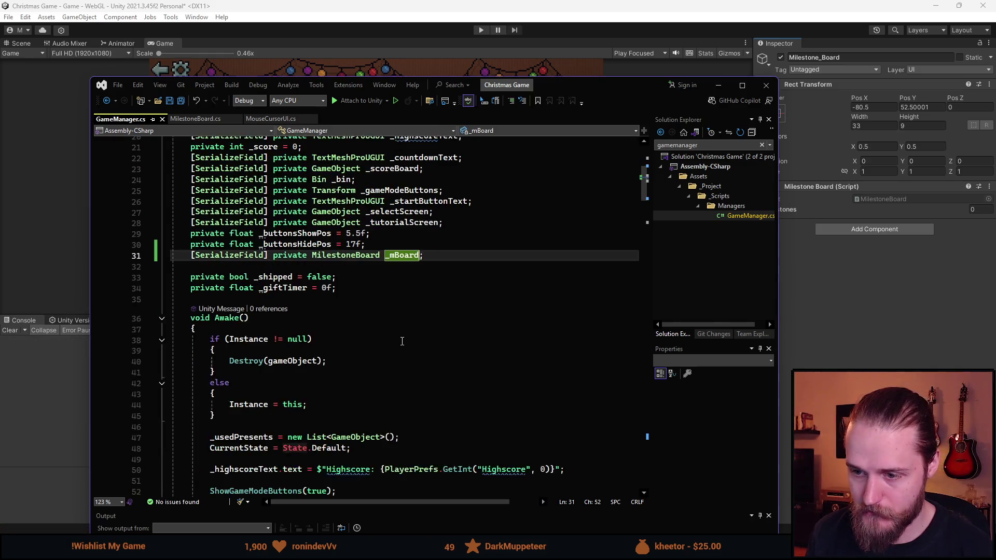
{"action": "scroll", "coordinate": [402, 341], "scroll_direction": "down", "scroll_amount": 12}
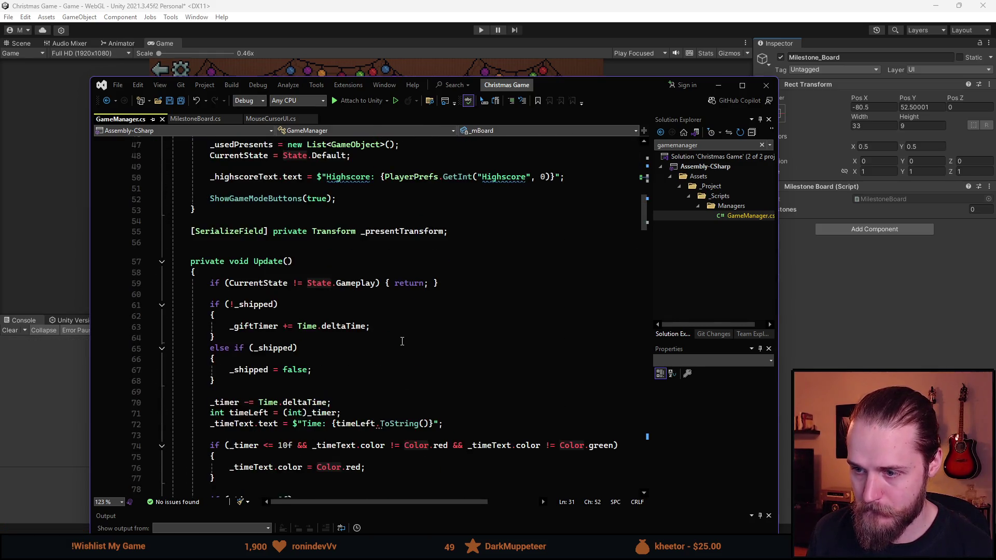
{"action": "scroll", "coordinate": [297, 363], "scroll_direction": "down", "scroll_amount": 7}
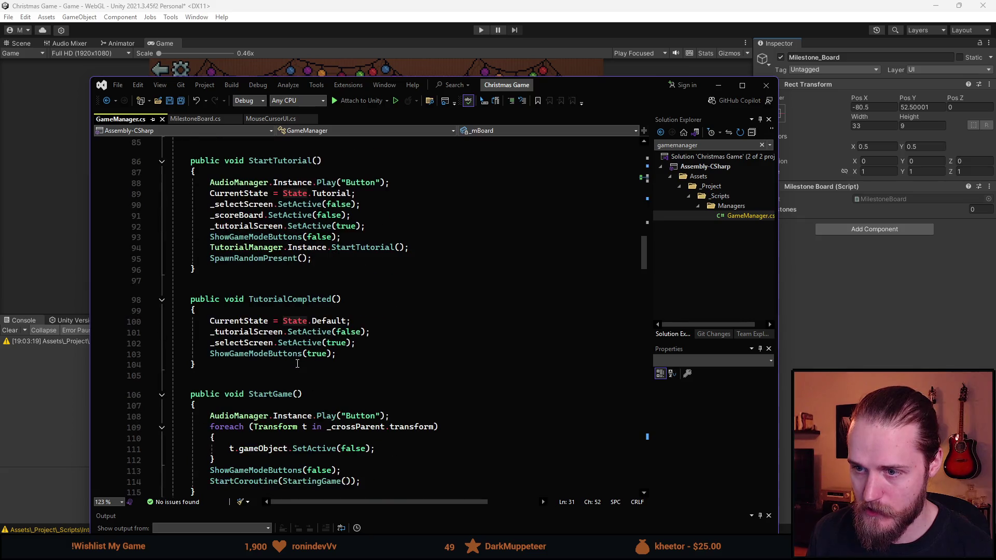
{"action": "scroll", "coordinate": [272, 309], "scroll_direction": "down", "scroll_amount": 17}
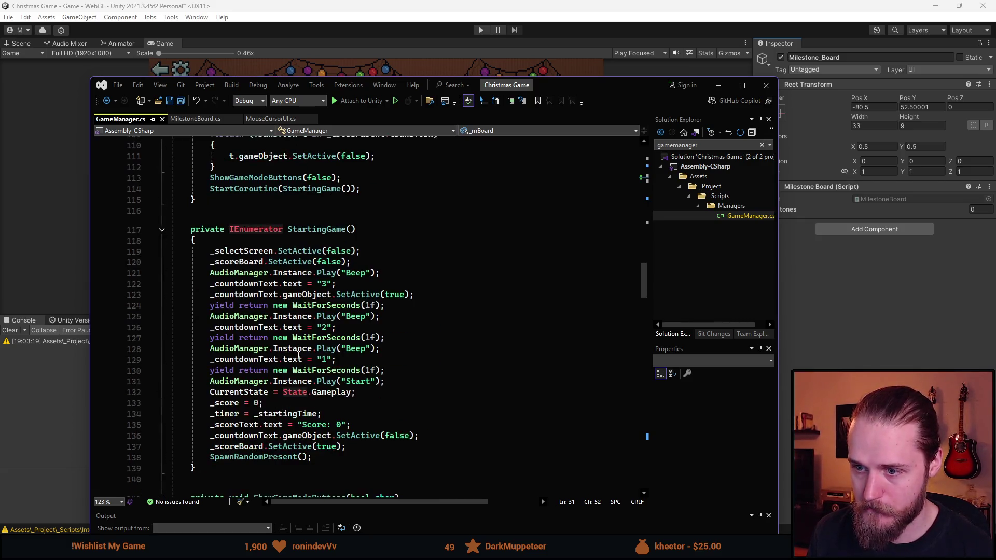
{"action": "scroll", "coordinate": [299, 355], "scroll_direction": "down", "scroll_amount": 7}
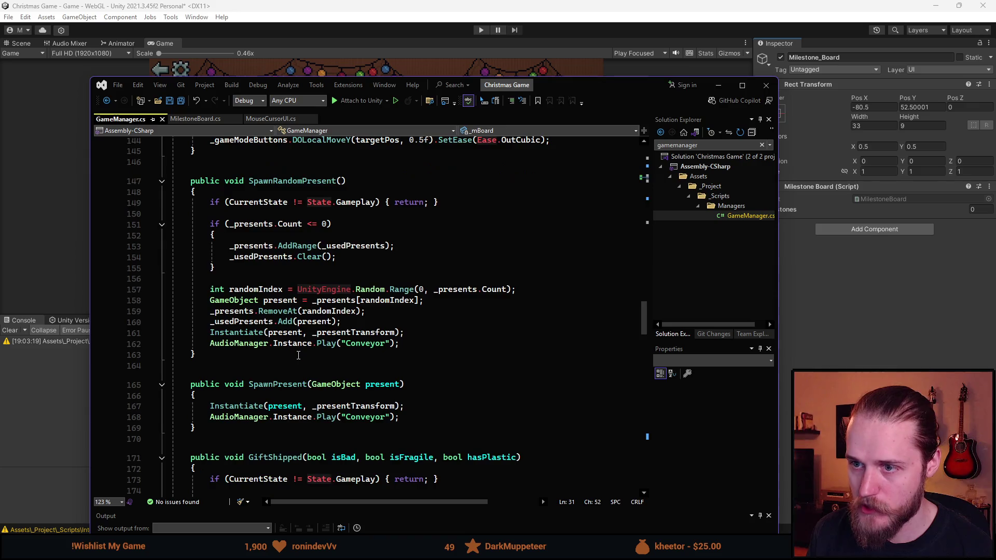
{"action": "scroll", "coordinate": [299, 356], "scroll_direction": "down", "scroll_amount": 10}
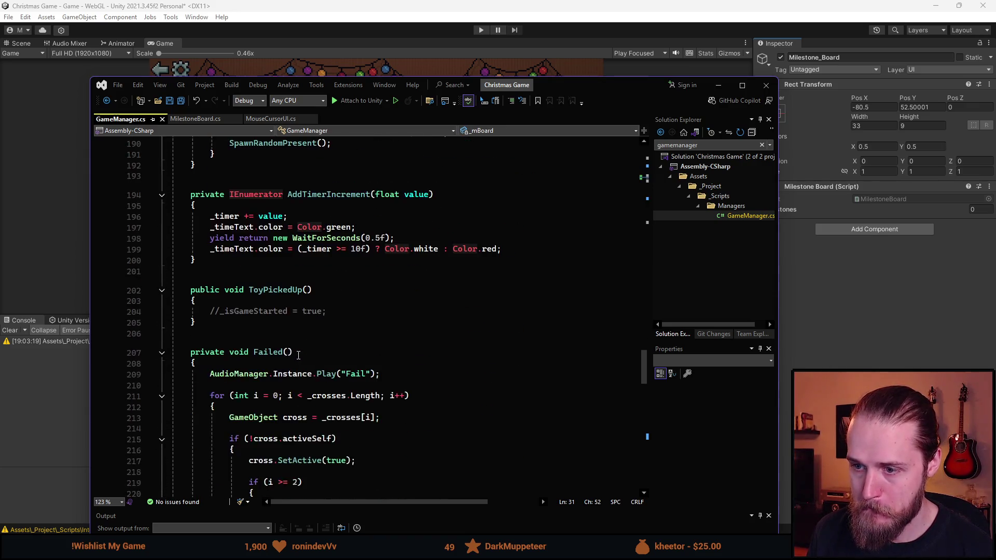
{"action": "scroll", "coordinate": [298, 356], "scroll_direction": "down", "scroll_amount": 2}
{"action": "scroll", "coordinate": [299, 356], "scroll_direction": "down", "scroll_amount": 2}
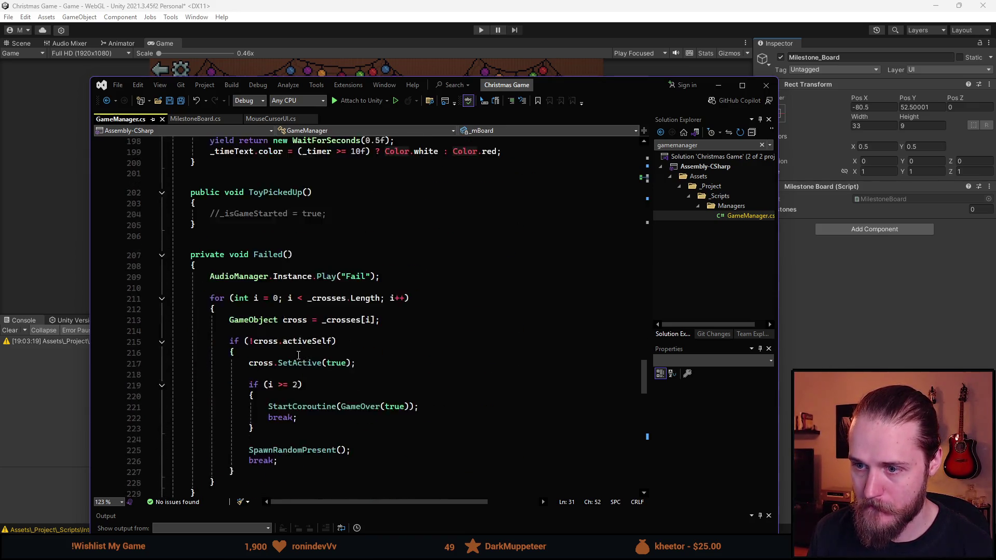
{"action": "scroll", "coordinate": [300, 350], "scroll_direction": "down", "scroll_amount": 4}
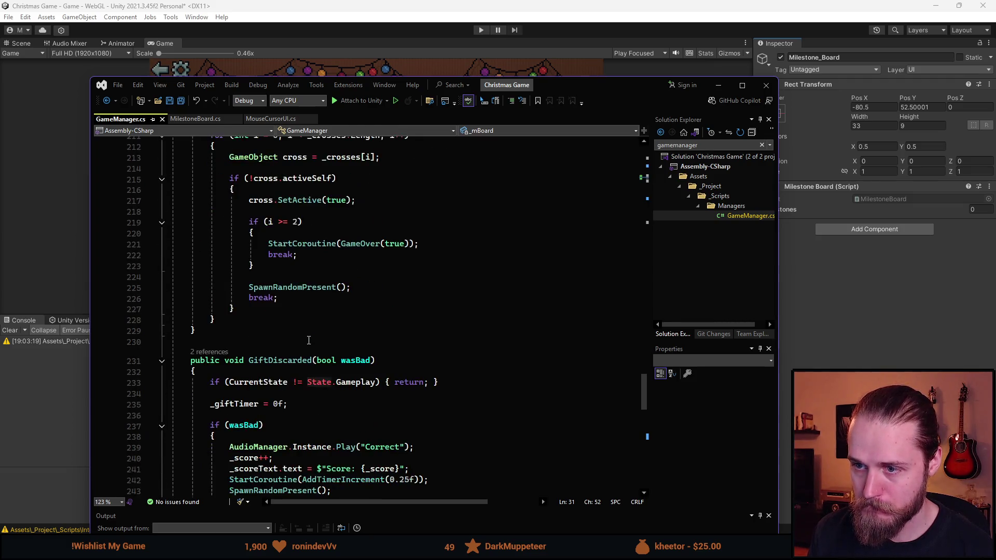
{"action": "scroll", "coordinate": [307, 322], "scroll_direction": "up", "scroll_amount": 2}
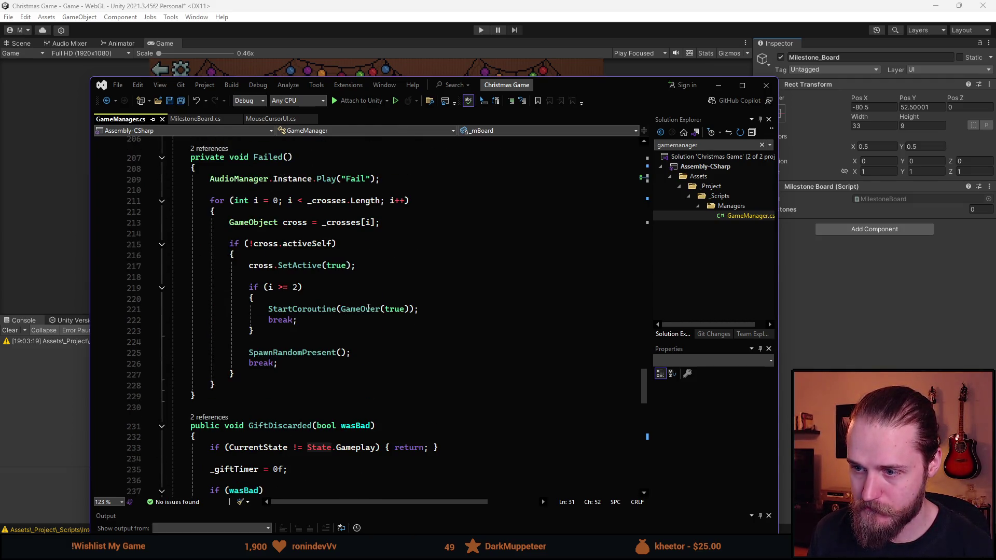
{"action": "left_click", "coordinate": [358, 310]}
{"action": "key", "text": "F12"}
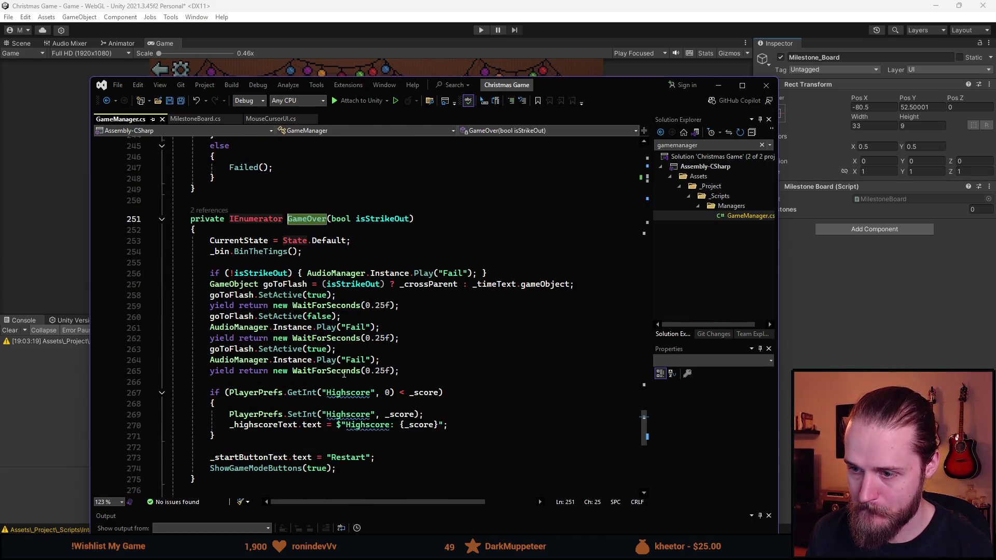
Step: Add '_mBoard.UpdateBoard(_score);' below GameOver's Restart text line and save GameManager
{"action": "scroll", "coordinate": [277, 368], "scroll_direction": "down", "scroll_amount": 1}
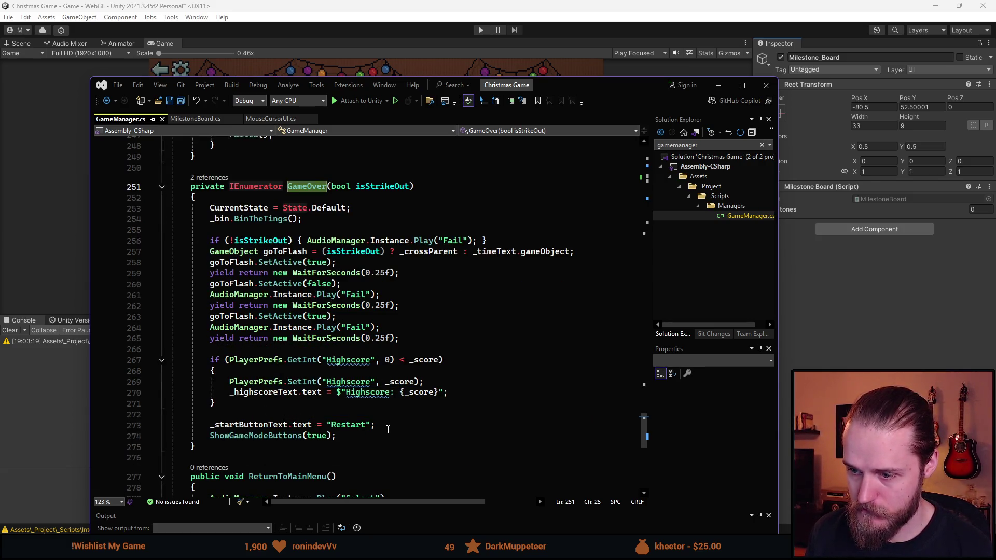
{"action": "left_click", "coordinate": [391, 426]}
{"action": "key", "text": "Return"}
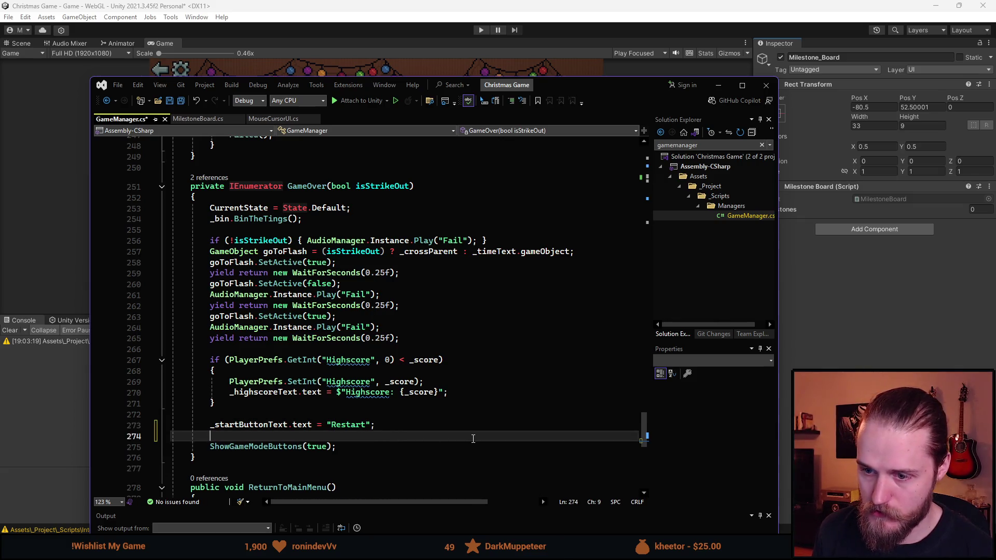
{"action": "type", "text": "_mBoard"}
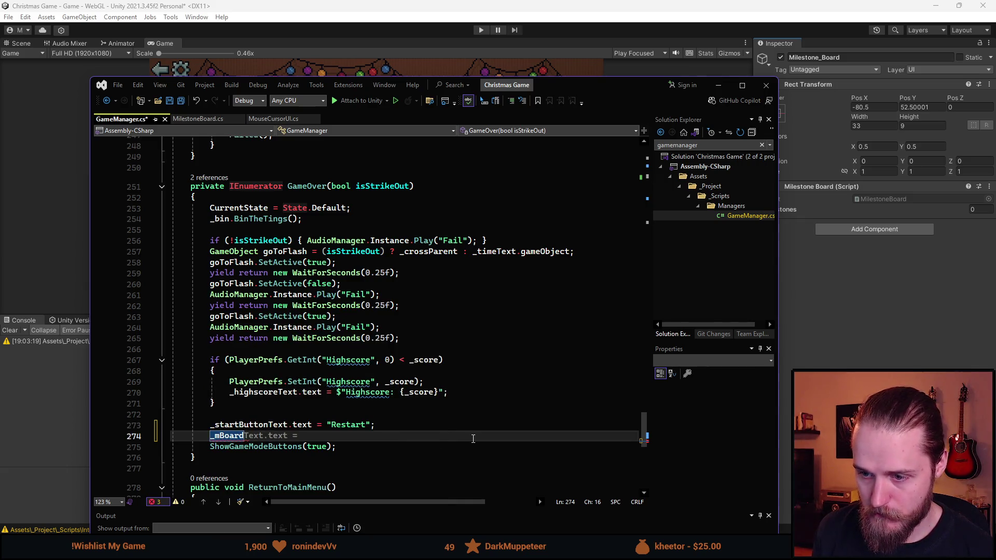
{"action": "type", "text": ".UpdateBoard(_"}
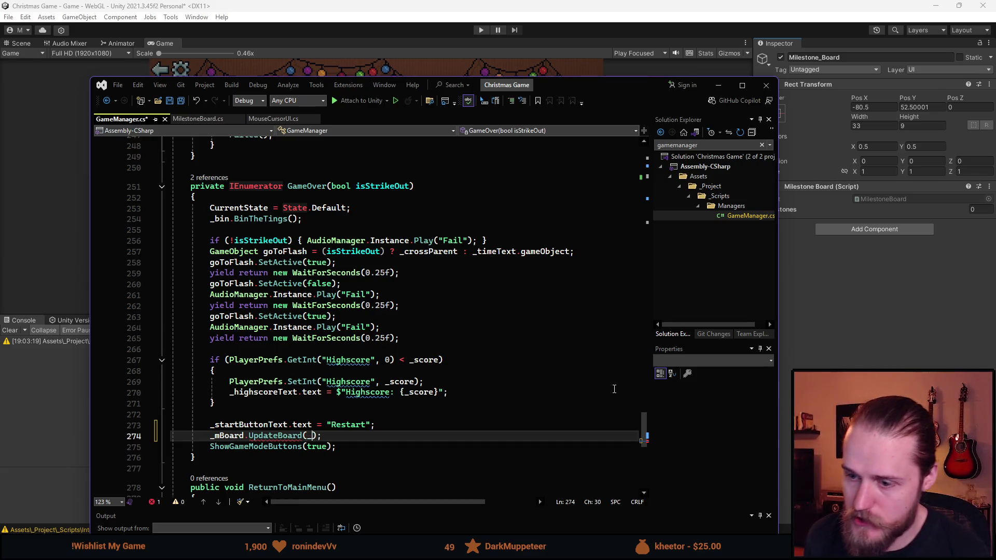
{"action": "type", "text": "score"}
{"action": "left_click", "coordinate": [340, 316]}
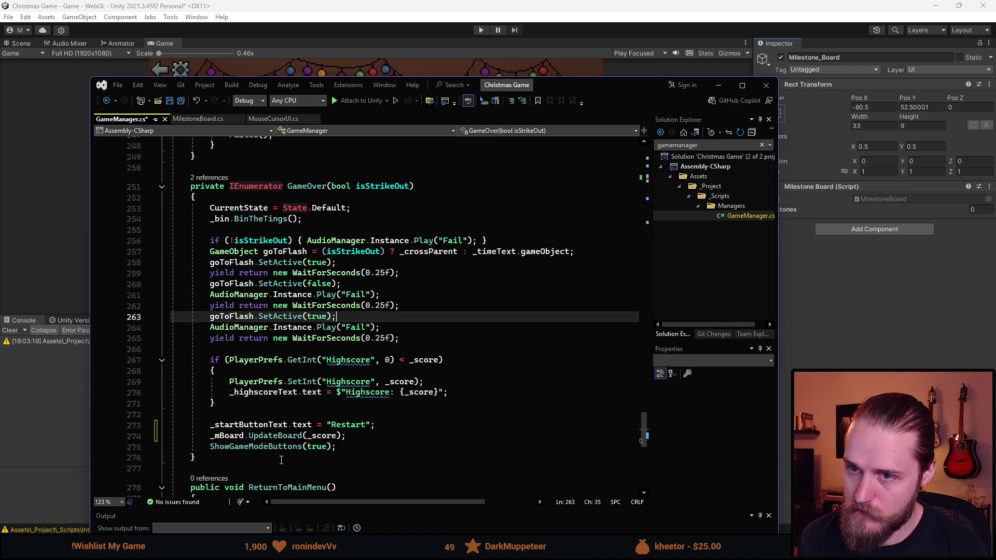
{"action": "key", "text": "ctrl+s"}
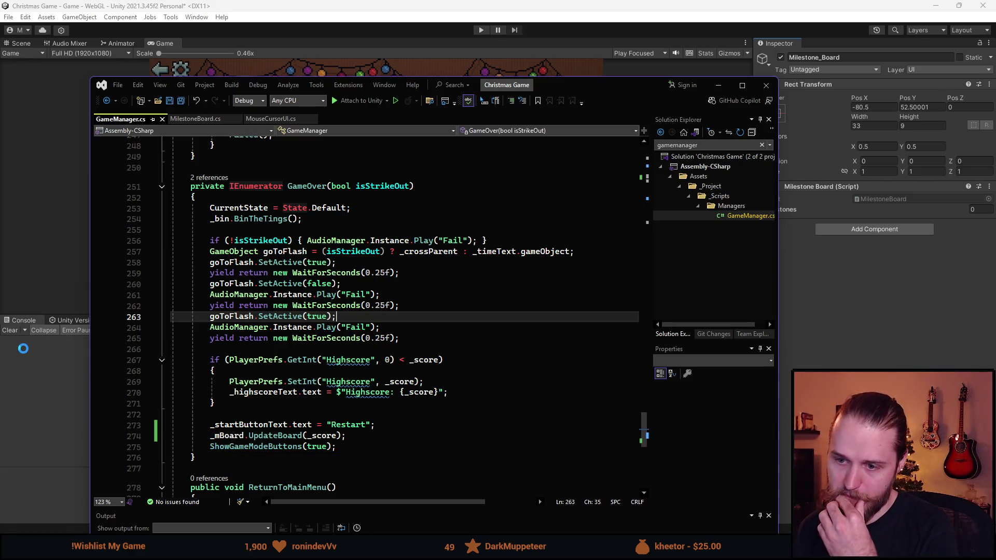
{"action": "key", "text": "alt+Tab"}
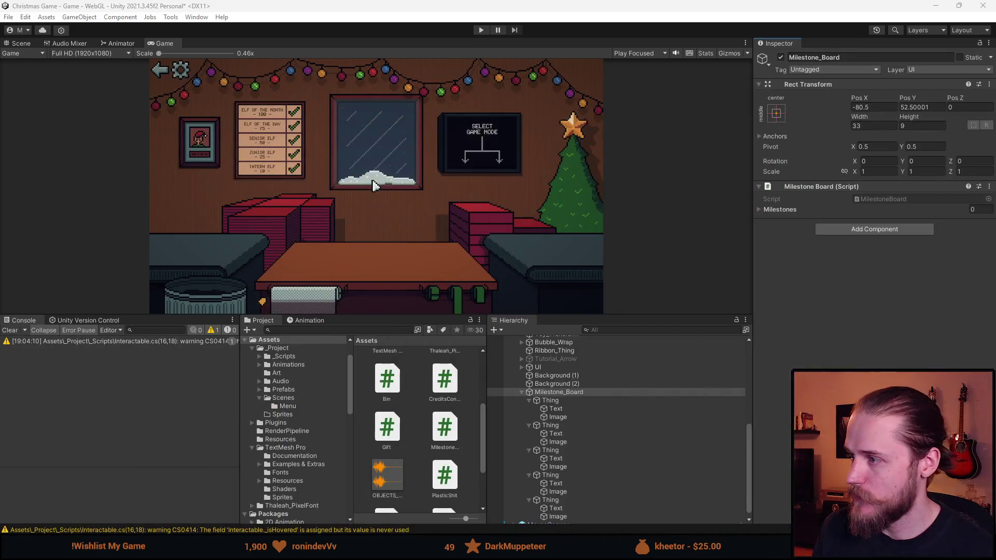
Step: Set Milestone_Board's Milestones list size to 5 and expand Elements 0–4
{"action": "scroll", "coordinate": [564, 444], "scroll_direction": "up", "scroll_amount": 2}
{"action": "left_click", "coordinate": [570, 426]}
{"action": "left_click", "coordinate": [773, 210]}
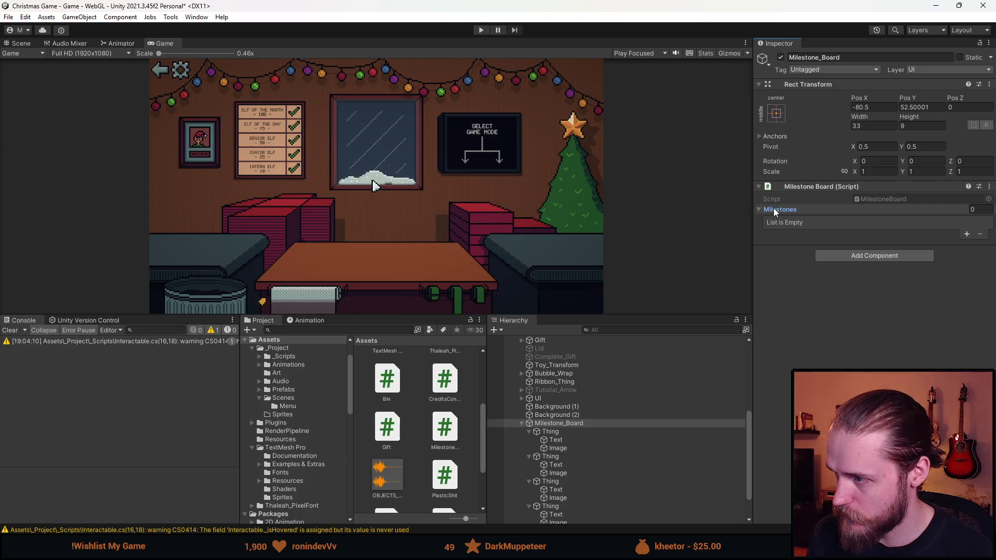
{"action": "left_click", "coordinate": [975, 209]}
{"action": "type", "text": "5"}
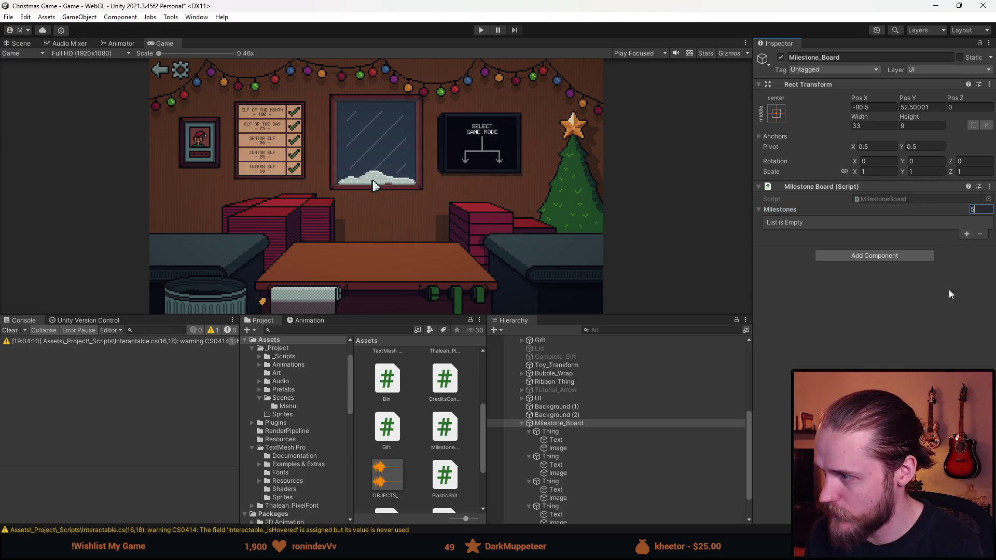
{"action": "key", "text": "Return"}
{"action": "left_click", "coordinate": [787, 223]}
{"action": "left_click", "coordinate": [788, 254]}
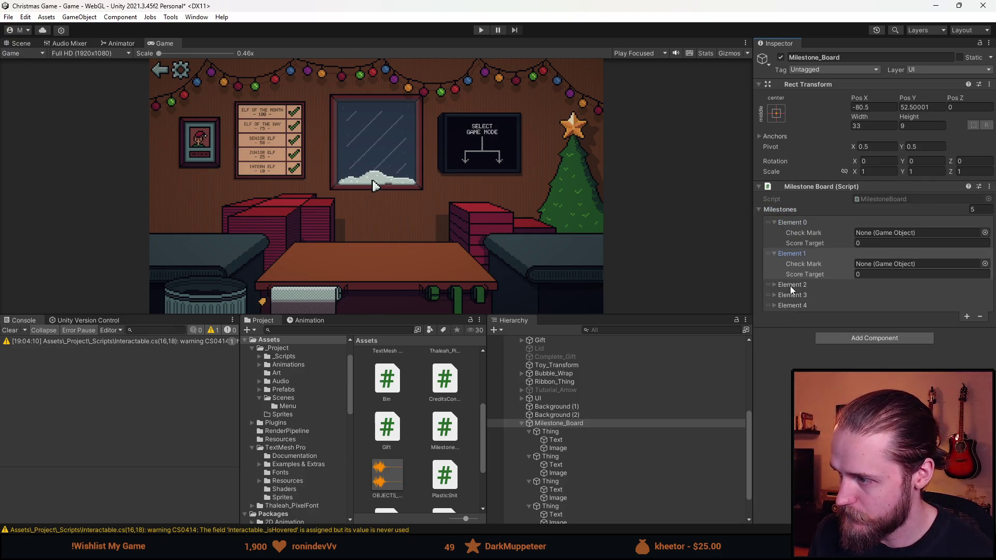
{"action": "left_click", "coordinate": [790, 284]}
{"action": "left_click", "coordinate": [799, 316]}
{"action": "left_click", "coordinate": [793, 347]}
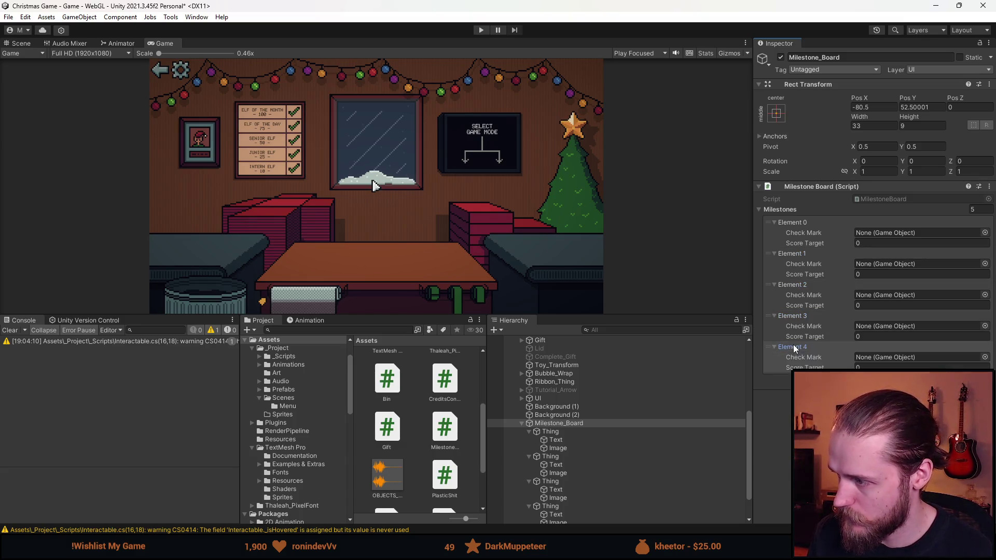
{"action": "scroll", "coordinate": [653, 423], "scroll_direction": "down", "scroll_amount": 3}
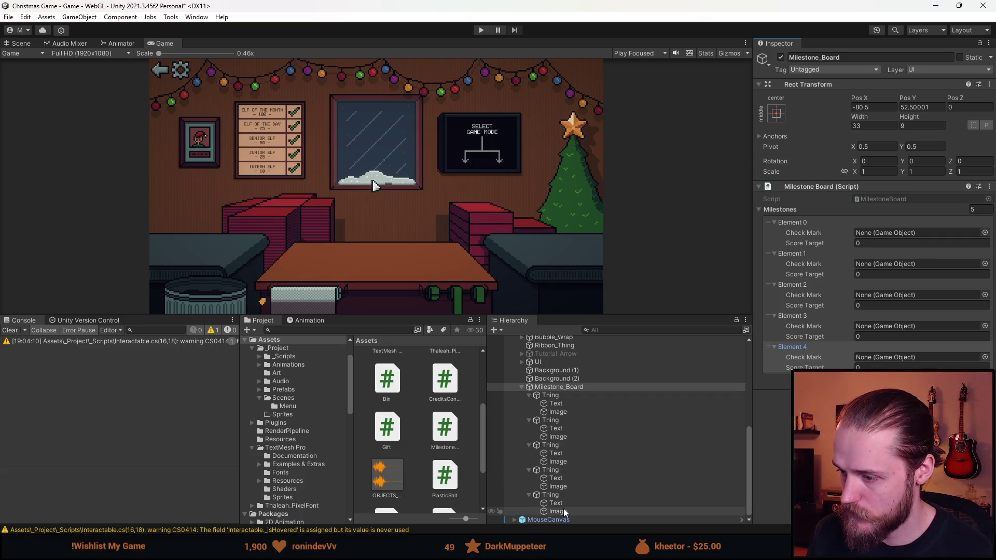
Step: Multi-select the five Image children under Milestone_Board and rename them Checkmark
{"action": "left_click", "coordinate": [558, 512]}
{"action": "left_click", "coordinate": [557, 487], "text": "ctrl"}
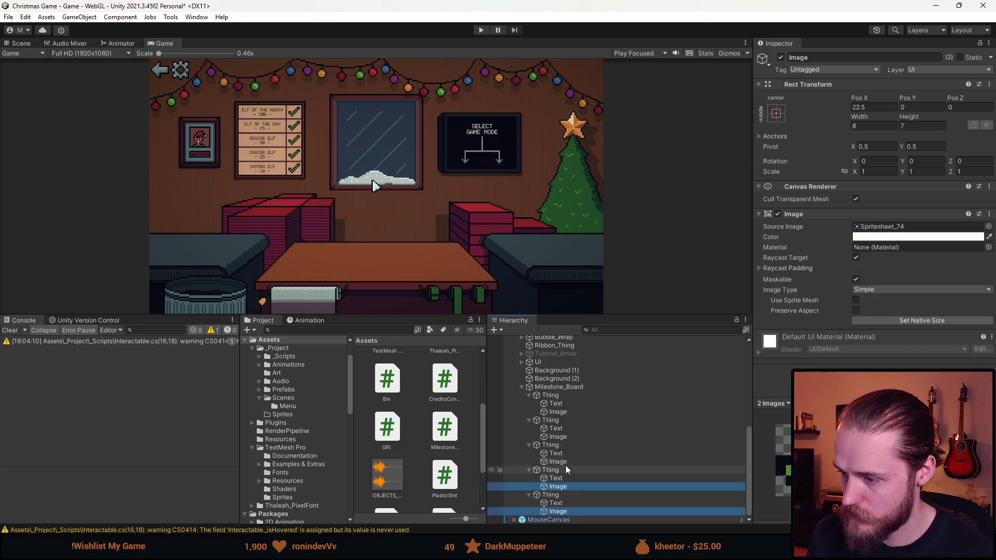
{"action": "left_click", "coordinate": [557, 462], "text": "ctrl"}
{"action": "left_click", "coordinate": [555, 428], "text": "ctrl"}
{"action": "left_click", "coordinate": [555, 428], "text": "ctrl"}
{"action": "left_click", "coordinate": [558, 436], "text": "ctrl"}
{"action": "left_click", "coordinate": [558, 412], "text": "ctrl"}
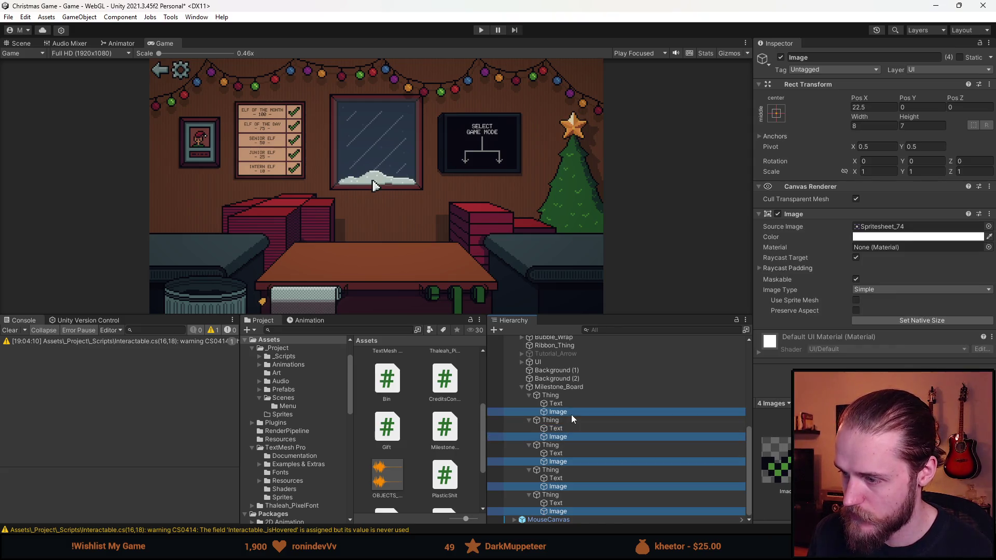
{"action": "left_click", "coordinate": [844, 57]}
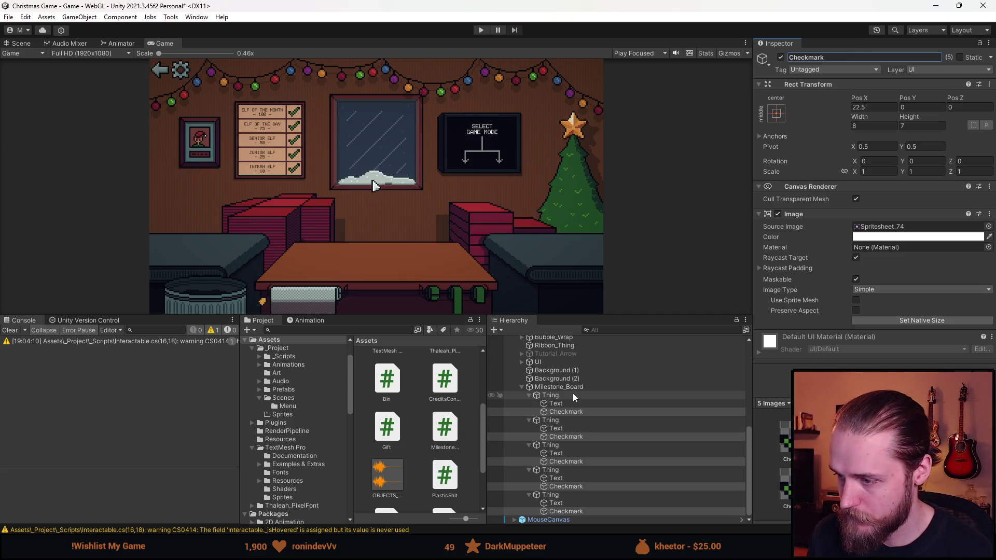
{"action": "left_click", "coordinate": [559, 387]}
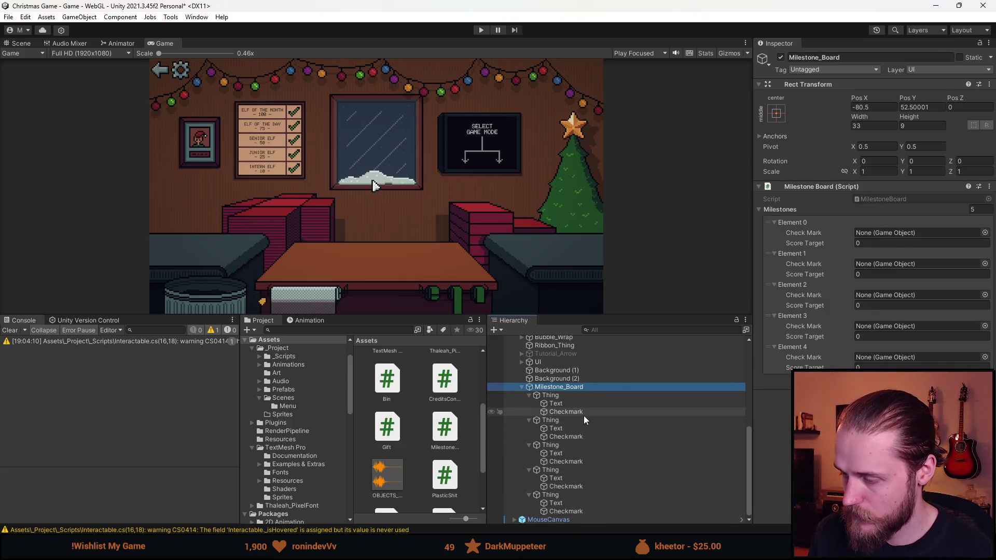
{"action": "left_click", "coordinate": [565, 512]}
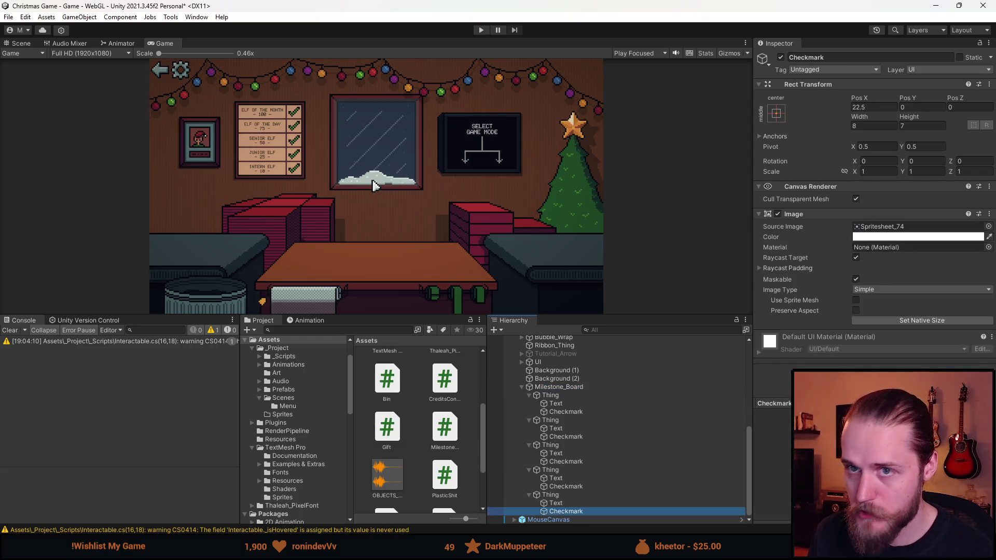
{"action": "key", "text": "ctrl+1"}
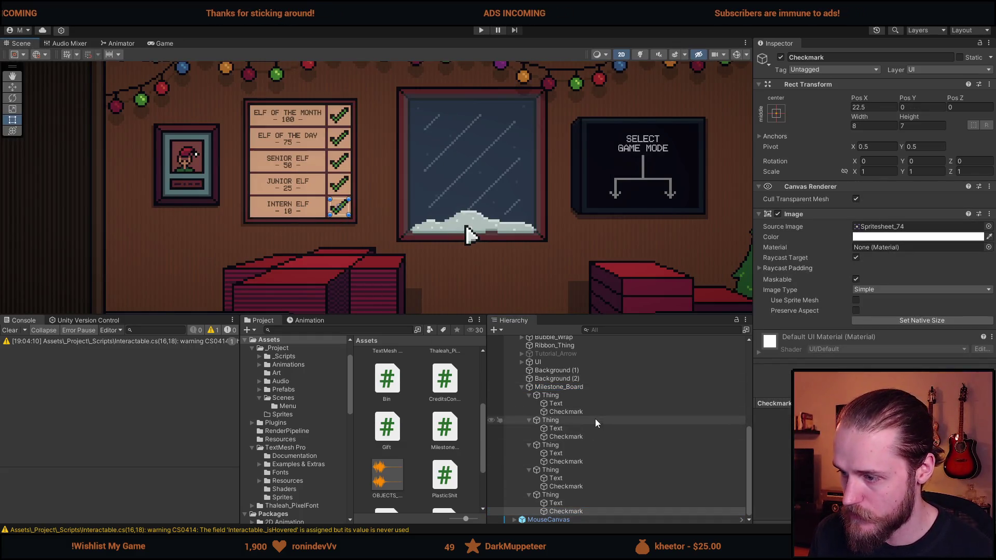
Step: Assign a Checkmark to each milestone's Check Mark slot and verify all five references
{"action": "left_click", "coordinate": [592, 388]}
{"action": "mouse_move", "coordinate": [575, 513]}
{"action": "left_mouse_down"}
{"action": "mouse_move", "coordinate": [883, 251]}
{"action": "mouse_move", "coordinate": [881, 236]}
{"action": "left_mouse_up"}
{"action": "mouse_move", "coordinate": [565, 487]}
{"action": "left_mouse_down"}
{"action": "mouse_move", "coordinate": [696, 457]}
{"action": "mouse_move", "coordinate": [852, 274]}
{"action": "mouse_move", "coordinate": [888, 267]}
{"action": "left_mouse_up"}
{"action": "left_click_drag", "start_coordinate": [566, 462], "coordinate": [882, 296]}
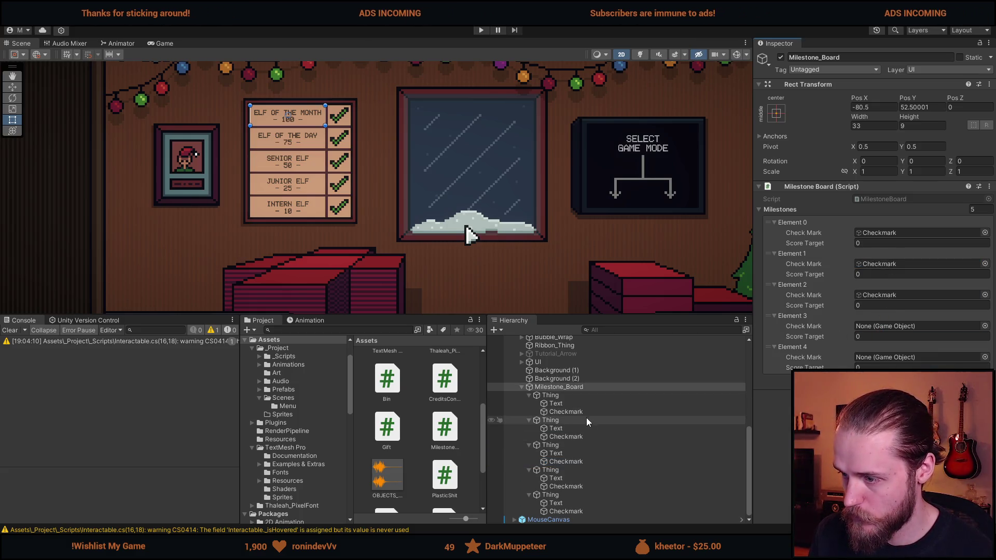
{"action": "mouse_move", "coordinate": [565, 437]}
{"action": "left_mouse_down"}
{"action": "mouse_move", "coordinate": [868, 340]}
{"action": "mouse_move", "coordinate": [675, 431]}
{"action": "mouse_move", "coordinate": [600, 429]}
{"action": "mouse_move", "coordinate": [578, 412]}
{"action": "mouse_move", "coordinate": [906, 327]}
{"action": "mouse_move", "coordinate": [903, 358]}
{"action": "left_mouse_up"}
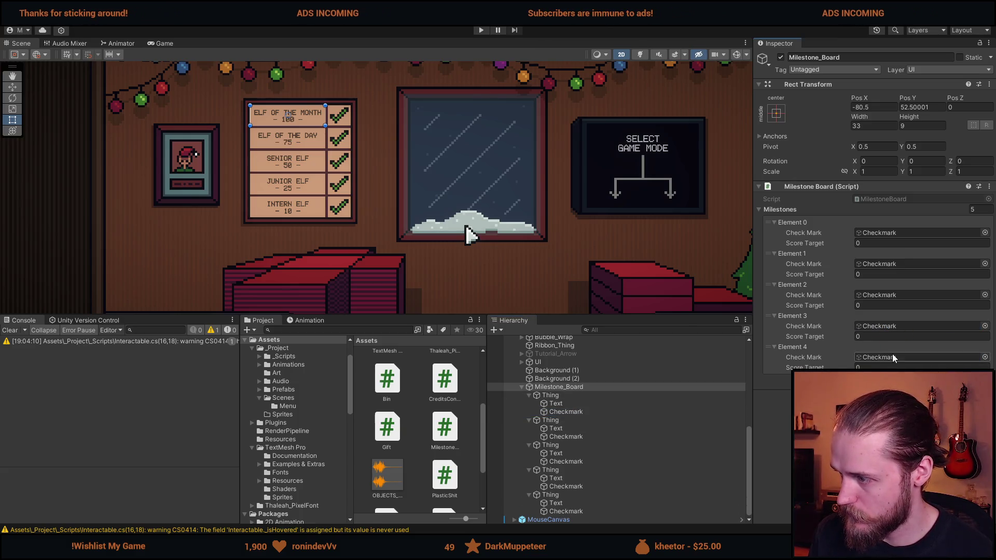
{"action": "left_click", "coordinate": [882, 233]}
{"action": "left_click", "coordinate": [883, 265]}
{"action": "left_click", "coordinate": [886, 296]}
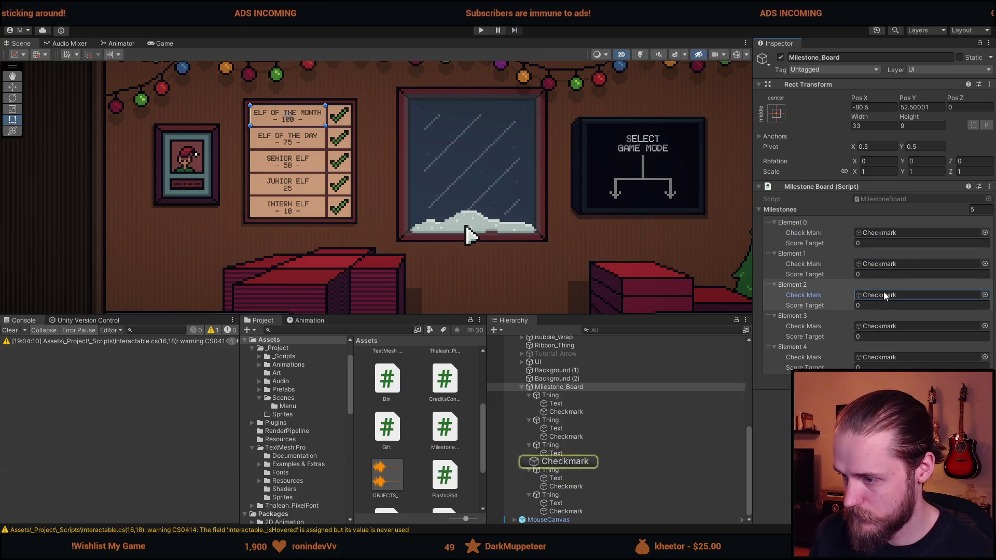
{"action": "left_click", "coordinate": [885, 327]}
{"action": "left_click", "coordinate": [885, 358]}
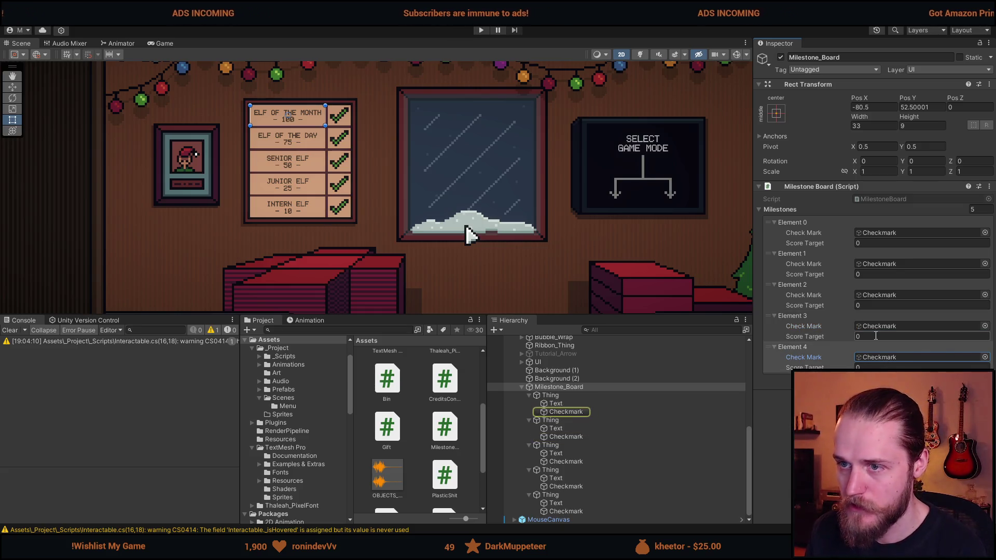
Step: Enter score targets 100, 75, 50, 25 and 10 for Elements 4 down to 0
{"action": "left_click", "coordinate": [877, 367]}
{"action": "type", "text": "100"}
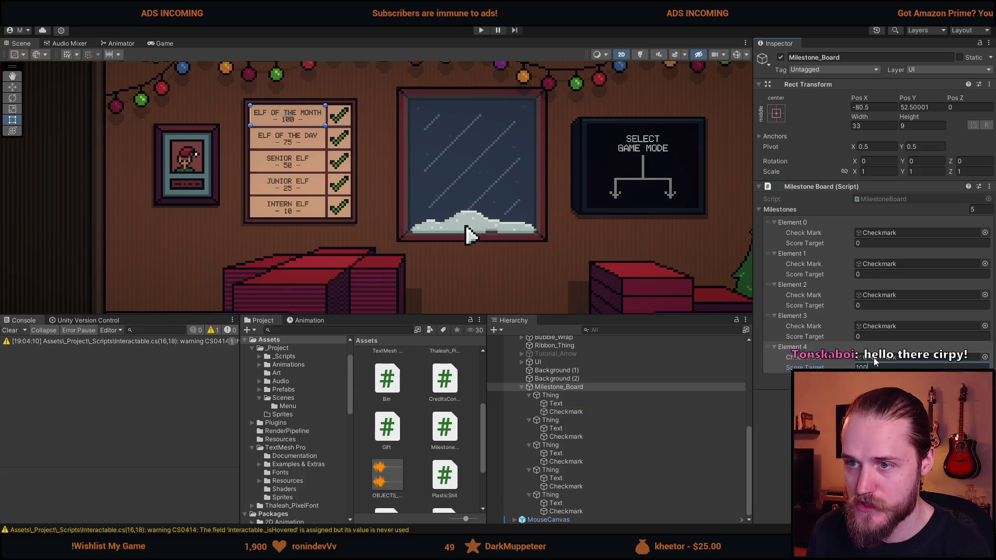
{"action": "left_click", "coordinate": [877, 336]}
{"action": "type", "text": "75"}
{"action": "left_click", "coordinate": [877, 305]}
{"action": "type", "text": "50"}
{"action": "left_click", "coordinate": [877, 274]}
{"action": "type", "text": "25"}
{"action": "left_click", "coordinate": [877, 243]}
{"action": "type", "text": "10"}
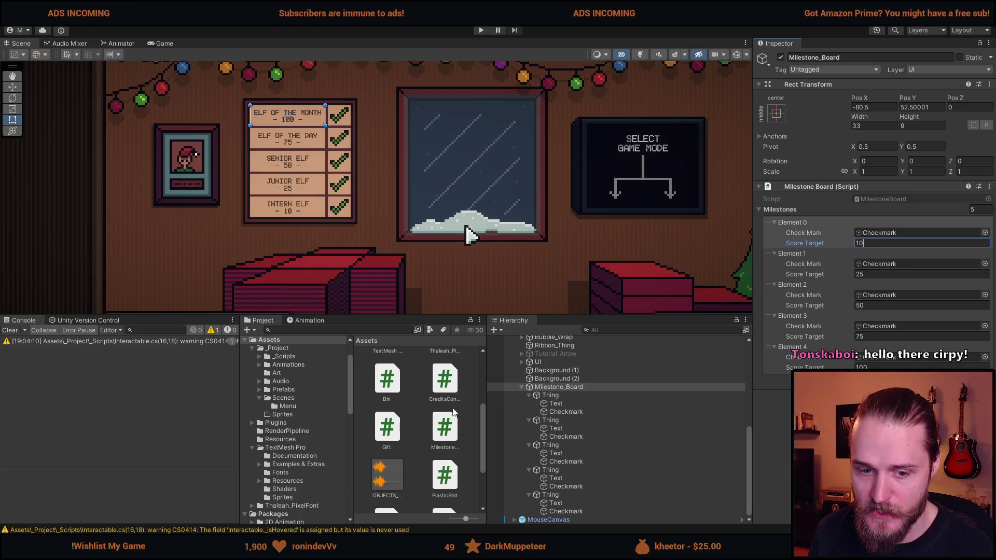
{"action": "key", "text": "Return"}
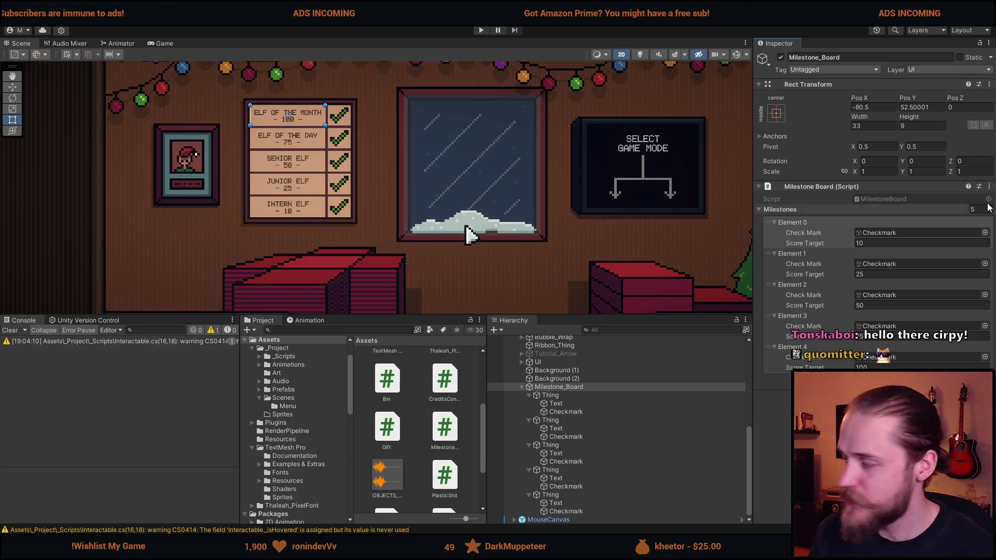
{"action": "key", "text": "alt+Tab"}
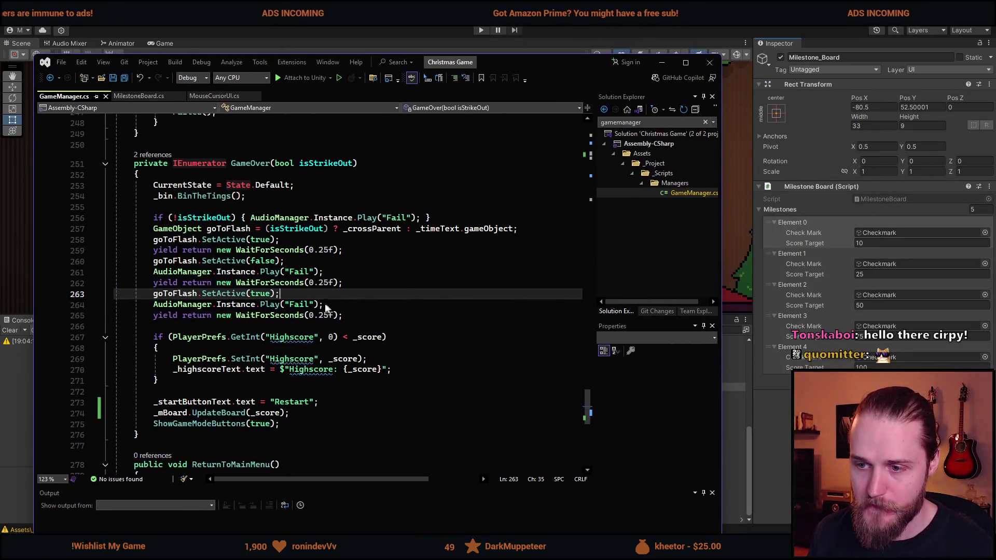
Step: Open MilestoneBoard.cs, highlight ScoreTarget's uses and read UpdateBoard's score comparison
{"action": "left_click_drag", "start_coordinate": [521, 66], "coordinate": [531, 63]}
{"action": "scroll", "coordinate": [263, 303], "scroll_direction": "down", "scroll_amount": 1}
{"action": "scroll", "coordinate": [264, 303], "scroll_direction": "down", "scroll_amount": 1}
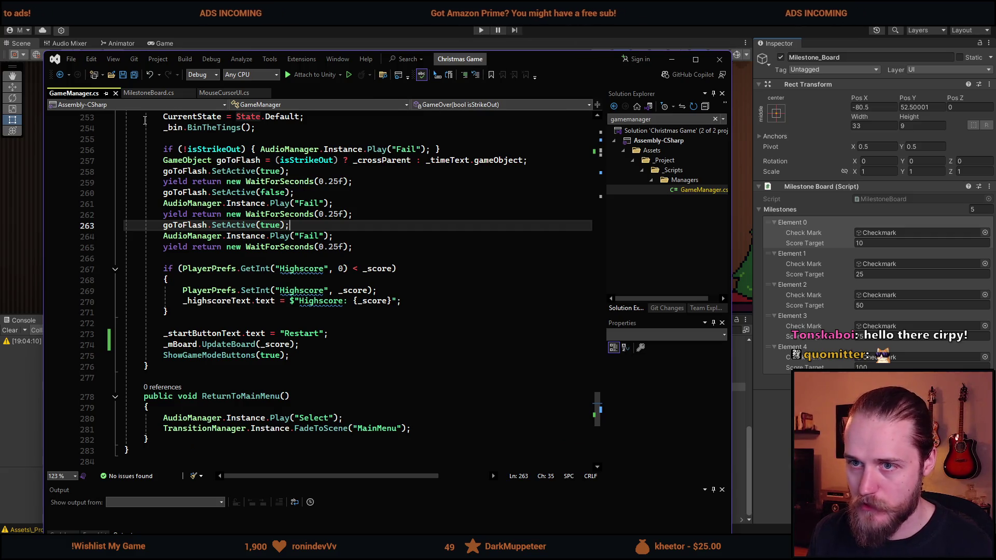
{"action": "left_click", "coordinate": [148, 92]}
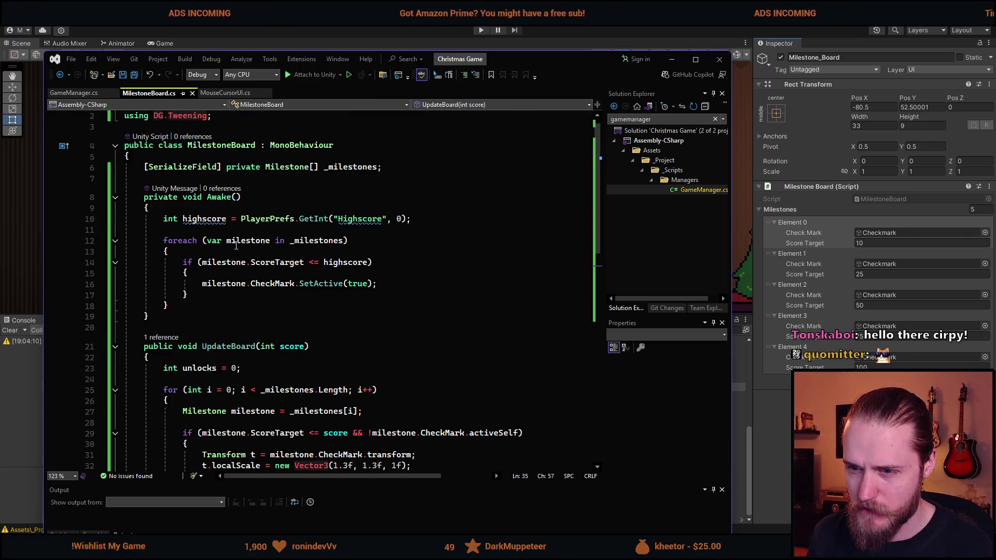
{"action": "left_click", "coordinate": [223, 262]}
{"action": "left_click", "coordinate": [261, 262]}
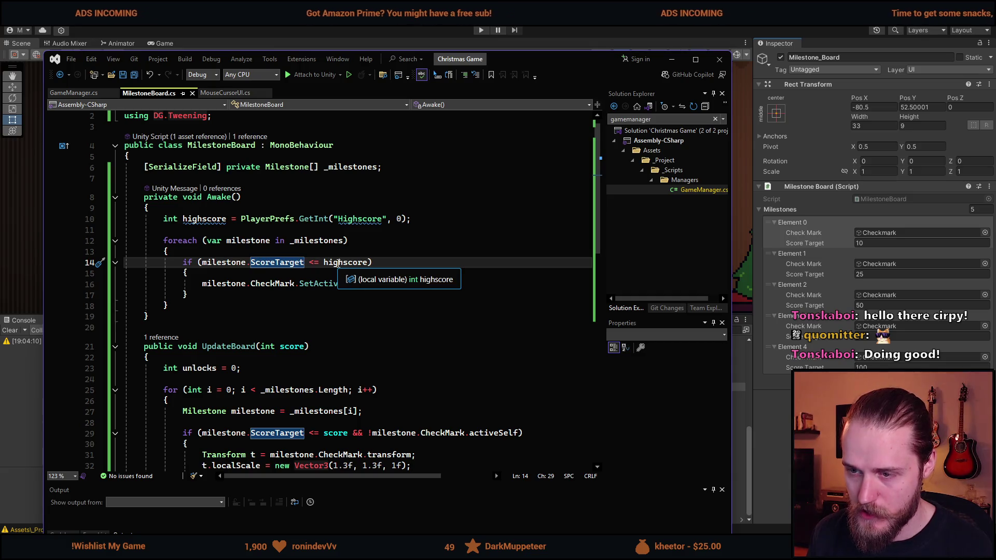
{"action": "scroll", "coordinate": [346, 283], "scroll_direction": "down", "scroll_amount": 3}
{"action": "scroll", "coordinate": [296, 297], "scroll_direction": "up", "scroll_amount": 2}
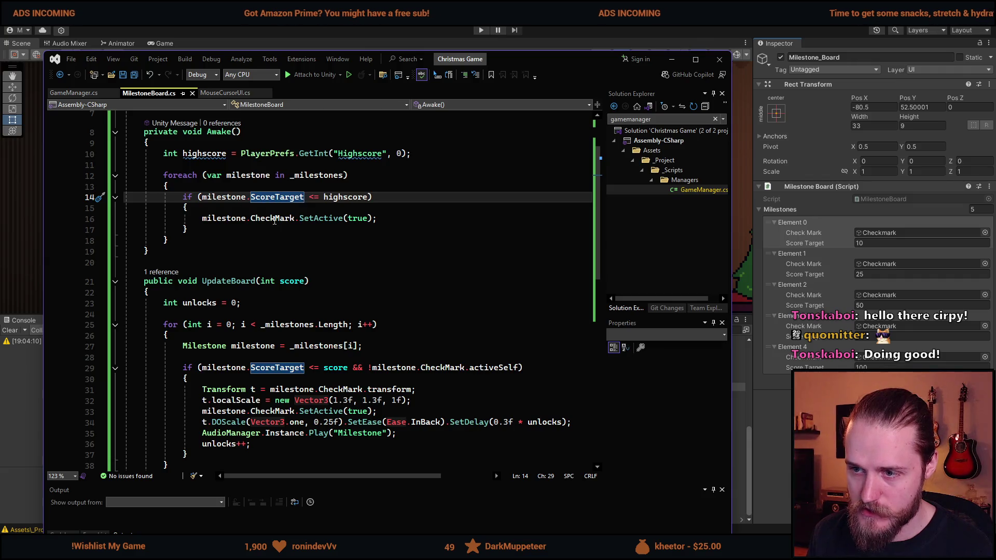
{"action": "scroll", "coordinate": [261, 344], "scroll_direction": "down", "scroll_amount": 3}
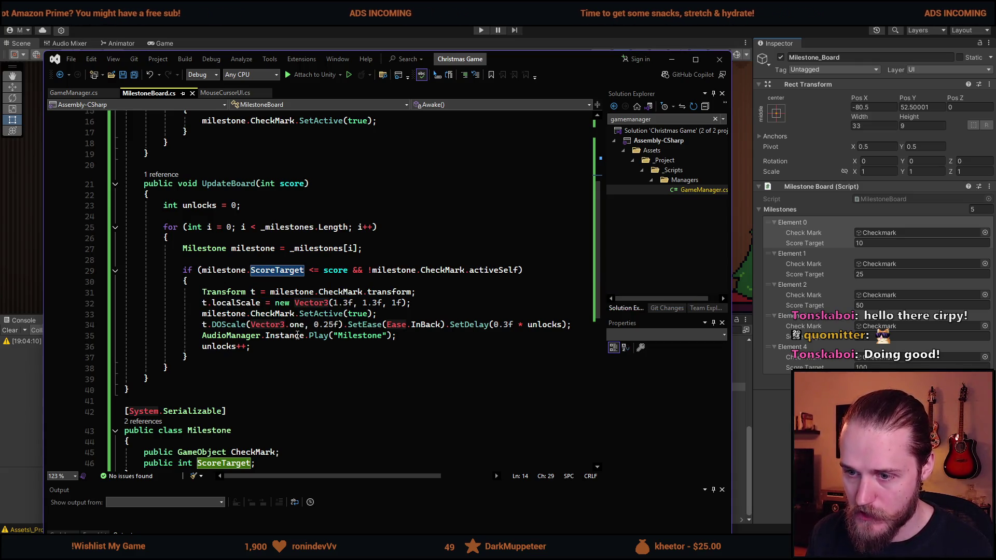
{"action": "scroll", "coordinate": [297, 336], "scroll_direction": "down", "scroll_amount": 2}
{"action": "scroll", "coordinate": [297, 336], "scroll_direction": "up", "scroll_amount": 2}
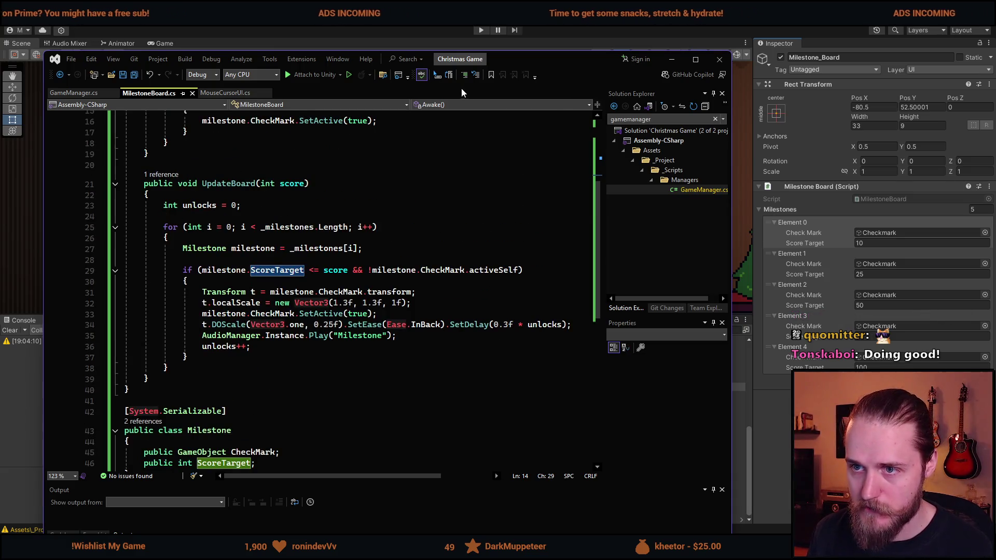
{"action": "key", "text": "alt+Tab"}
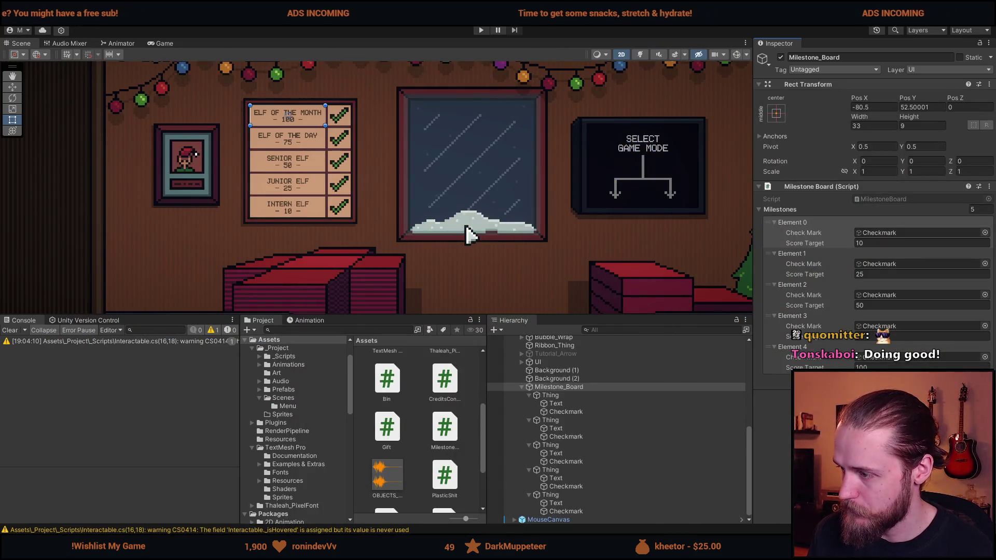
Step: Expand Managers, select GameManager, then Milestone_Board, and clear the selection
{"action": "scroll", "coordinate": [565, 419], "scroll_direction": "up", "scroll_amount": 8}
{"action": "left_click", "coordinate": [514, 391]}
{"action": "left_click", "coordinate": [556, 399]}
{"action": "scroll", "coordinate": [854, 352], "scroll_direction": "down", "scroll_amount": 5}
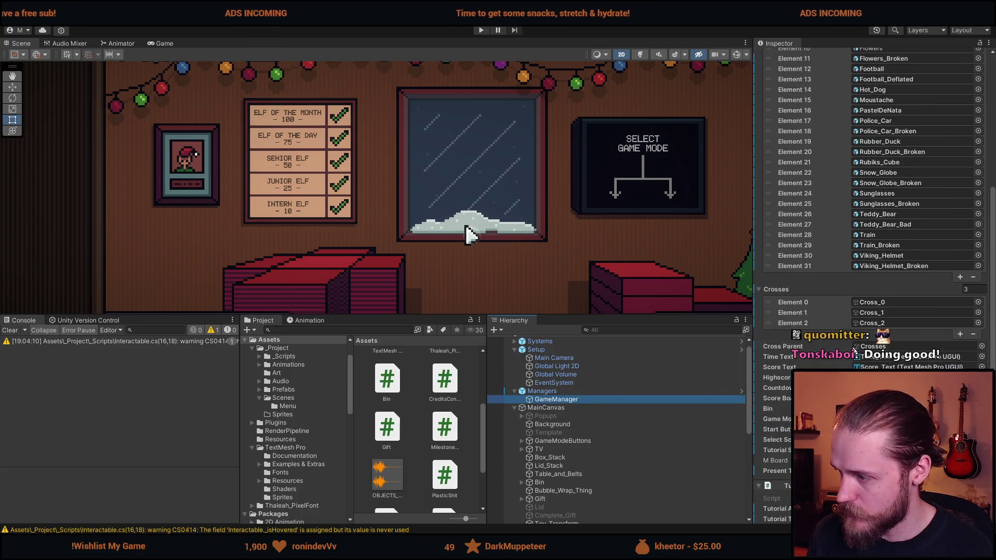
{"action": "scroll", "coordinate": [854, 352], "scroll_direction": "down", "scroll_amount": 3}
{"action": "scroll", "coordinate": [623, 440], "scroll_direction": "down", "scroll_amount": 5}
{"action": "scroll", "coordinate": [625, 440], "scroll_direction": "down", "scroll_amount": 3}
{"action": "left_click", "coordinate": [563, 389]}
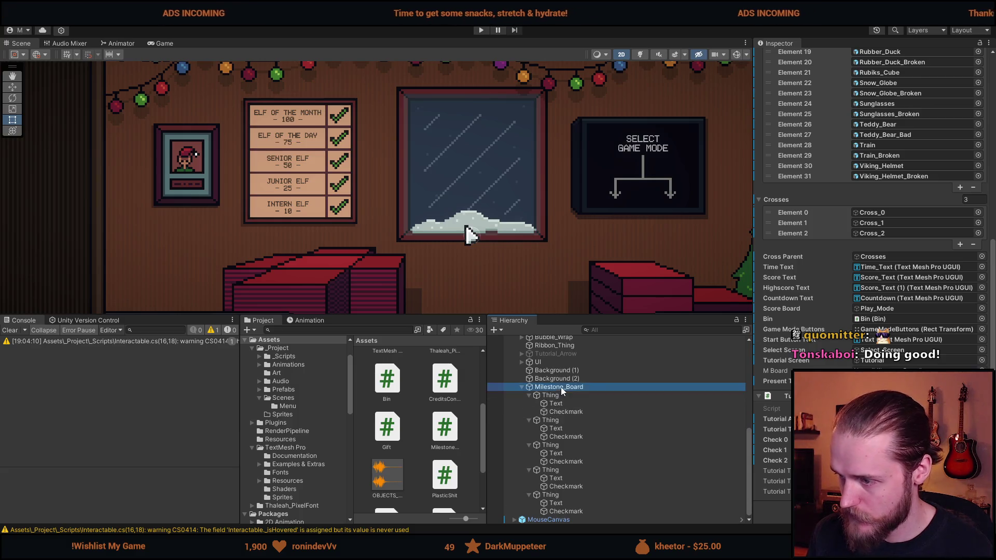
{"action": "left_click", "coordinate": [475, 256]}
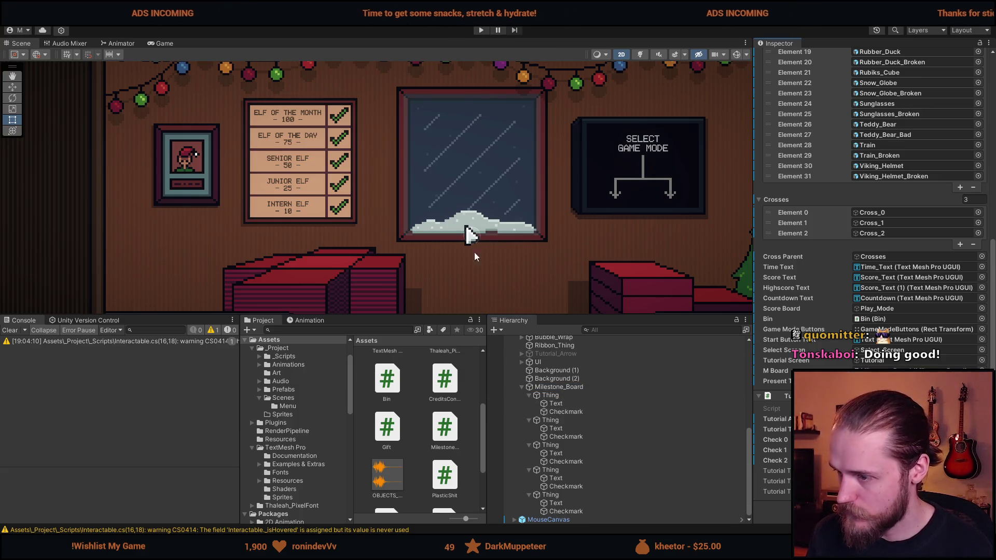
Step: Select all five Checkmark objects and deactivate them
{"action": "scroll", "coordinate": [378, 220], "scroll_direction": "down", "scroll_amount": 3}
{"action": "left_click", "coordinate": [586, 511]}
{"action": "left_click", "coordinate": [585, 486], "text": "ctrl"}
{"action": "left_click", "coordinate": [585, 461], "text": "ctrl"}
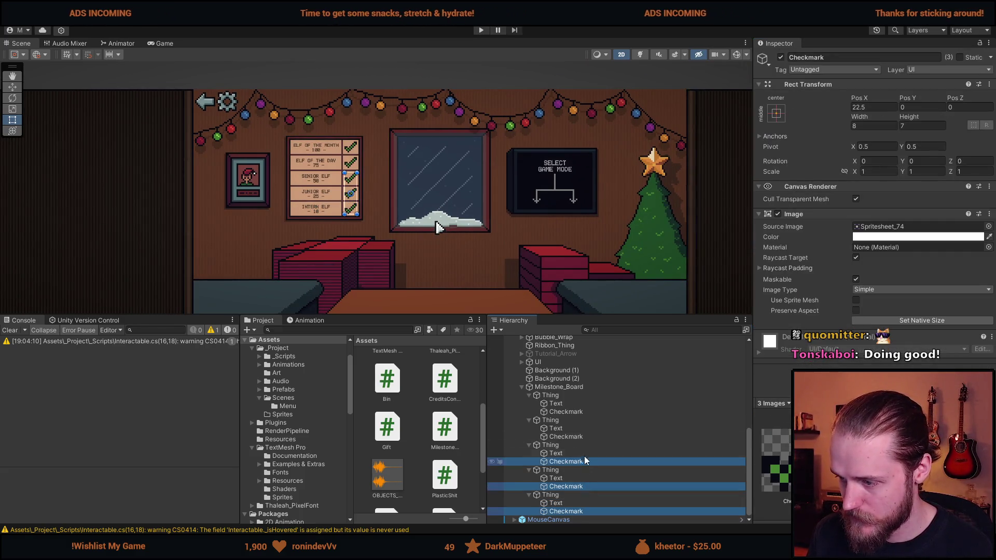
{"action": "left_click", "coordinate": [585, 436], "text": "ctrl"}
{"action": "left_click", "coordinate": [585, 412], "text": "ctrl"}
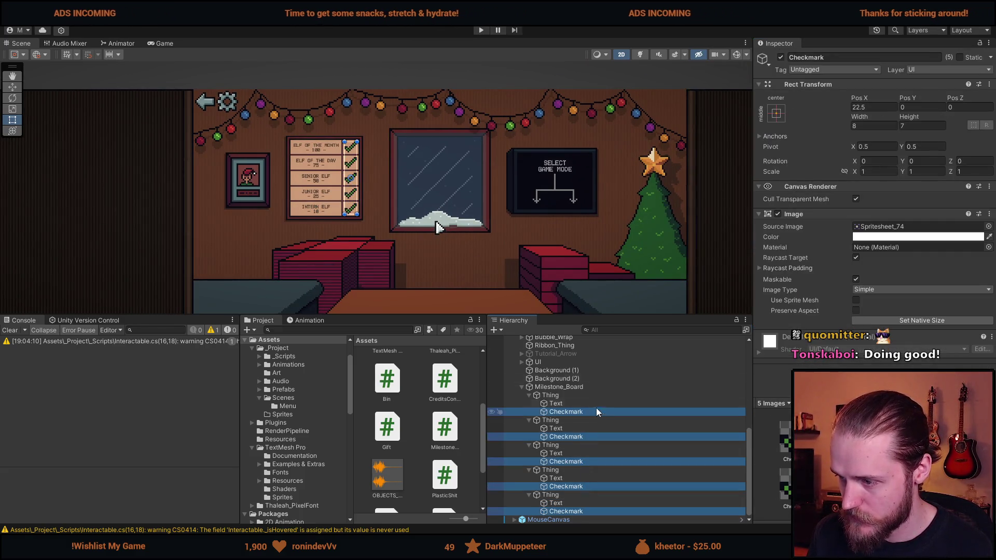
{"action": "left_click", "coordinate": [781, 58]}
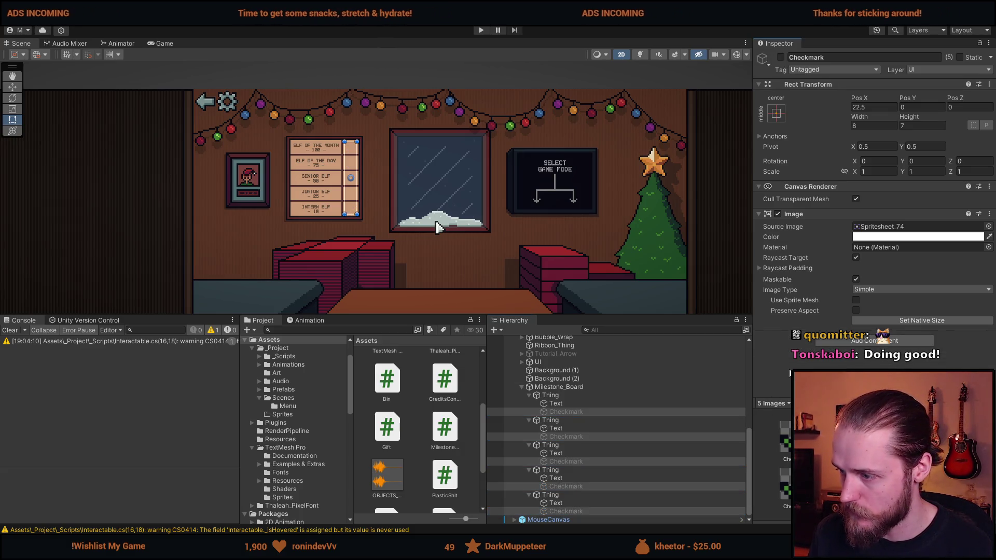
{"action": "left_click", "coordinate": [559, 387]}
{"action": "left_click", "coordinate": [521, 386]}
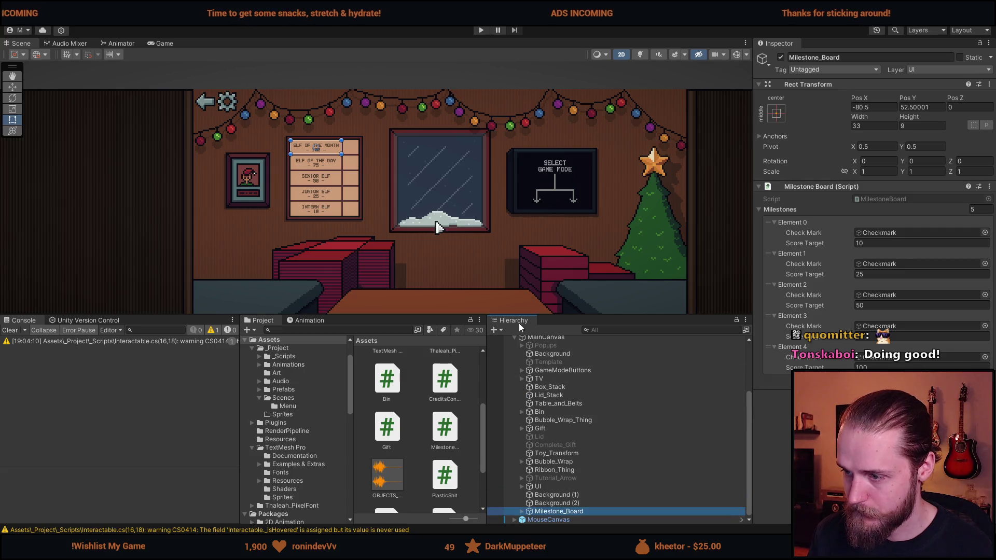
{"action": "left_click_drag", "start_coordinate": [452, 238], "coordinate": [377, 203]}
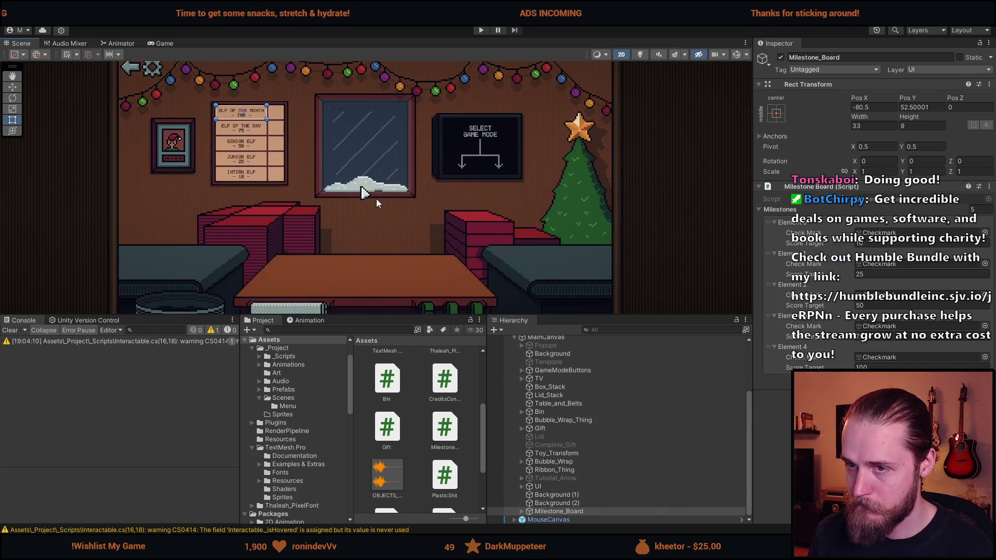
{"action": "scroll", "coordinate": [561, 412], "scroll_direction": "up", "scroll_amount": 5}
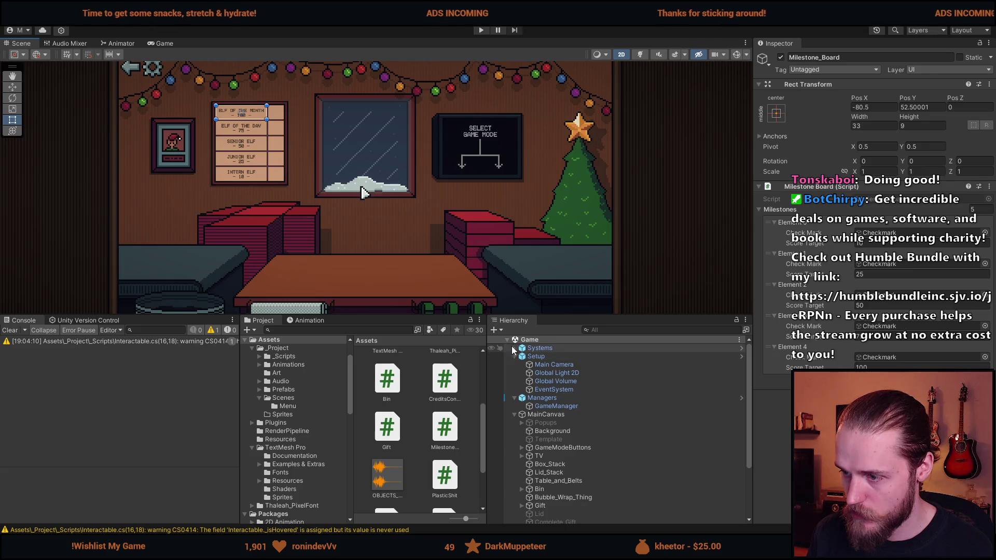
Step: Select Systems > AudioSystem and add a new sound entry named 'Milestone' to its list
{"action": "left_click", "coordinate": [513, 350]}
{"action": "key", "text": "Right"}
{"action": "key", "text": "Down"}
{"action": "scroll", "coordinate": [841, 367], "scroll_direction": "down", "scroll_amount": 5}
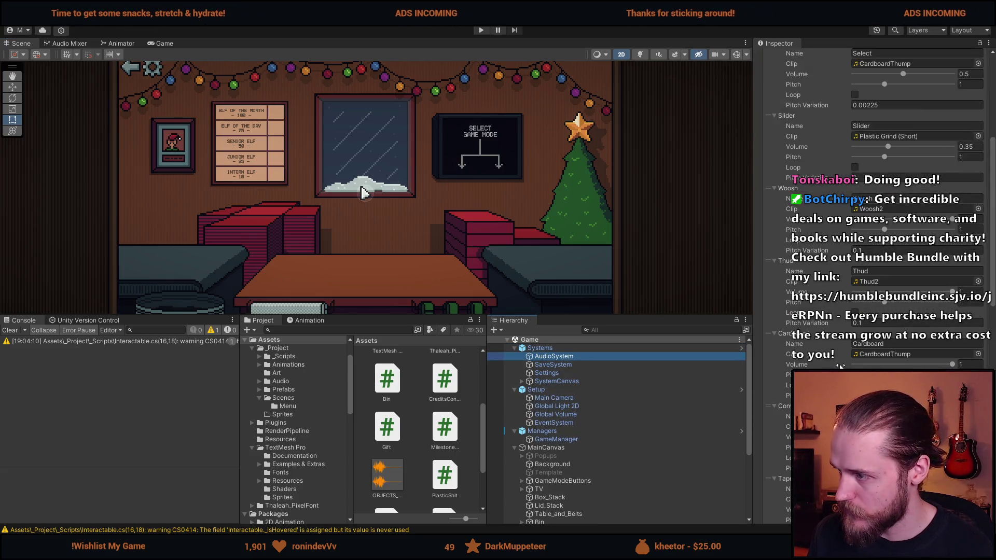
{"action": "scroll", "coordinate": [841, 366], "scroll_direction": "down", "scroll_amount": 8}
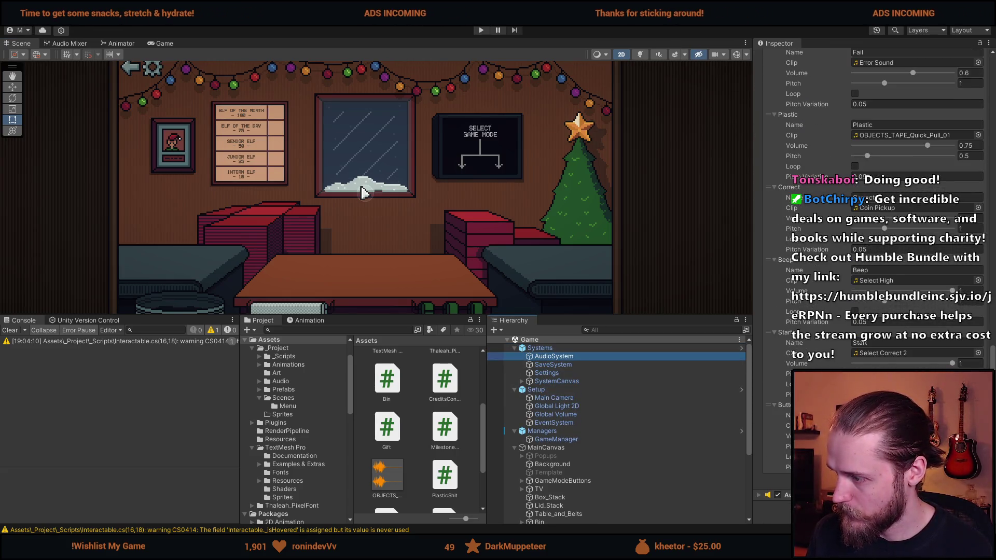
{"action": "scroll", "coordinate": [872, 311], "scroll_direction": "down", "scroll_amount": 1}
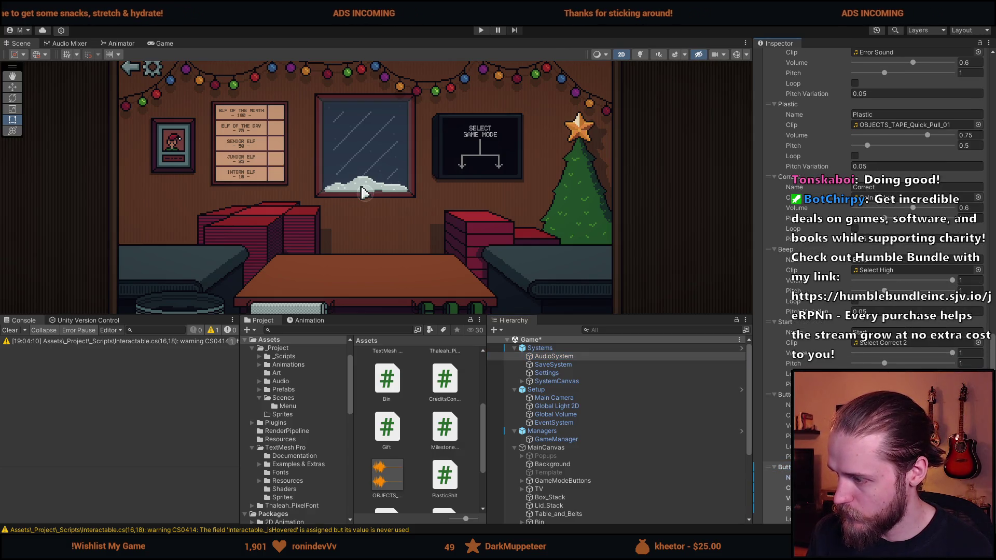
{"action": "type", "text": "Milestone"}
Step: Start play mode and throw the red car and the next item into the trash bin
{"action": "scroll", "coordinate": [872, 207], "scroll_direction": "up", "scroll_amount": 4}
{"action": "scroll", "coordinate": [872, 208], "scroll_direction": "up", "scroll_amount": 8}
{"action": "scroll", "coordinate": [871, 208], "scroll_direction": "up", "scroll_amount": 5}
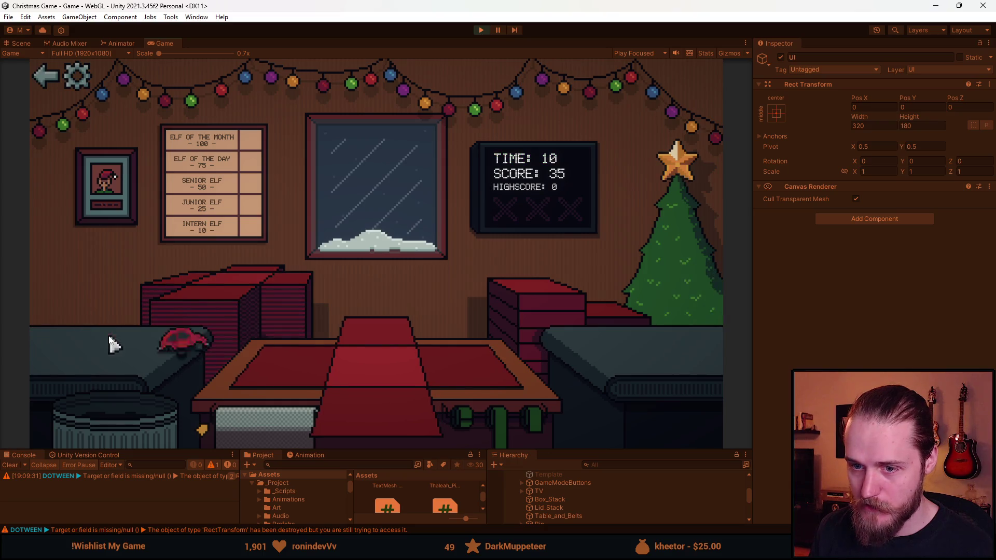
{"action": "left_click_drag", "start_coordinate": [111, 344], "coordinate": [85, 386]}
{"action": "mouse_move", "coordinate": [78, 340]}
{"action": "left_mouse_down"}
{"action": "mouse_move", "coordinate": [314, 403]}
{"action": "mouse_move", "coordinate": [157, 430]}
{"action": "mouse_move", "coordinate": [109, 402]}
{"action": "mouse_move", "coordinate": [395, 353]}
{"action": "left_mouse_up"}
Step: Box, lid and wrap the bottle, the blue car and the next item as presents
{"action": "left_click", "coordinate": [314, 422]}
{"action": "left_click", "coordinate": [512, 330]}
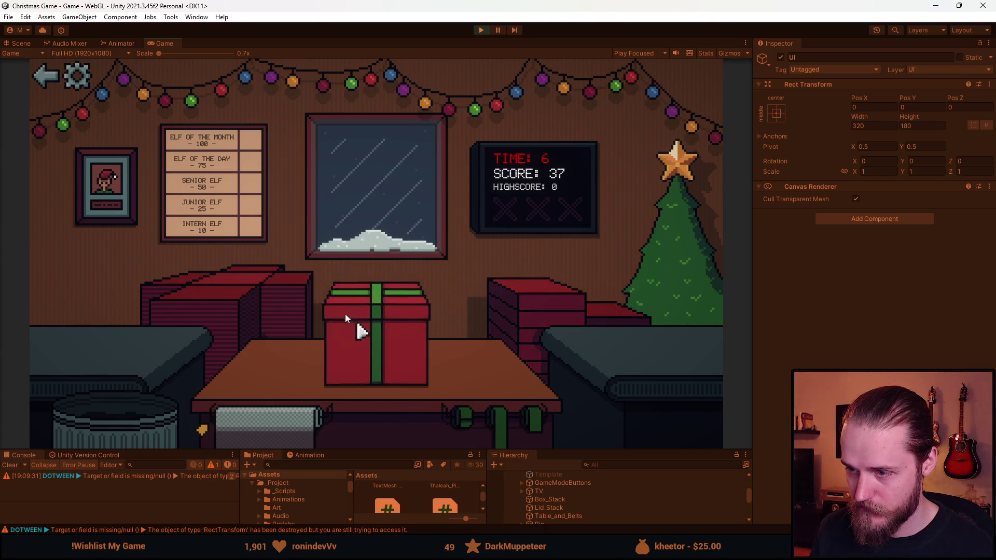
{"action": "left_click_drag", "start_coordinate": [78, 353], "coordinate": [384, 358]}
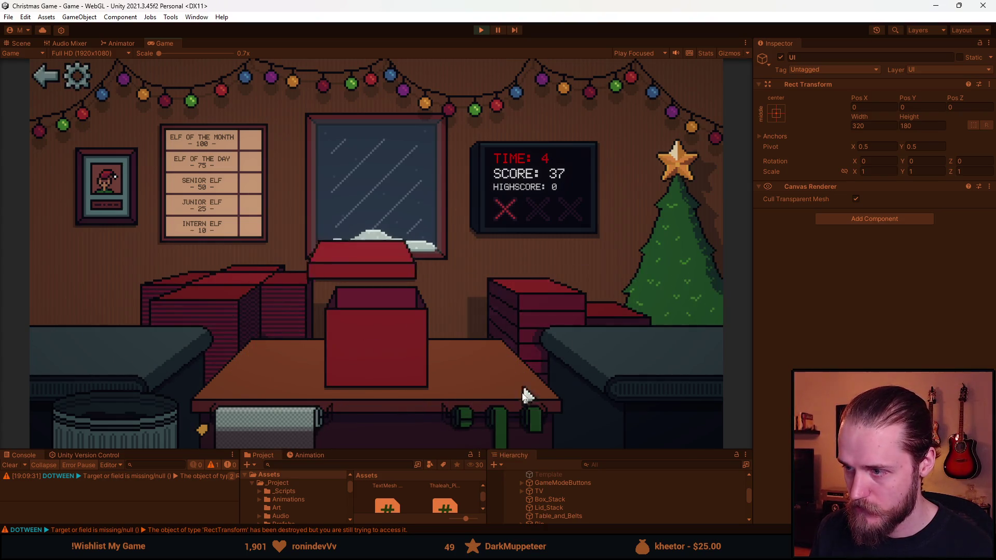
{"action": "left_click_drag", "start_coordinate": [72, 337], "coordinate": [399, 353]}
{"action": "left_click", "coordinate": [367, 401]}
{"action": "left_click", "coordinate": [506, 281]}
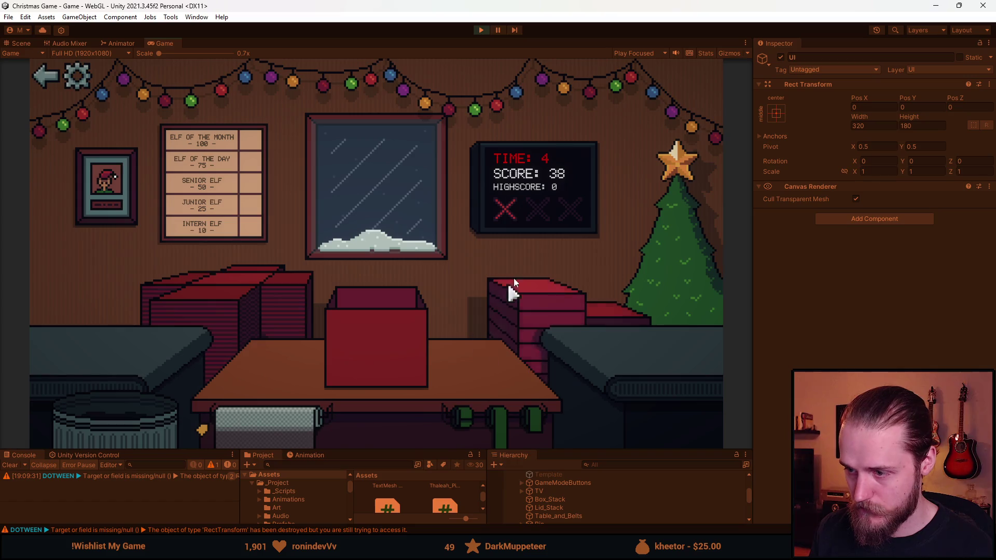
{"action": "left_click_drag", "start_coordinate": [52, 327], "coordinate": [342, 395]}
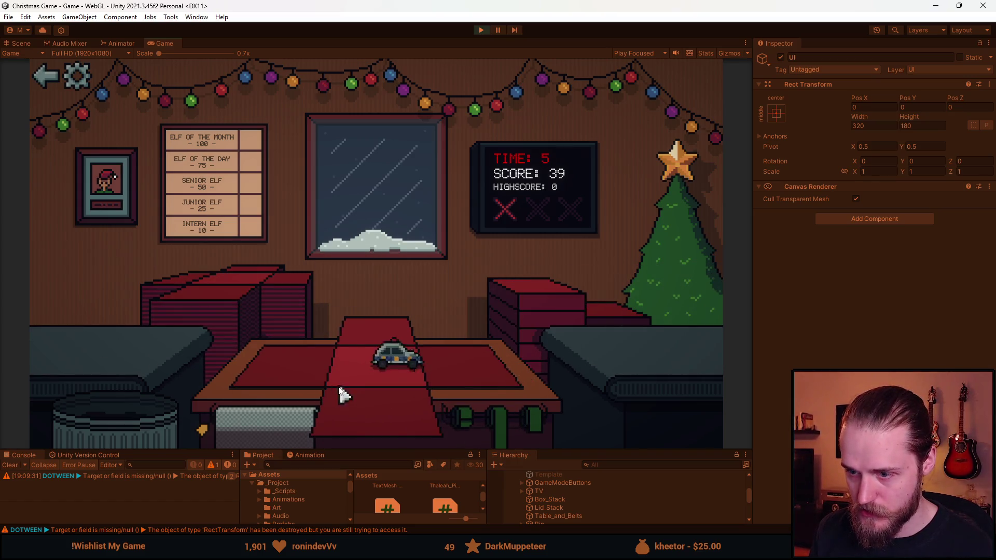
{"action": "left_click", "coordinate": [342, 396]}
{"action": "left_click", "coordinate": [498, 409]}
Step: Wrap the viking helmet, then bin the teddy bear, a toy, the vase and the duck
{"action": "left_click_drag", "start_coordinate": [65, 338], "coordinate": [367, 353]}
{"action": "left_click_drag", "start_coordinate": [72, 346], "coordinate": [363, 352]}
{"action": "left_click", "coordinate": [342, 395]}
{"action": "left_click", "coordinate": [498, 408]}
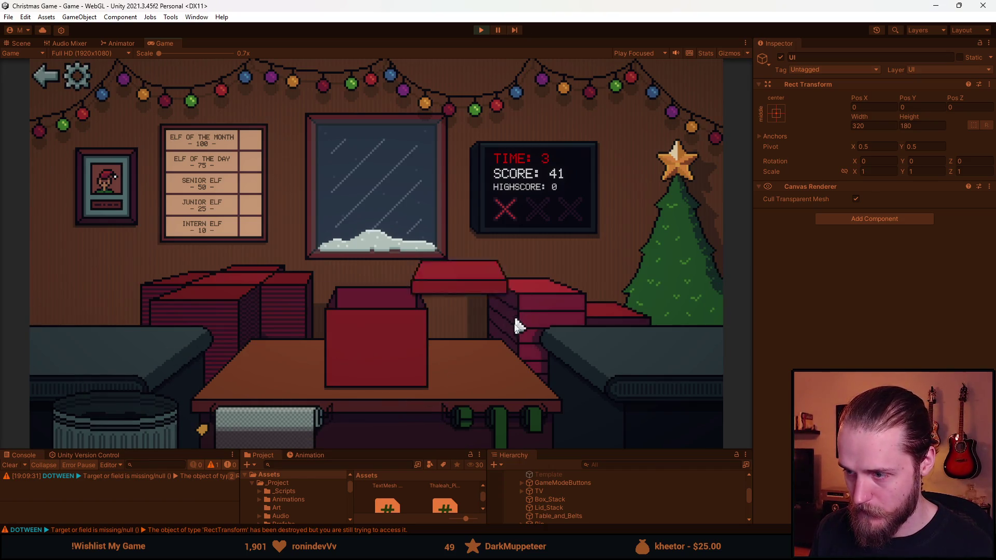
{"action": "left_click_drag", "start_coordinate": [40, 337], "coordinate": [116, 422]}
{"action": "left_click_drag", "start_coordinate": [88, 354], "coordinate": [100, 421]}
{"action": "left_click_drag", "start_coordinate": [89, 349], "coordinate": [115, 419]}
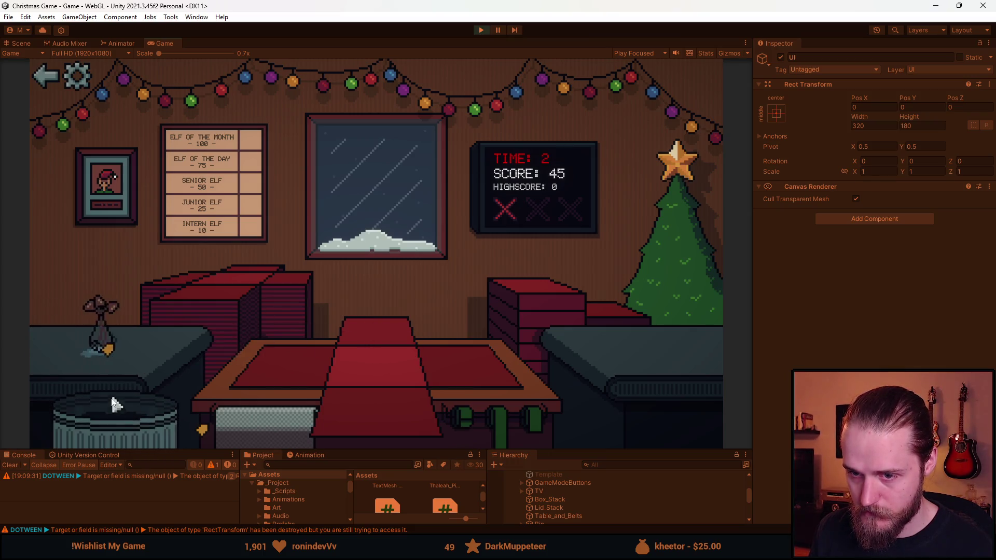
{"action": "left_click_drag", "start_coordinate": [100, 332], "coordinate": [106, 395]}
{"action": "mouse_move", "coordinate": [45, 347]}
{"action": "left_mouse_down"}
{"action": "mouse_move", "coordinate": [400, 352]}
{"action": "mouse_move", "coordinate": [95, 379]}
{"action": "mouse_move", "coordinate": [390, 358]}
{"action": "left_mouse_up"}
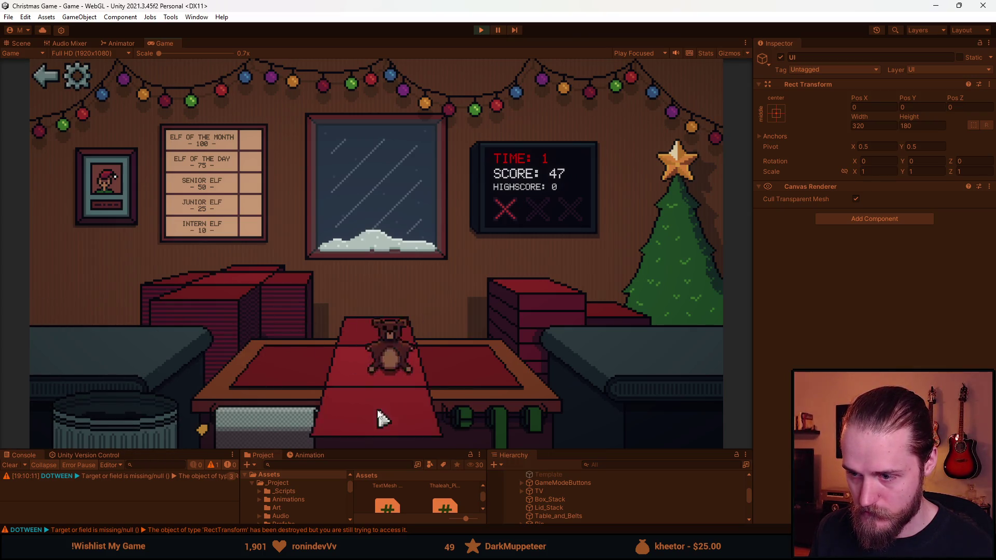
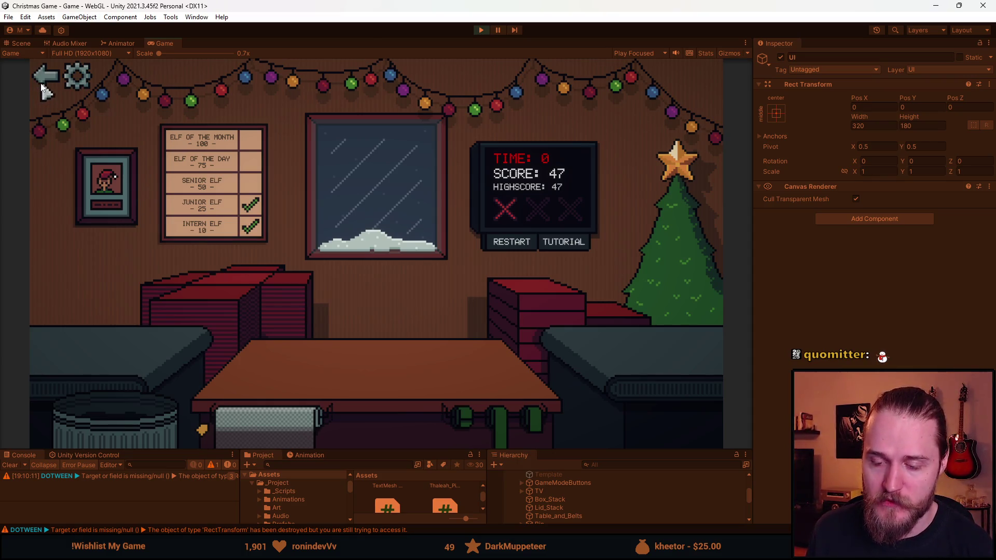
Step: Clear the console errors, replay Elf of the Month from its main menu, then stop the game
{"action": "left_click", "coordinate": [8, 466]}
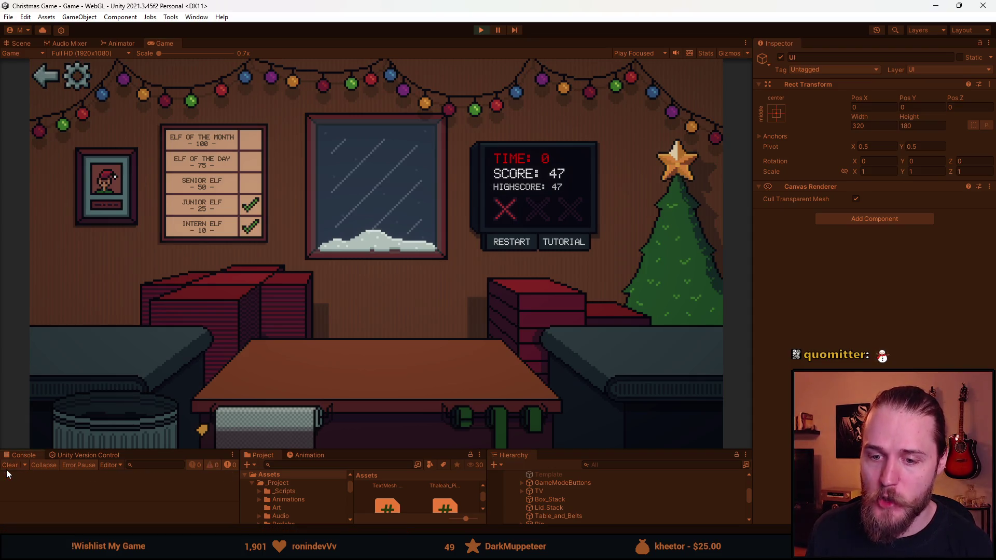
{"action": "left_click", "coordinate": [37, 79]}
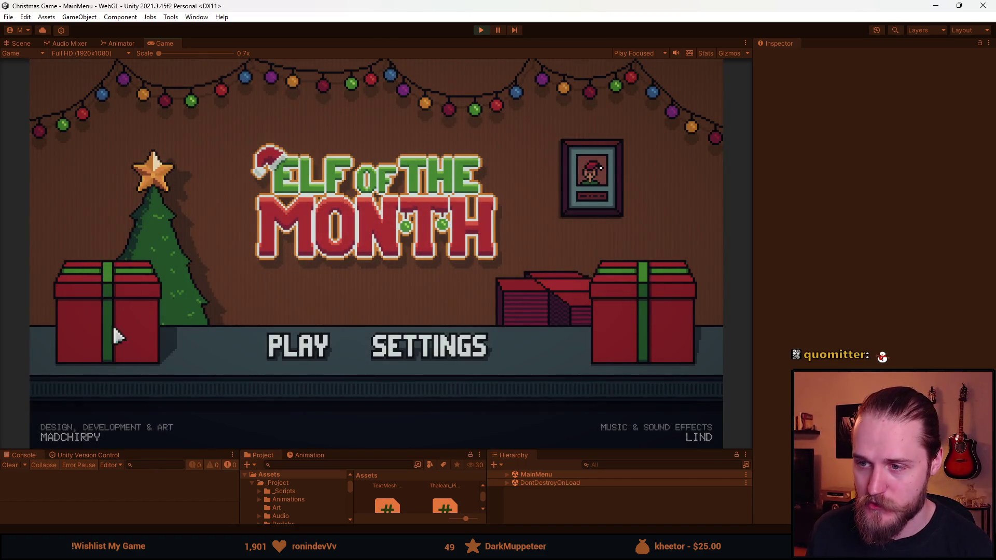
{"action": "left_click", "coordinate": [303, 358]}
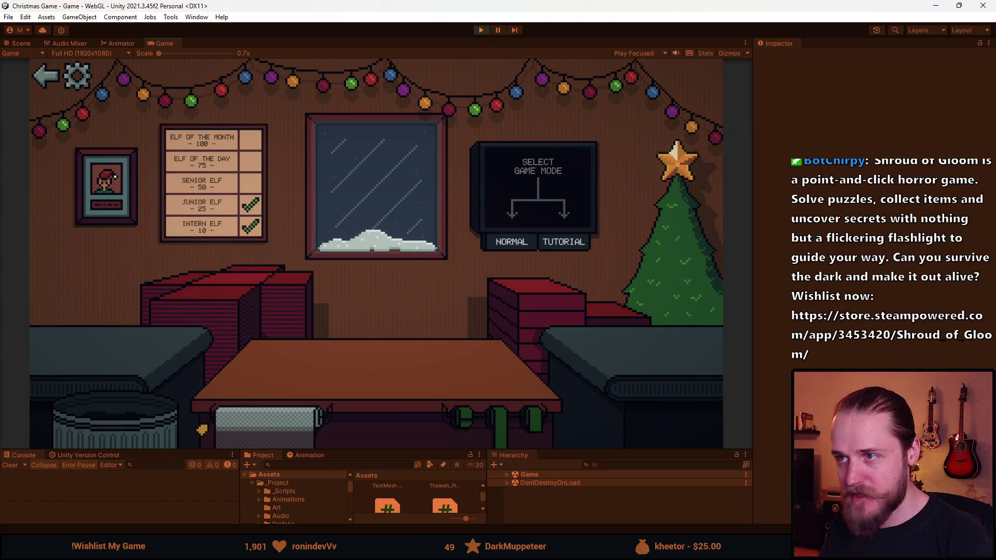
{"action": "left_click", "coordinate": [482, 30]}
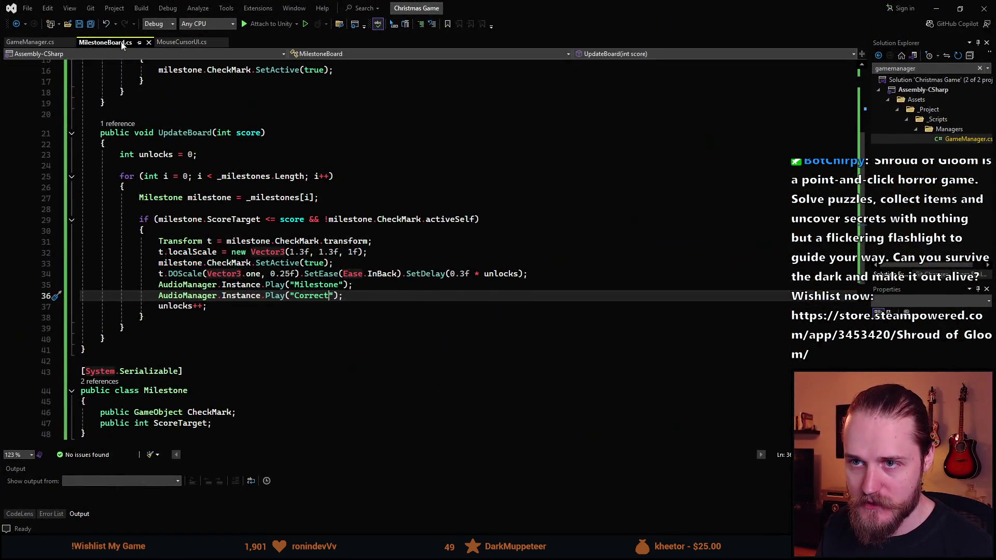
{"action": "left_click", "coordinate": [31, 42]}
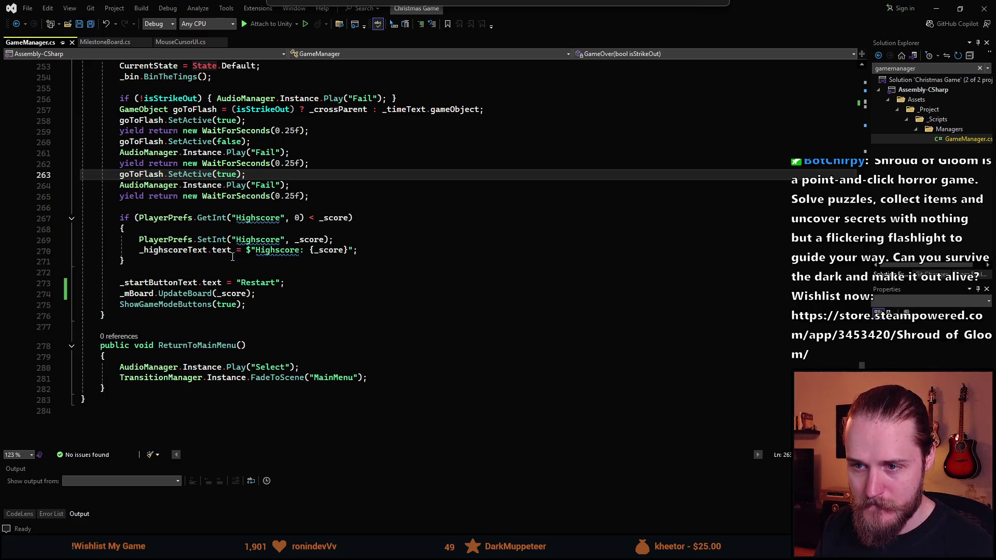
Step: Review GameOver() in GameManager.cs, then bring up UpdateBoard in MilestoneBoard.cs
{"action": "scroll", "coordinate": [229, 198], "scroll_direction": "up", "scroll_amount": 1}
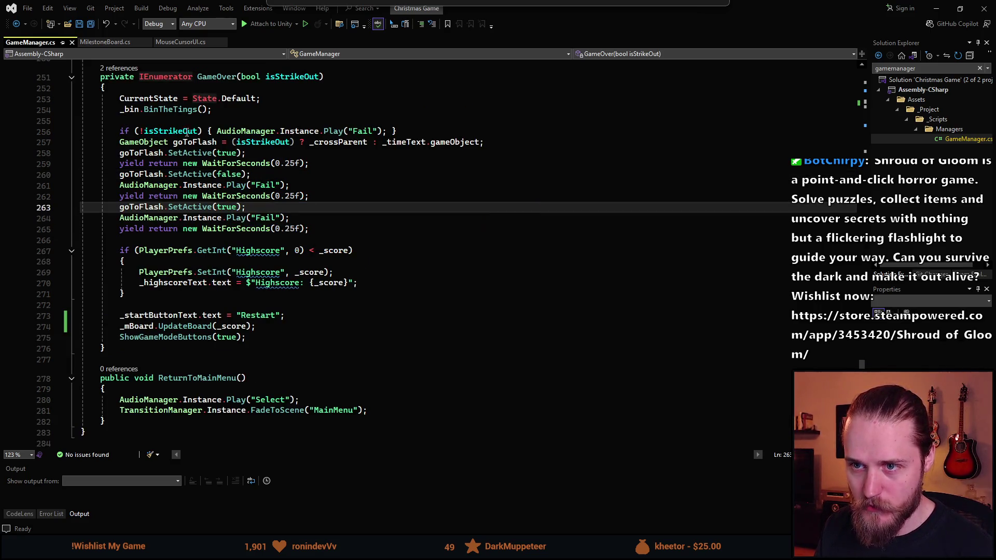
{"action": "left_click", "coordinate": [104, 42]}
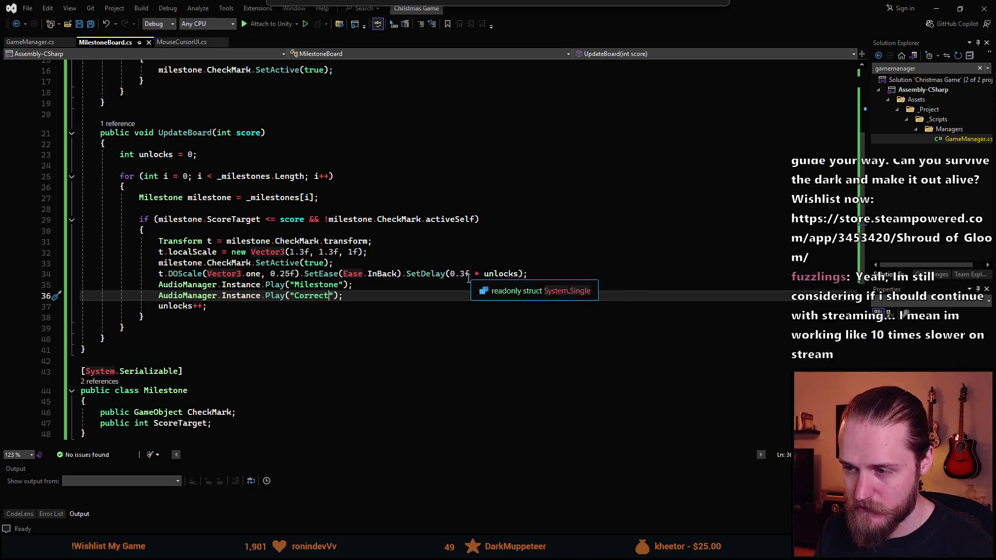
Step: Change line 34's SetDelay to (1f + (0.5f * unlocks)) and save MilestoneBoard.cs
{"action": "left_click", "coordinate": [450, 274]}
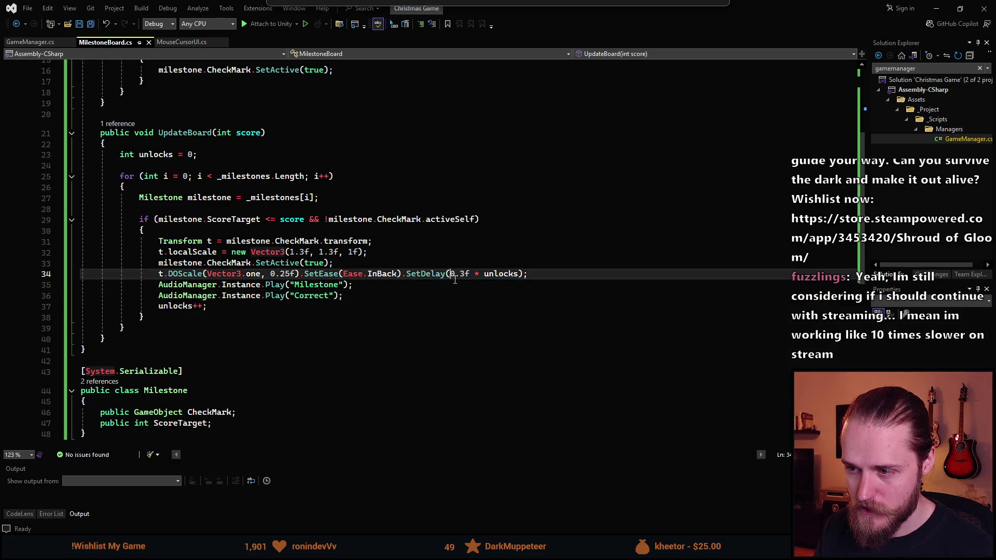
{"action": "type", "text": "1f"}
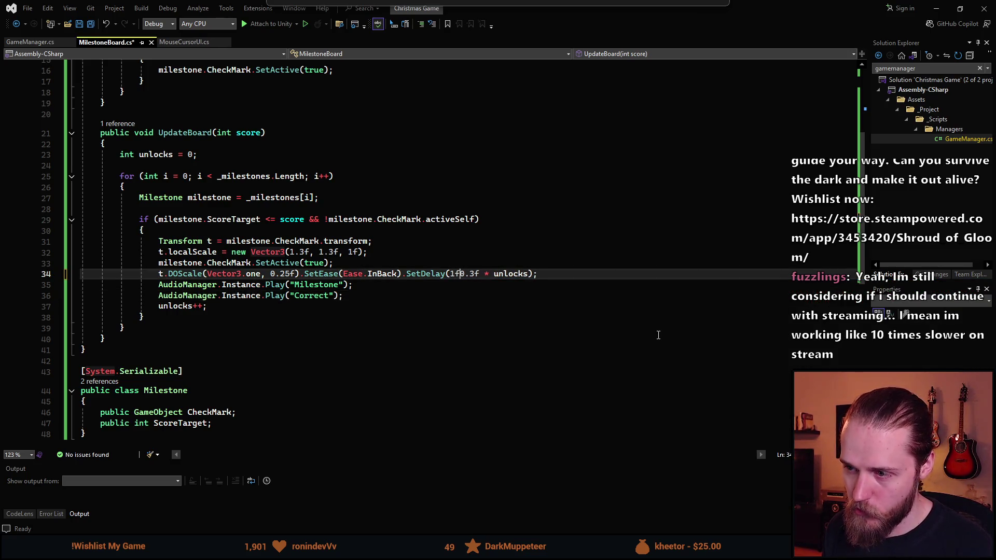
{"action": "type", "text": "("}
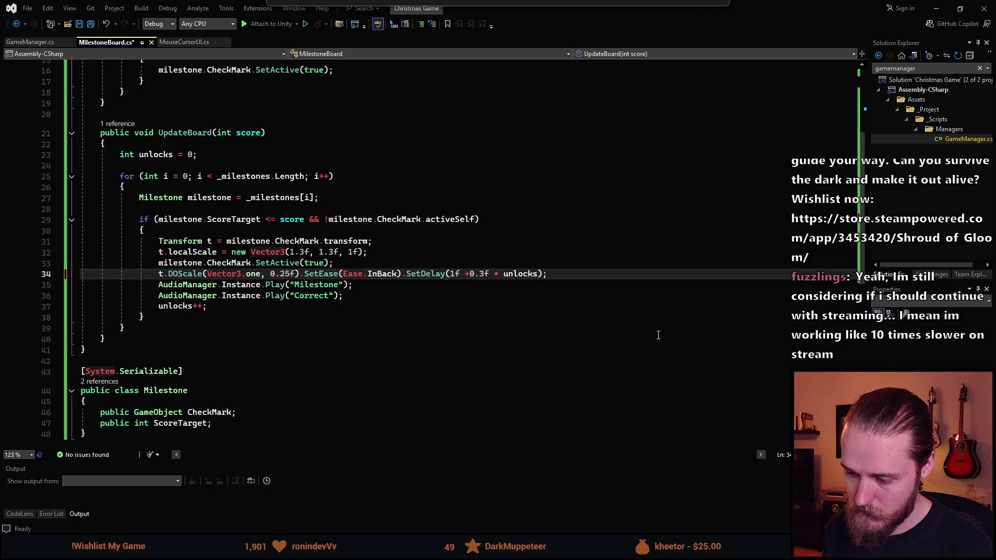
{"action": "type", "text": ")"}
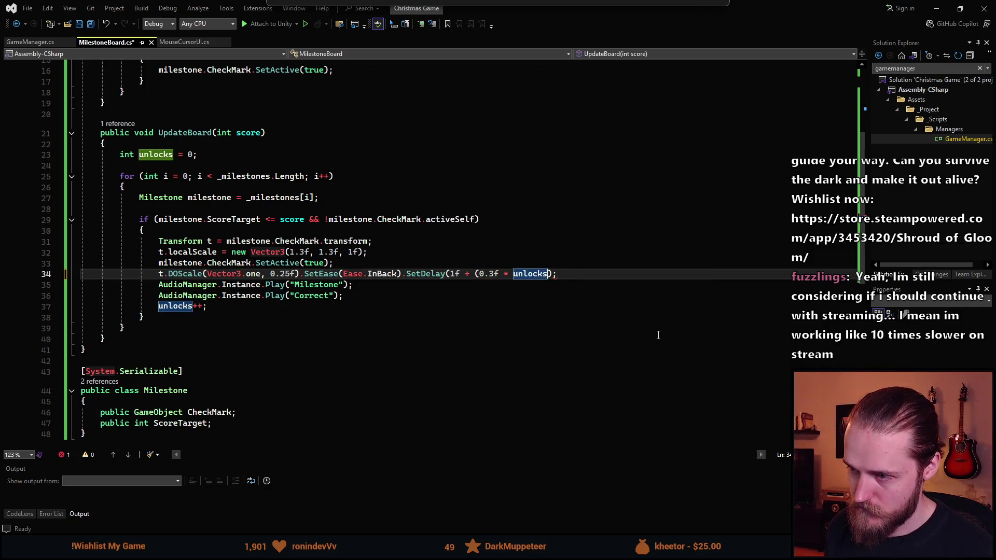
{"action": "left_click", "coordinate": [492, 273]}
{"action": "key", "text": "BackSpace"}
{"action": "type", "text": "5"}
{"action": "left_click", "coordinate": [493, 299]}
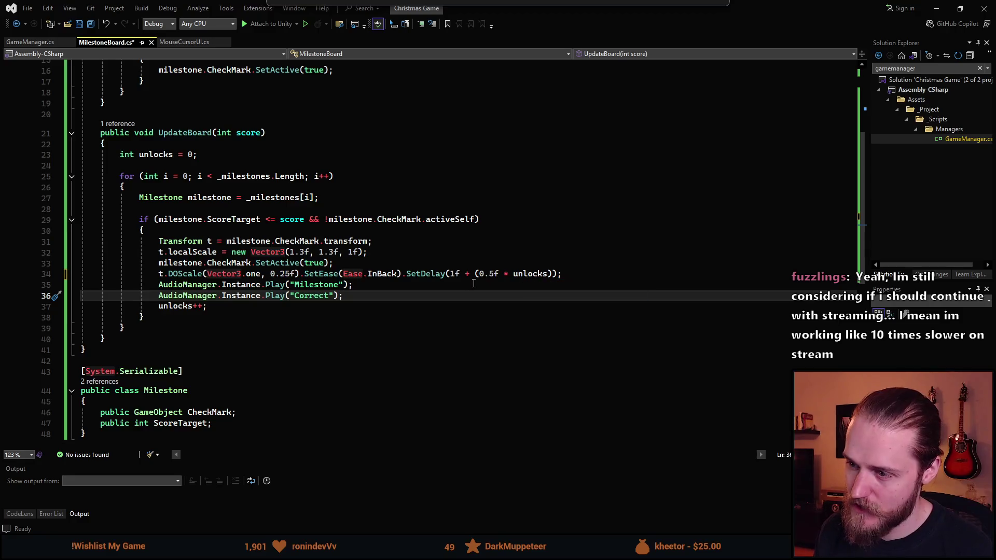
{"action": "key", "text": "ctrl+s"}
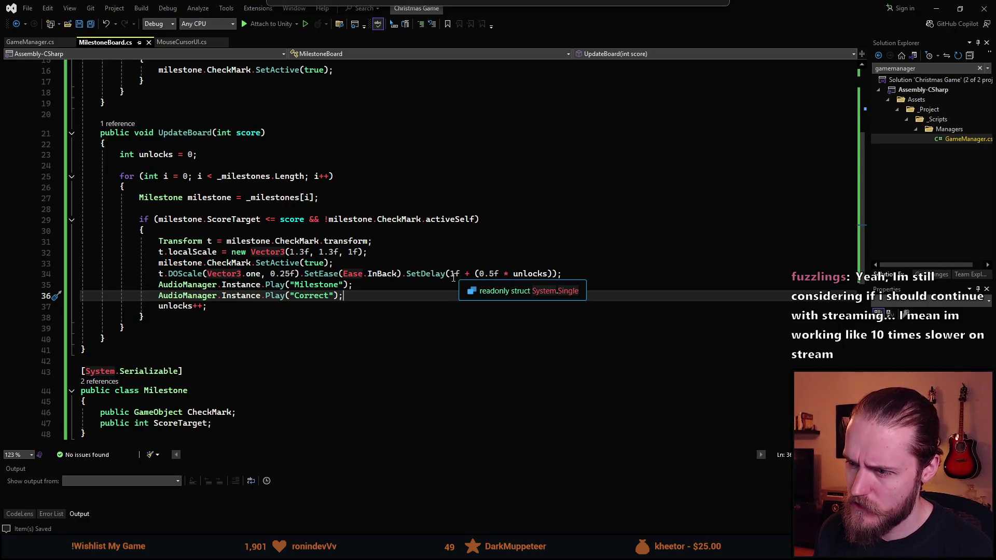
Step: Set the checkmark DOScale duration to 0.5f, save, and return to Unity
{"action": "left_click", "coordinate": [455, 276]}
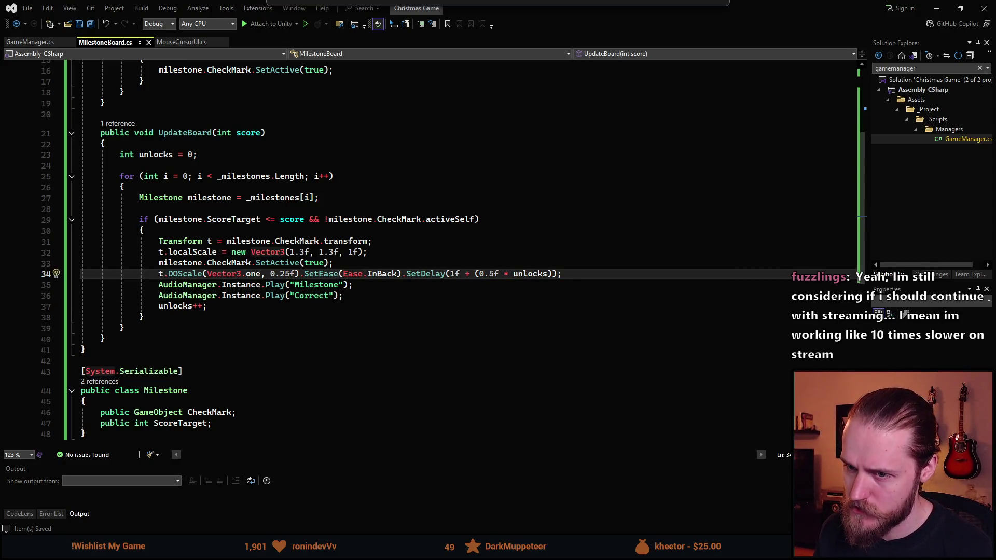
{"action": "left_click", "coordinate": [486, 274]}
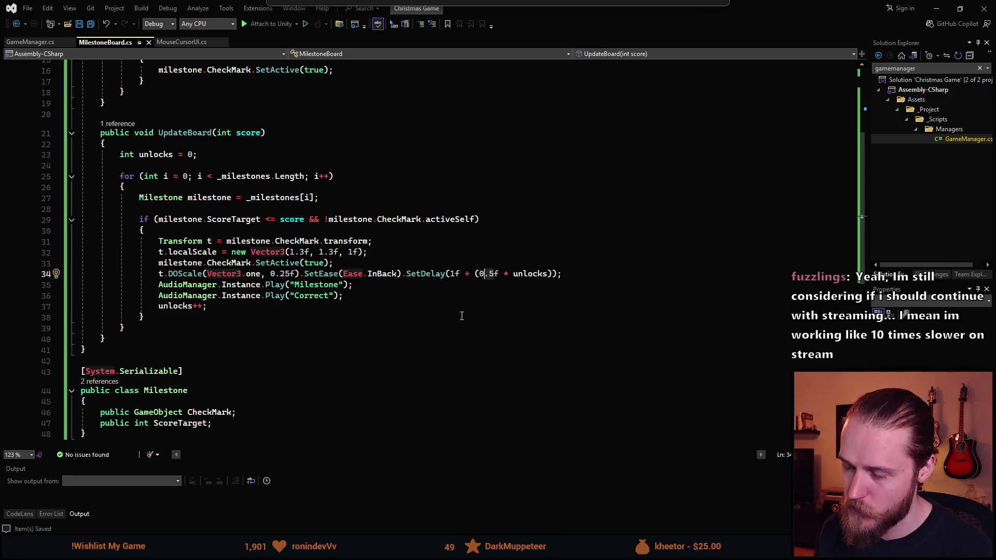
{"action": "left_click", "coordinate": [416, 300]}
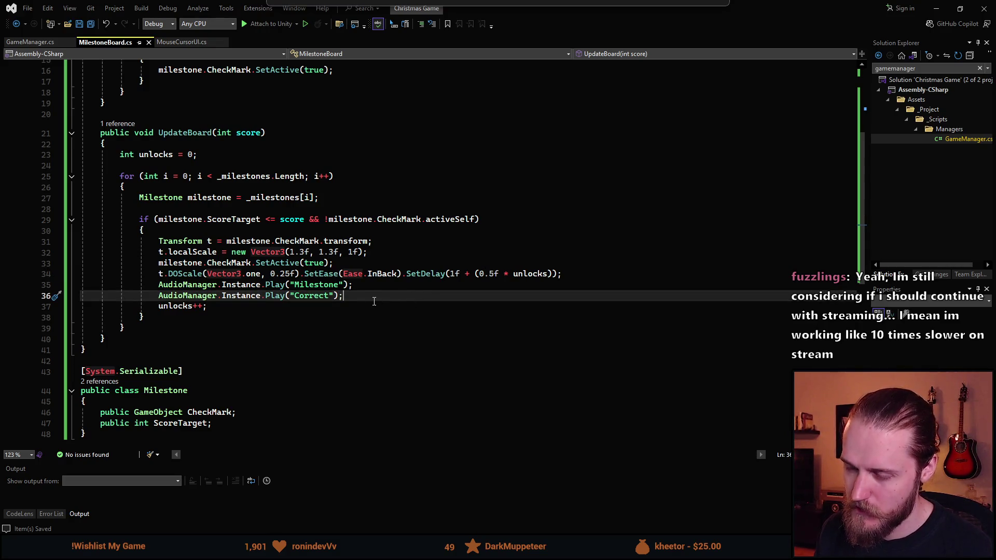
{"action": "left_click", "coordinate": [281, 273]}
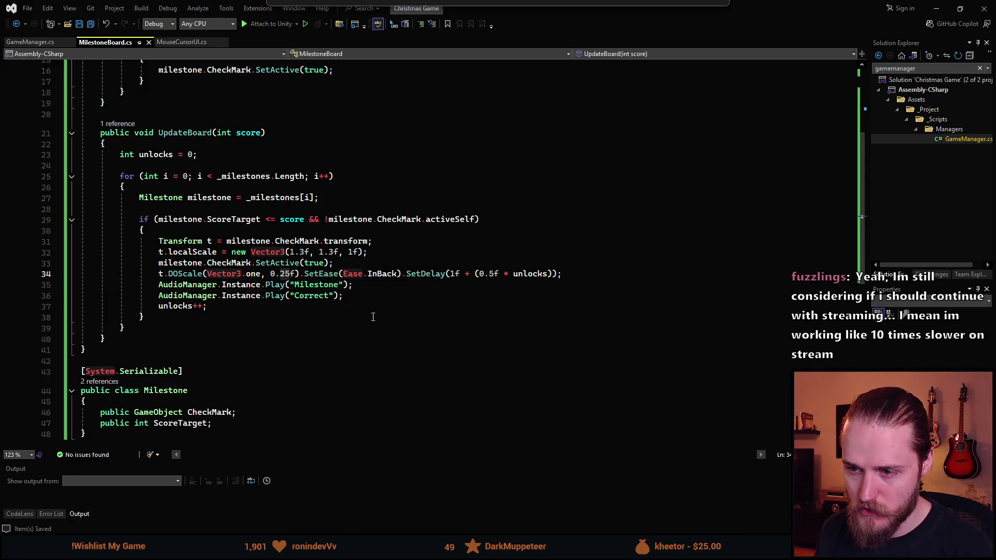
{"action": "key", "text": "Delete"}
{"action": "key", "text": "Delete"}
{"action": "type", "text": "4"}
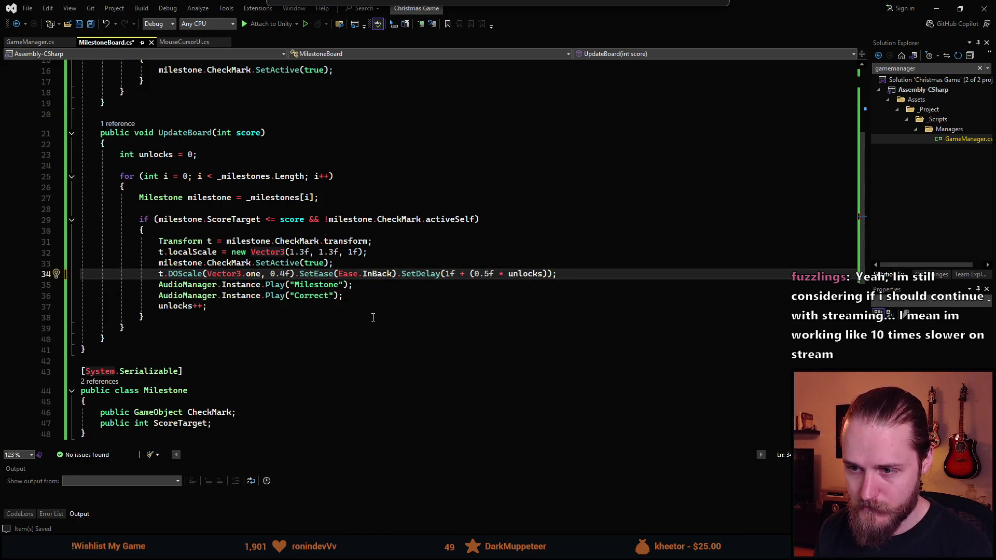
{"action": "key", "text": "BackSpace"}
{"action": "type", "text": "5"}
{"action": "key", "text": "ctrl+s"}
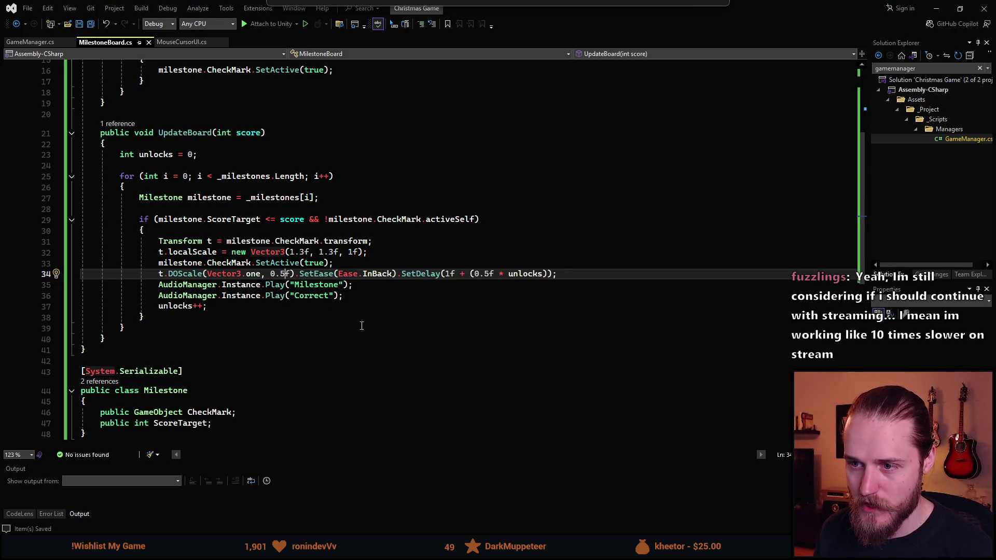
{"action": "key", "text": "alt+Tab"}
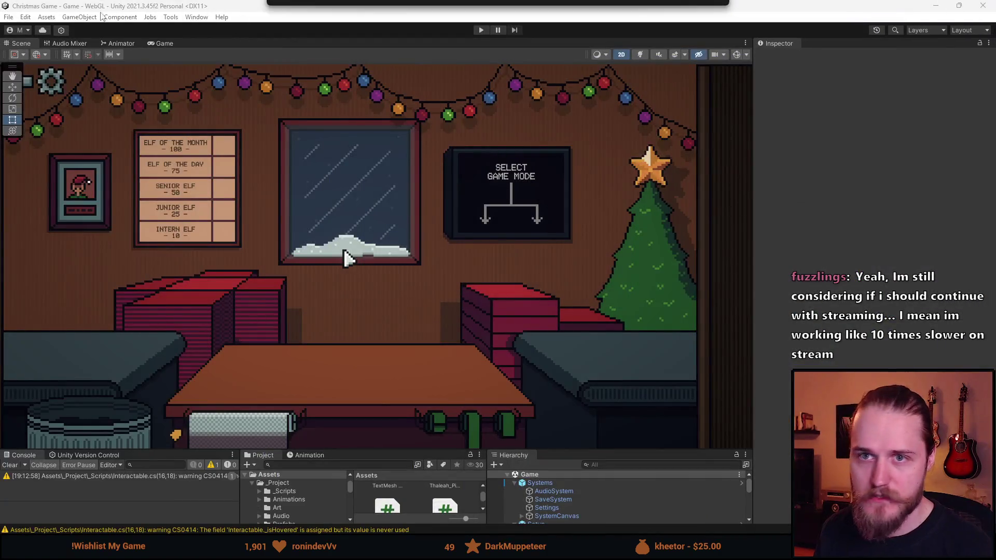
Step: Clear All PlayerPrefs from the Edit menu, confirm with Yes, and return to Visual Studio
{"action": "left_click", "coordinate": [25, 17]}
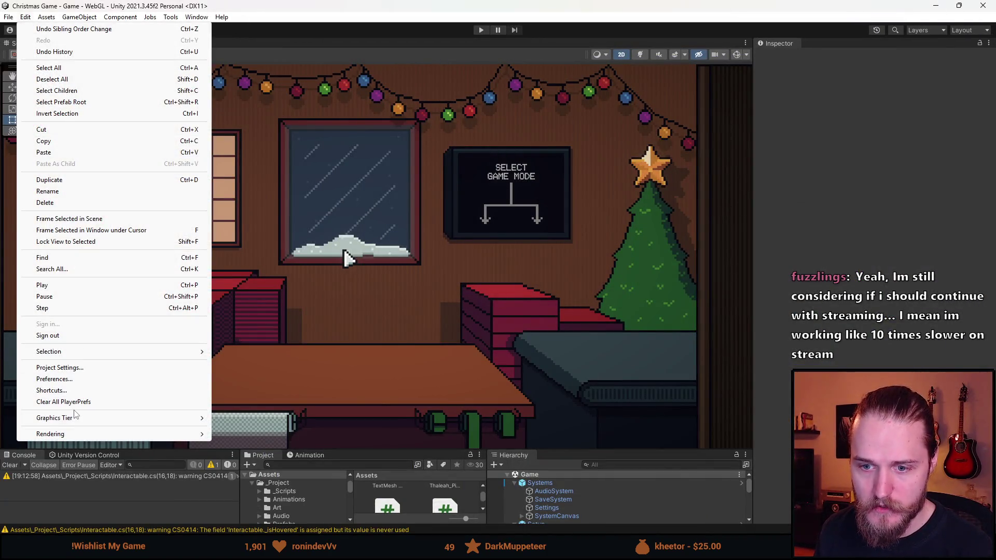
{"action": "left_click", "coordinate": [78, 402]}
{"action": "left_click", "coordinate": [527, 293]}
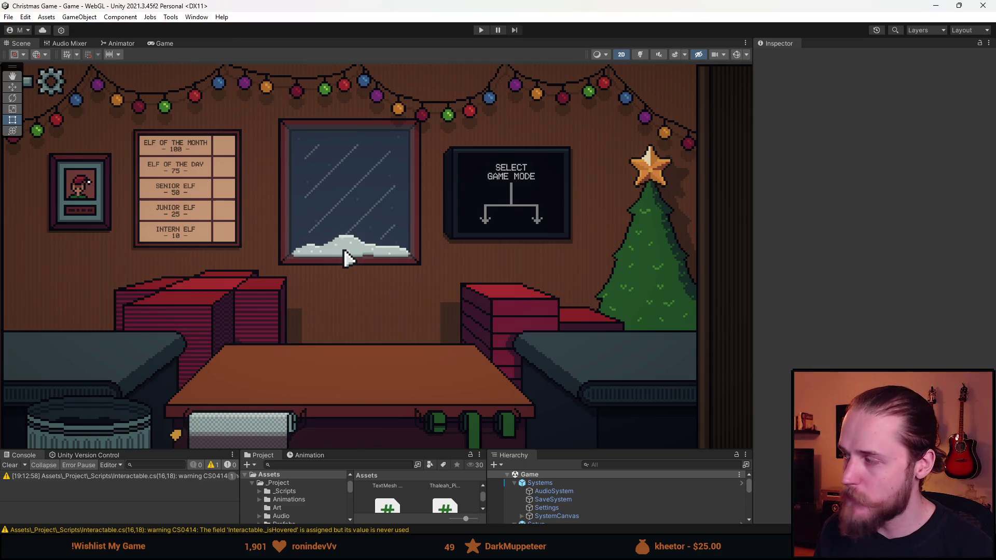
{"action": "key", "text": "alt+Tab"}
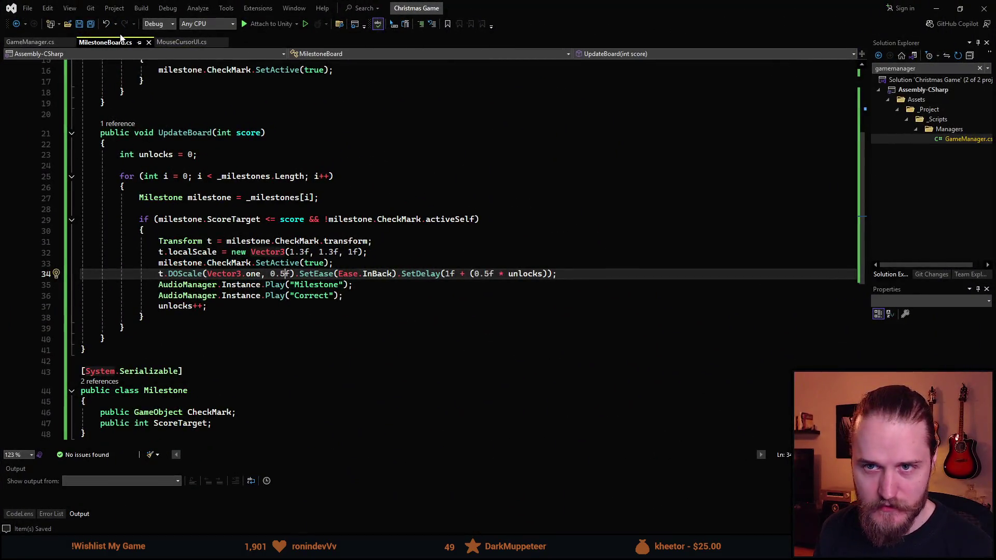
{"action": "left_click", "coordinate": [41, 46]}
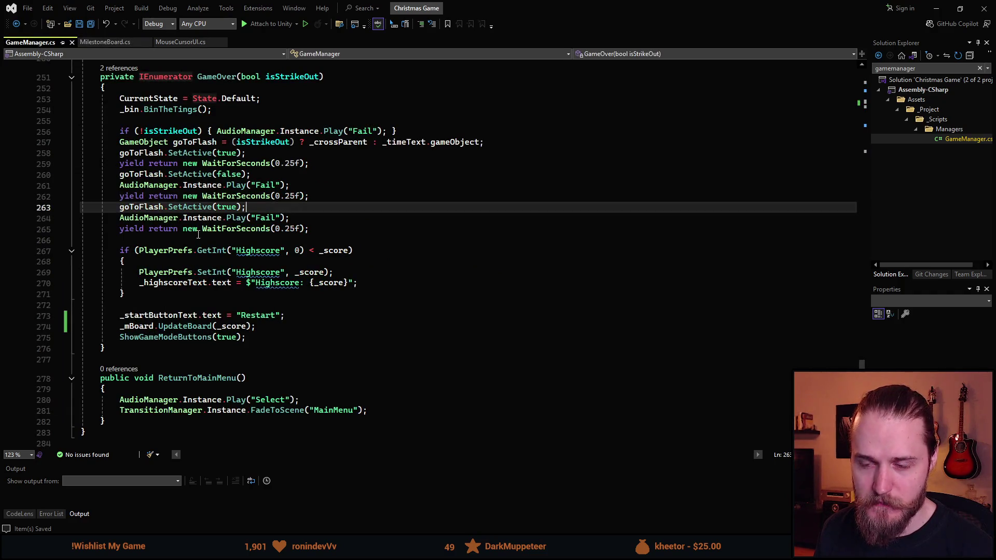
{"action": "left_click", "coordinate": [208, 272]}
{"action": "key", "text": "ctrl+Left"}
{"action": "key", "text": "ctrl+Left"}
{"action": "key", "text": "ctrl+Left"}
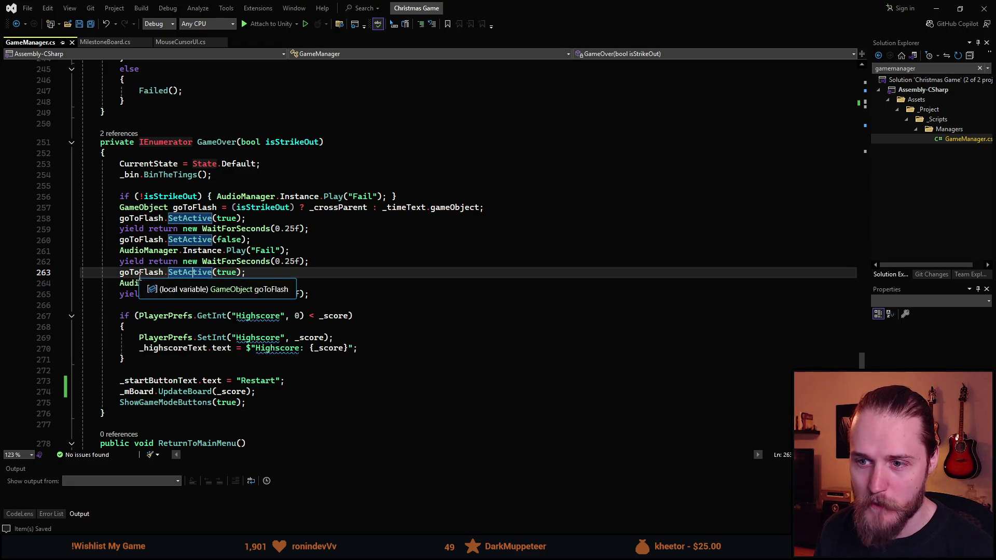
{"action": "mouse_move", "coordinate": [204, 267]}
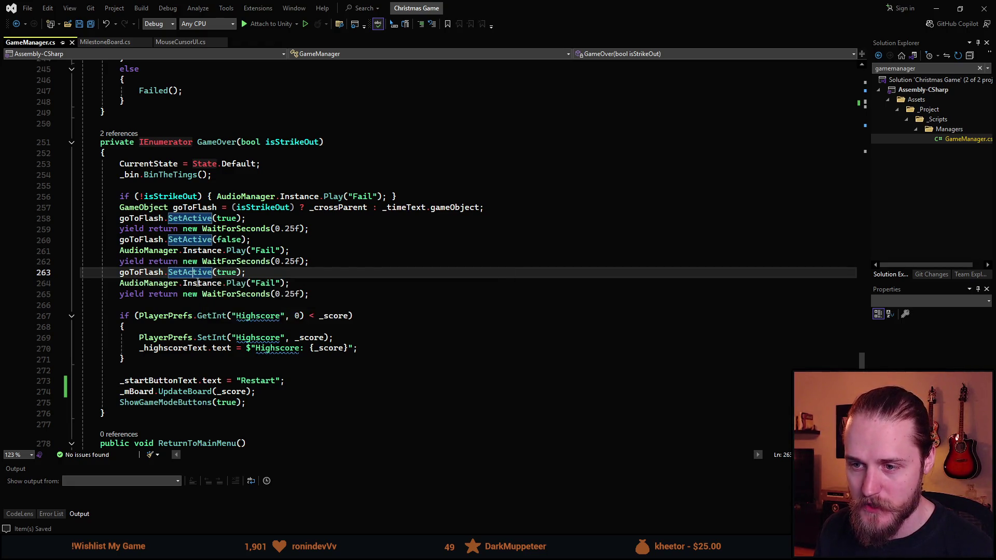
{"action": "scroll", "coordinate": [182, 287], "scroll_direction": "up", "scroll_amount": 2}
{"action": "mouse_move", "coordinate": [194, 357]}
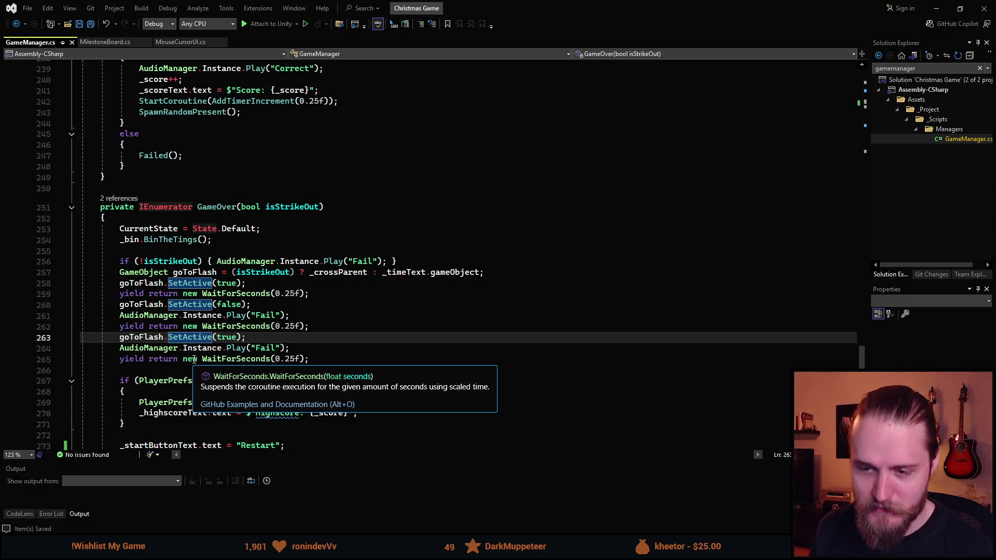
{"action": "scroll", "coordinate": [176, 311], "scroll_direction": "up", "scroll_amount": 2}
{"action": "scroll", "coordinate": [171, 290], "scroll_direction": "down", "scroll_amount": 6}
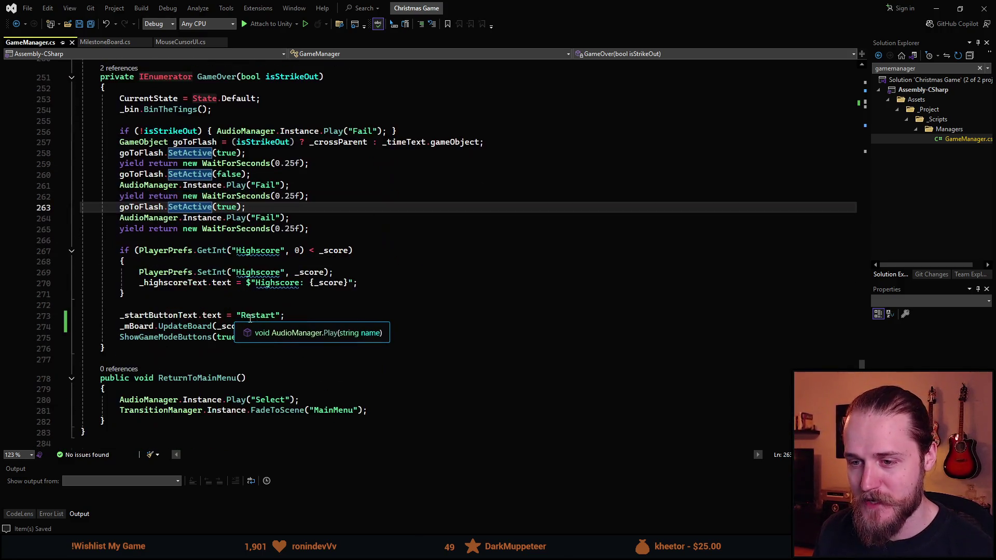
{"action": "scroll", "coordinate": [168, 265], "scroll_direction": "up", "scroll_amount": 3}
{"action": "scroll", "coordinate": [271, 274], "scroll_direction": "down", "scroll_amount": 3}
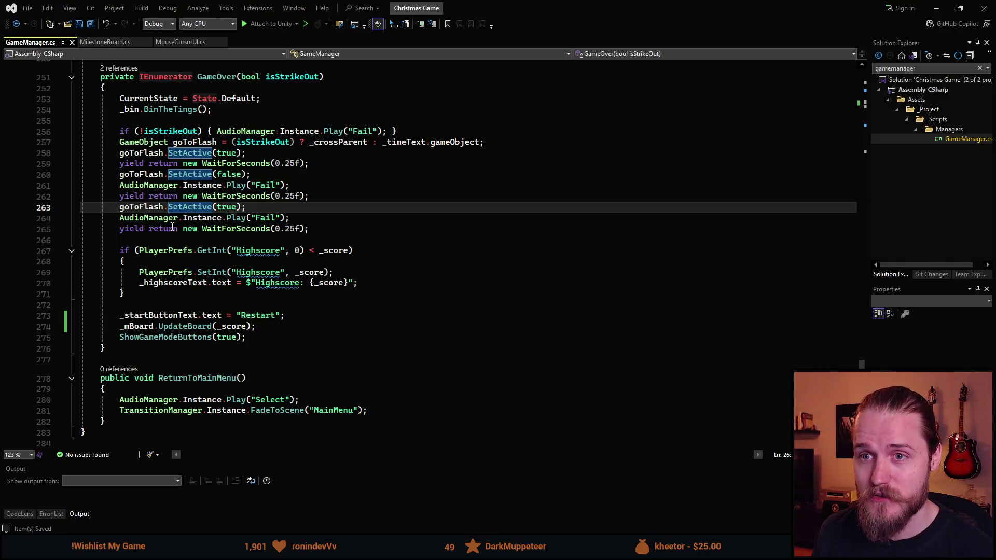
{"action": "left_click", "coordinate": [112, 44]}
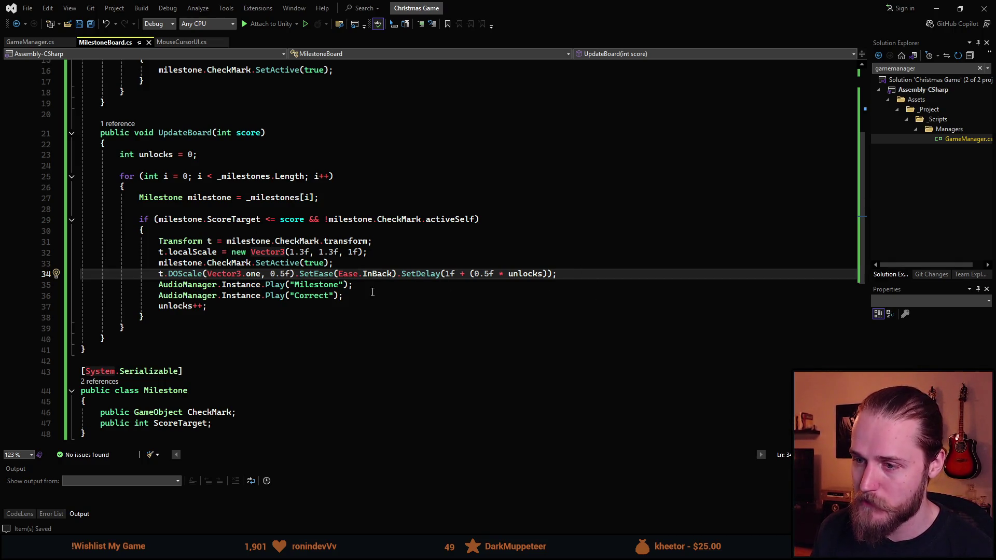
Step: Review the code around lines 36–37 of MilestoneBoard.cs
{"action": "left_click", "coordinate": [398, 292]}
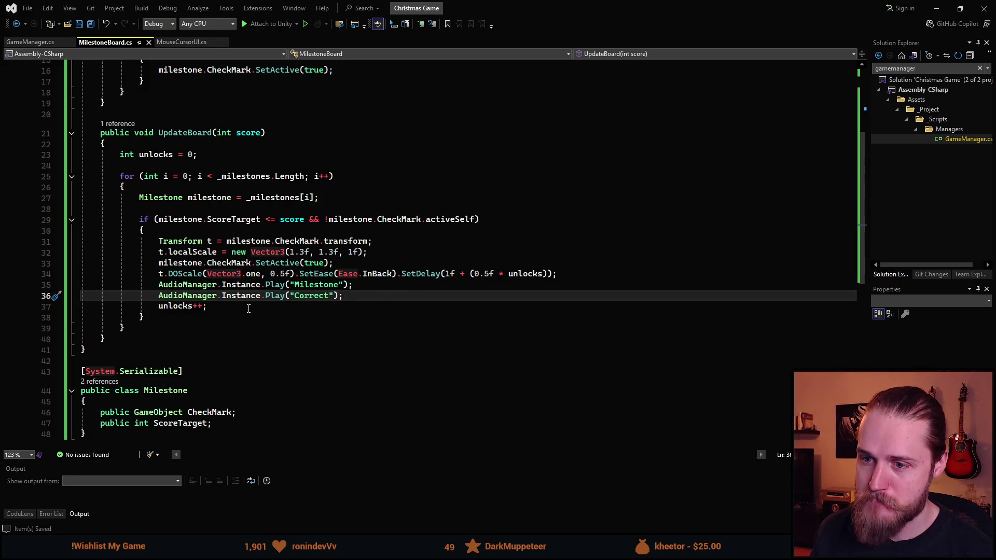
{"action": "left_click", "coordinate": [232, 310]}
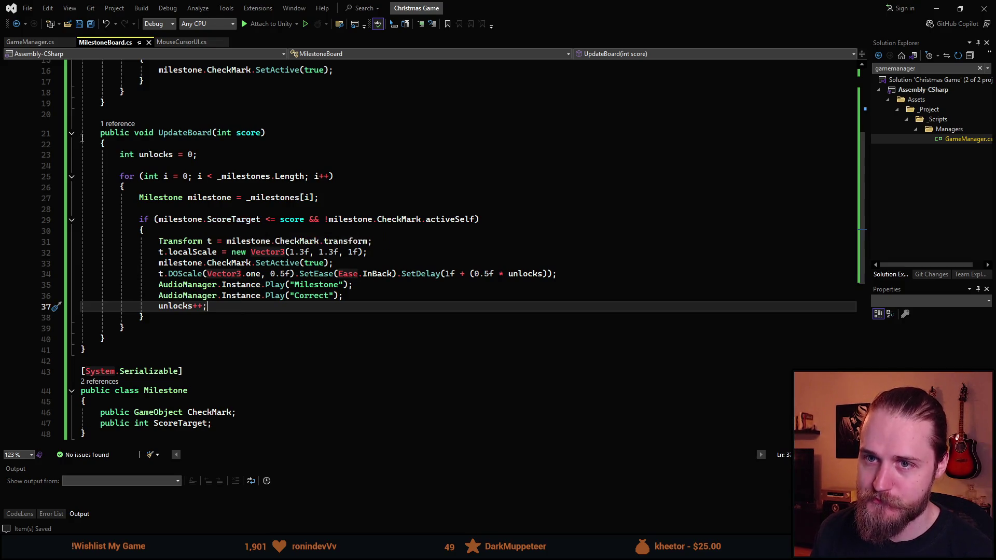
{"action": "scroll", "coordinate": [174, 258], "scroll_direction": "up", "scroll_amount": 2}
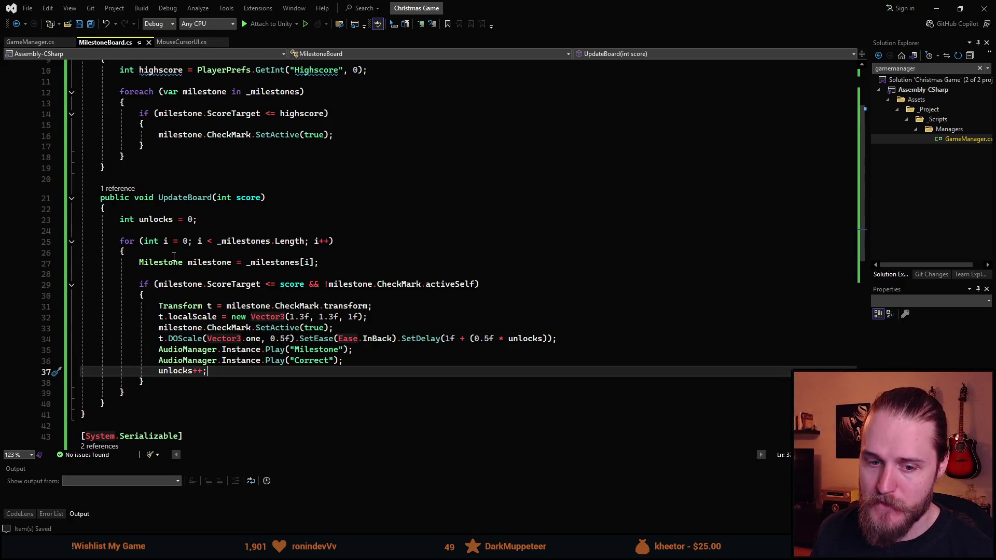
{"action": "scroll", "coordinate": [174, 256], "scroll_direction": "down", "scroll_amount": 2}
{"action": "scroll", "coordinate": [210, 287], "scroll_direction": "down", "scroll_amount": 3}
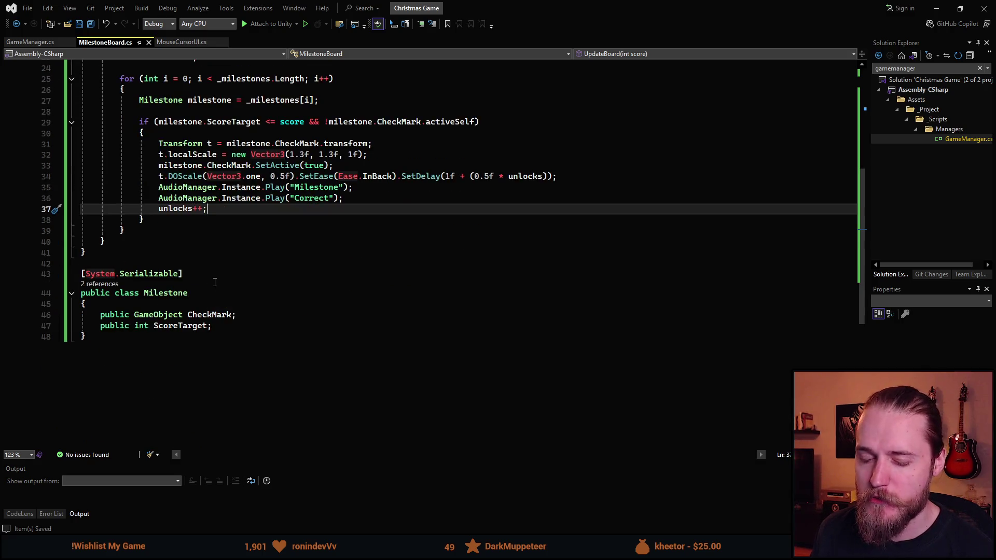
{"action": "scroll", "coordinate": [229, 308], "scroll_direction": "up", "scroll_amount": 1}
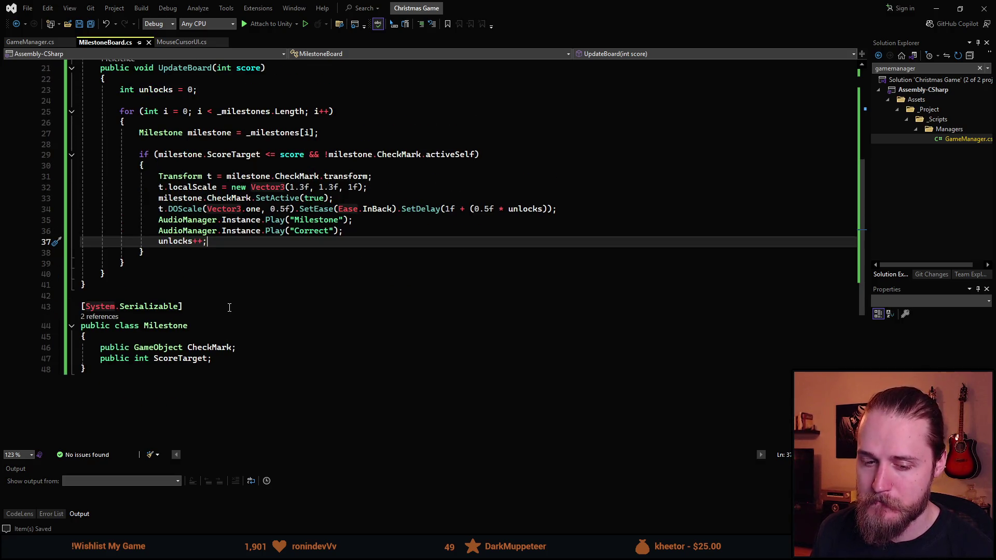
{"action": "scroll", "coordinate": [228, 306], "scroll_direction": "up", "scroll_amount": 2}
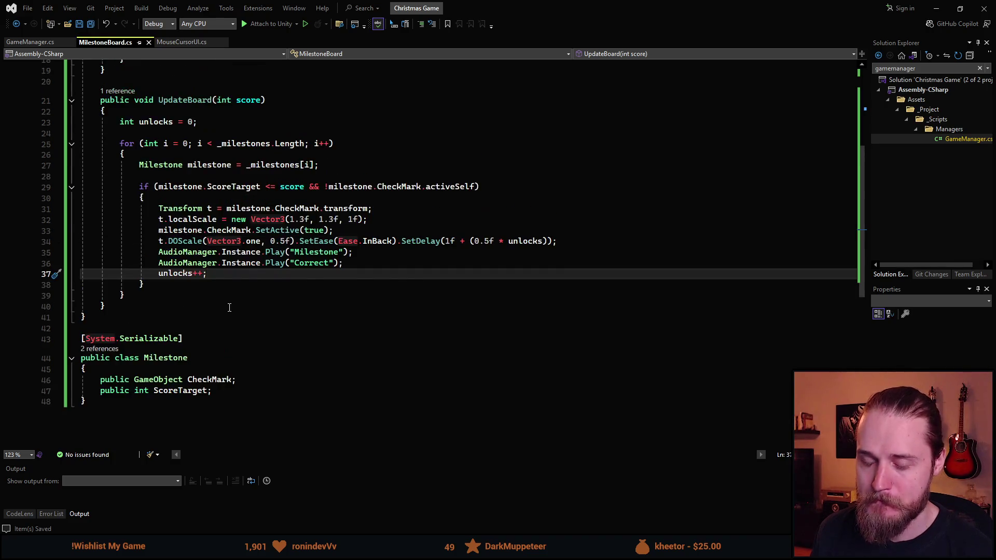
{"action": "scroll", "coordinate": [218, 290], "scroll_direction": "down", "scroll_amount": 3}
{"action": "left_click", "coordinate": [177, 50]}
{"action": "left_click", "coordinate": [176, 50]}
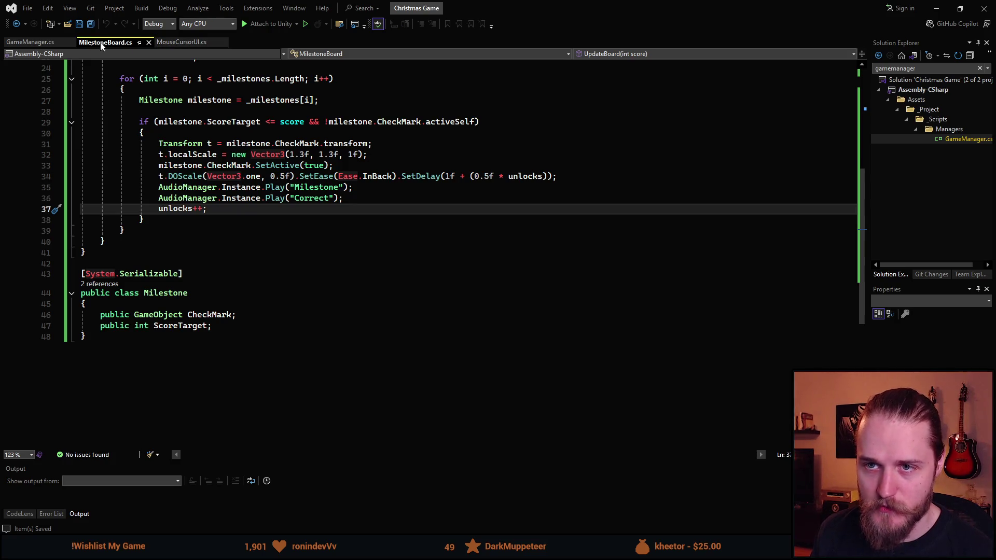
Step: Compare GameManager.cs's highscore text code with MilestoneBoard.cs before editing StartingGame
{"action": "left_click", "coordinate": [35, 44]}
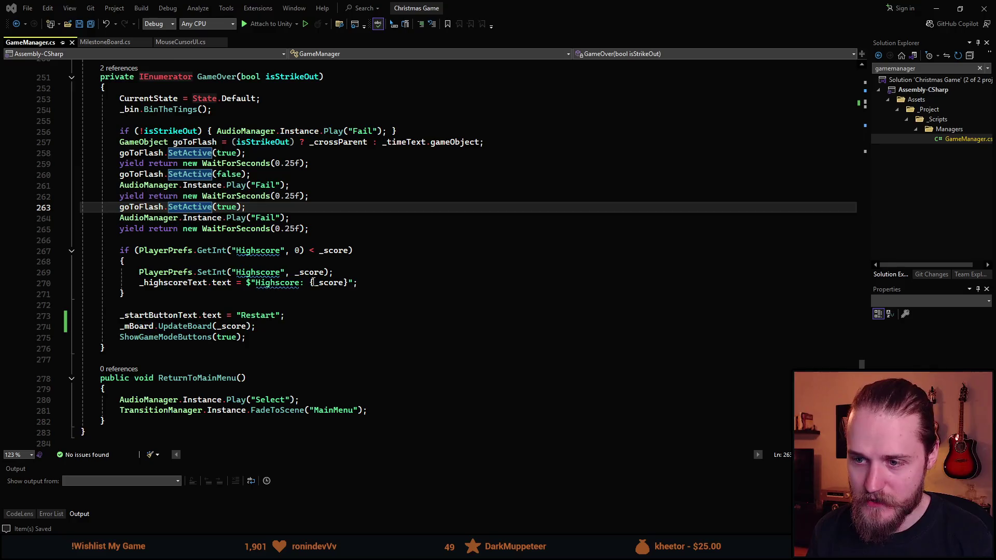
{"action": "scroll", "coordinate": [313, 281], "scroll_direction": "down", "scroll_amount": 1}
{"action": "left_click", "coordinate": [249, 251]}
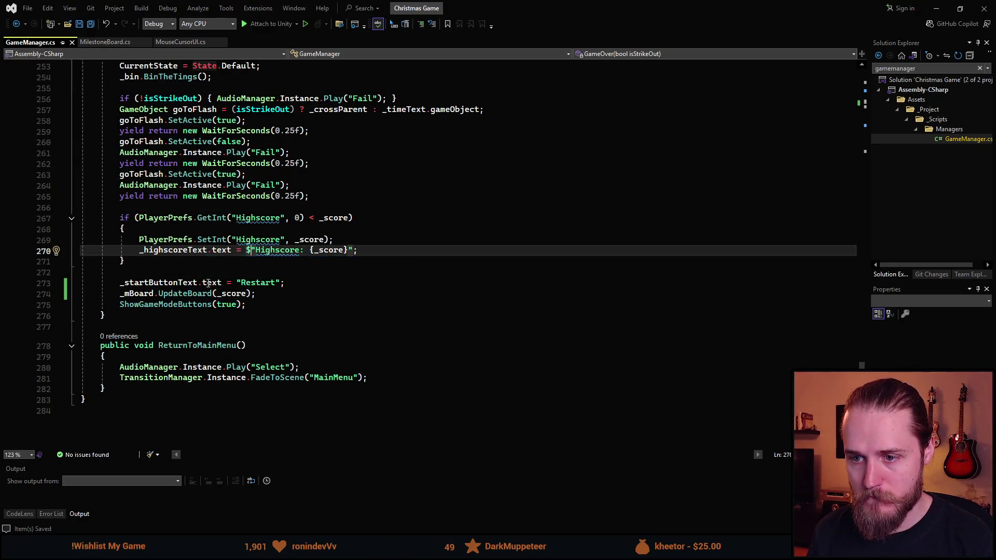
{"action": "scroll", "coordinate": [206, 306], "scroll_direction": "up", "scroll_amount": 3}
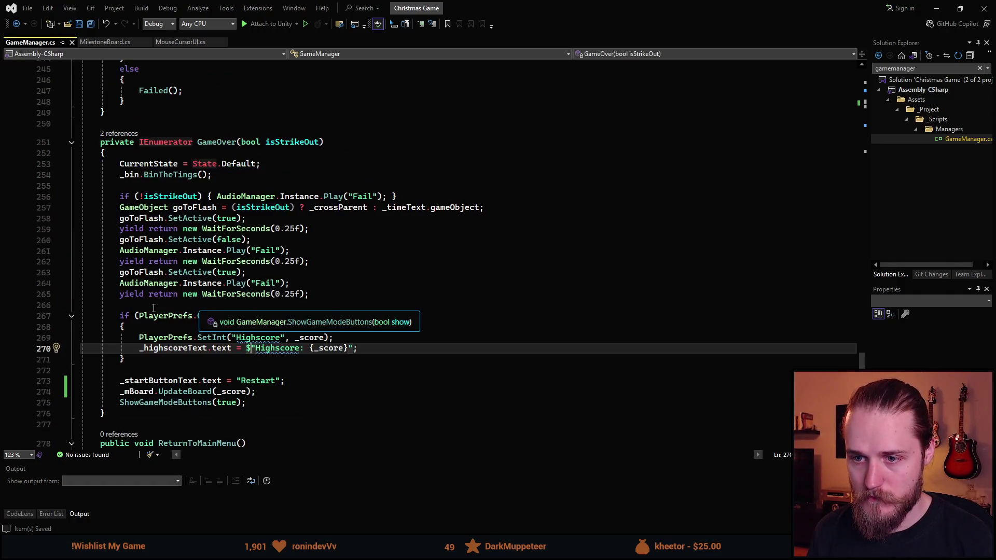
{"action": "left_click", "coordinate": [120, 43]}
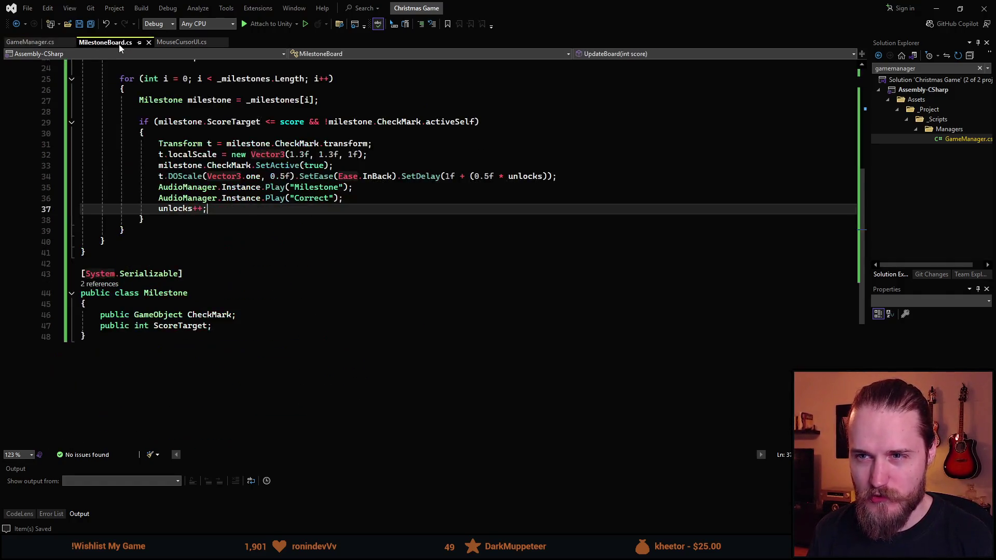
{"action": "scroll", "coordinate": [242, 256], "scroll_direction": "up", "scroll_amount": 2}
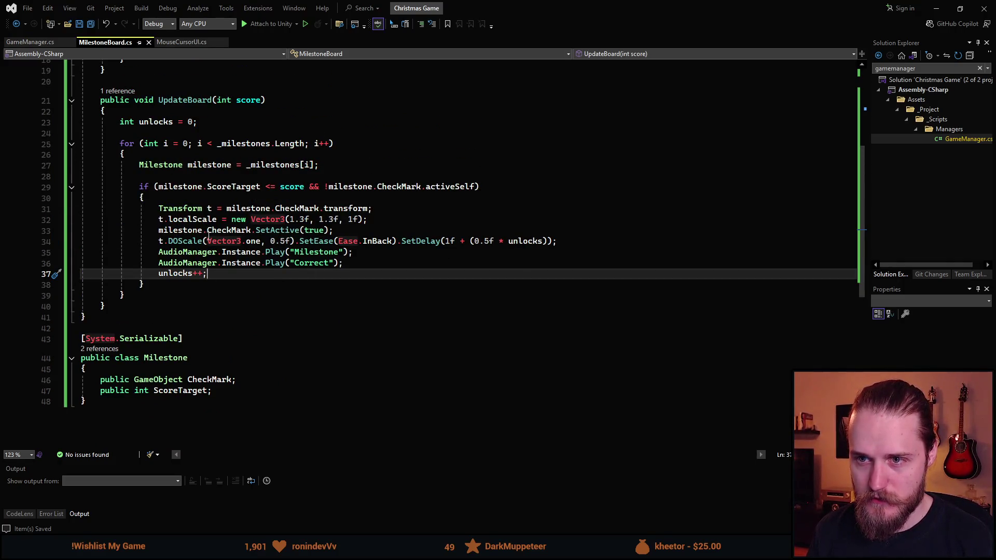
{"action": "scroll", "coordinate": [210, 259], "scroll_direction": "up", "scroll_amount": 3}
{"action": "scroll", "coordinate": [218, 324], "scroll_direction": "down", "scroll_amount": 2}
{"action": "left_click", "coordinate": [29, 42]}
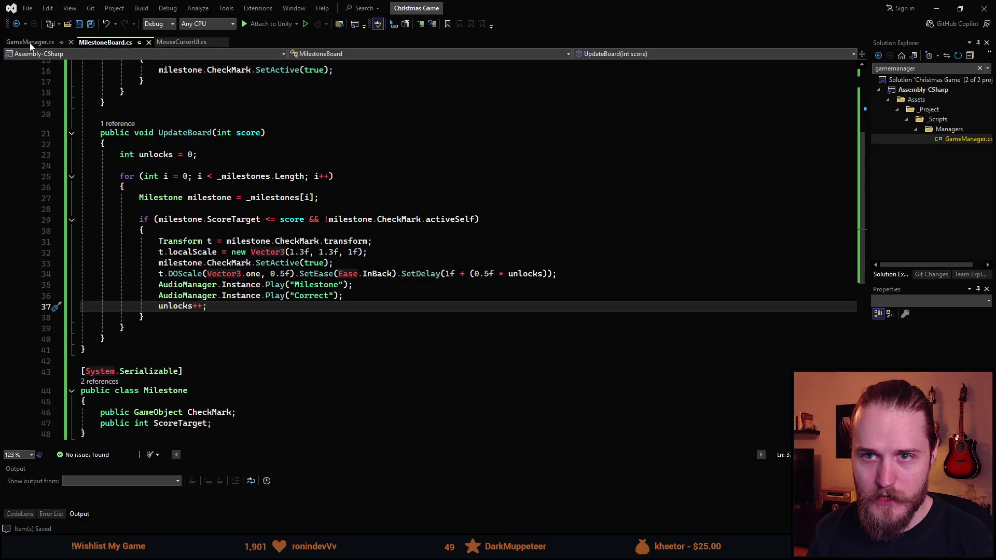
{"action": "scroll", "coordinate": [211, 364], "scroll_direction": "up", "scroll_amount": 15}
{"action": "scroll", "coordinate": [212, 364], "scroll_direction": "up", "scroll_amount": 14}
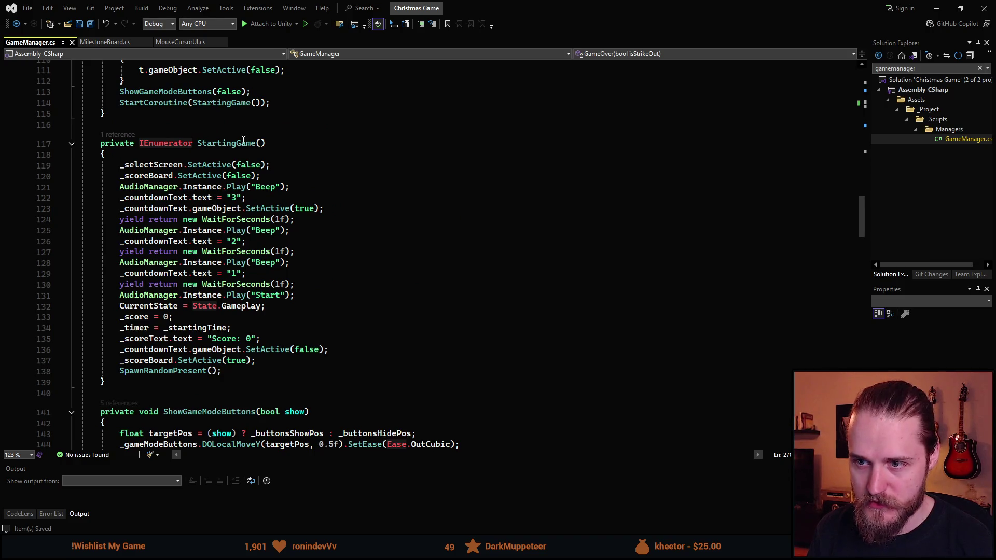
Step: Change StartingGame's _score = 0 to _score = 50, save GameManager.cs, and return to Unity
{"action": "left_click", "coordinate": [252, 374]}
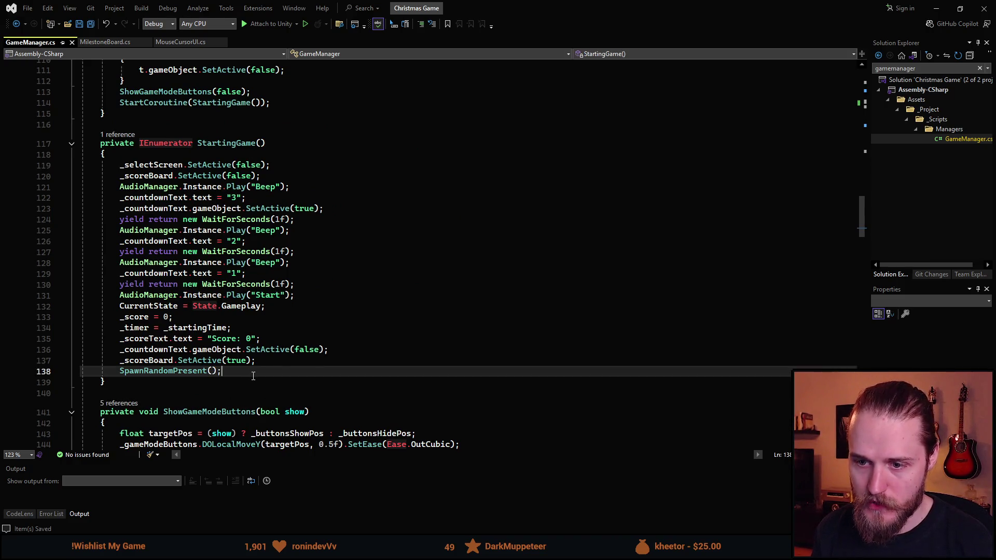
{"action": "key", "text": "Return"}
{"action": "type", "text": "_score"}
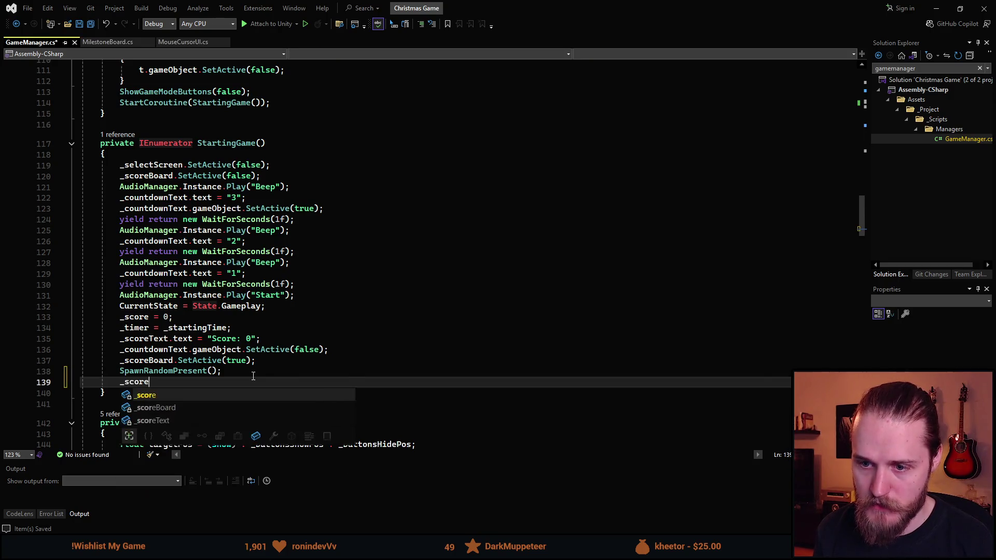
{"action": "key", "text": "BackSpace"}
{"action": "key", "text": "BackSpace"}
{"action": "key", "text": "BackSpace"}
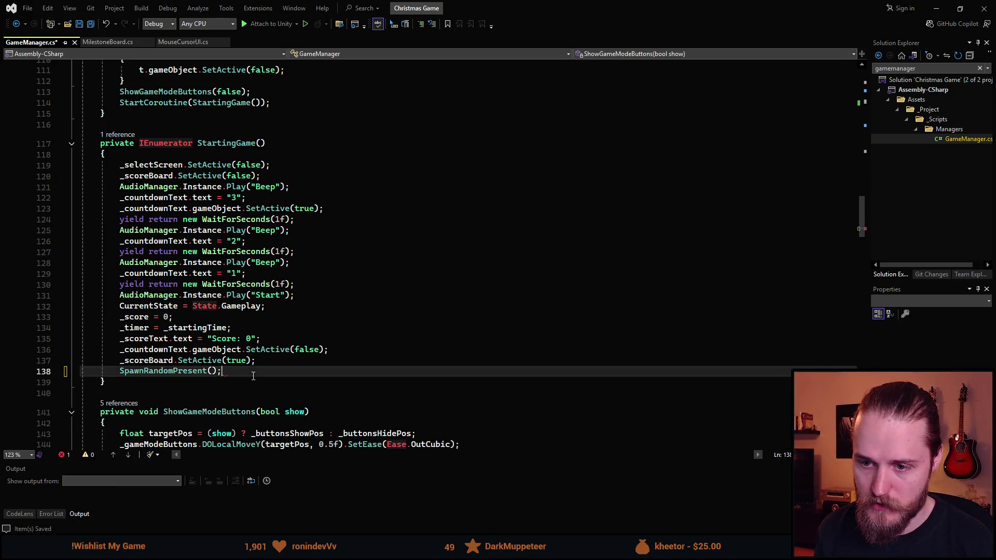
{"action": "left_click", "coordinate": [168, 316]}
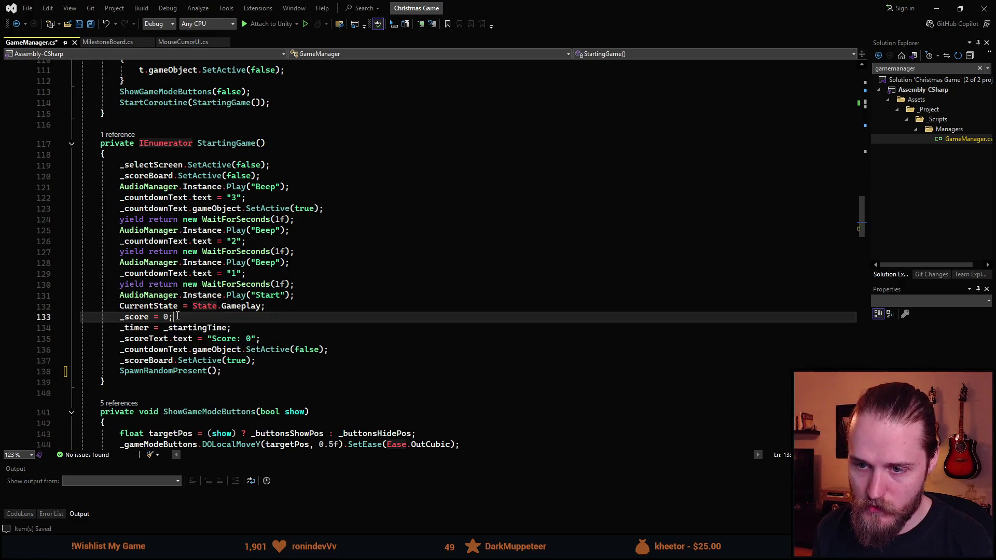
{"action": "key", "text": "Down"}
{"action": "key", "text": "Up"}
{"action": "type", "text": "5"}
{"action": "key", "text": "ctrl+s"}
{"action": "key", "text": "alt+Tab"}
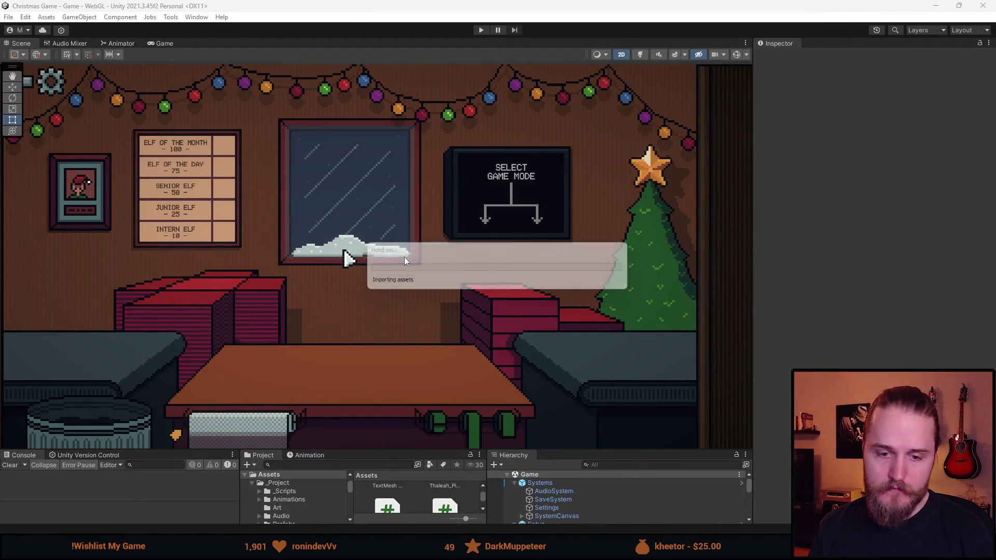
Step: Enter Play mode, mute the music and readjust the master volume in the audio settings
{"action": "left_click", "coordinate": [481, 29]}
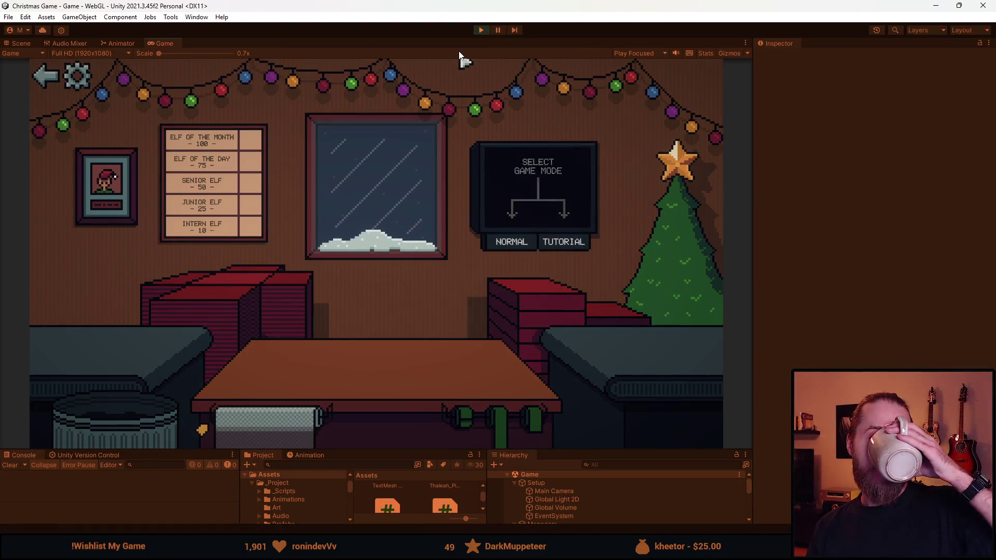
{"action": "left_click", "coordinate": [75, 78]}
{"action": "left_click_drag", "start_coordinate": [406, 252], "coordinate": [363, 252]}
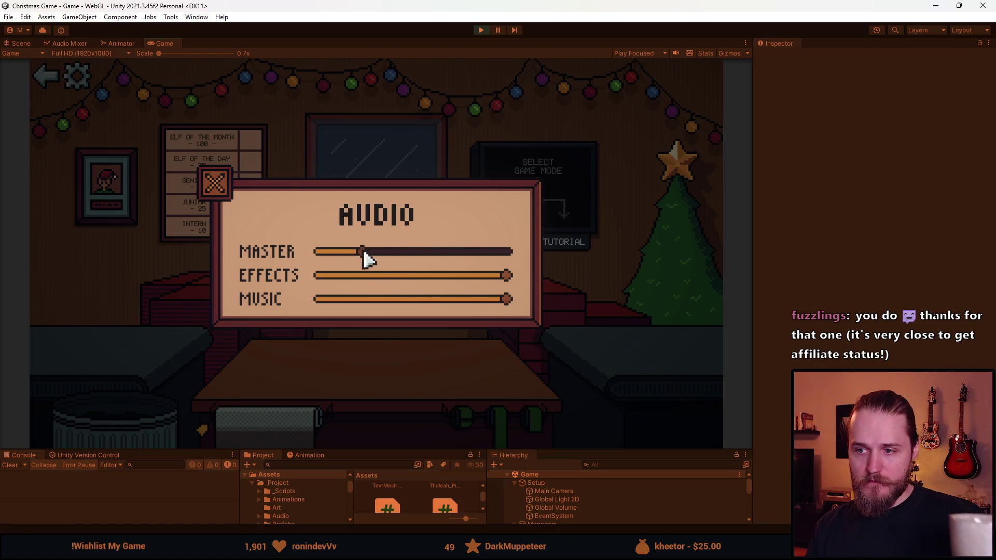
{"action": "left_click_drag", "start_coordinate": [415, 295], "coordinate": [315, 300]}
{"action": "left_click", "coordinate": [387, 253]}
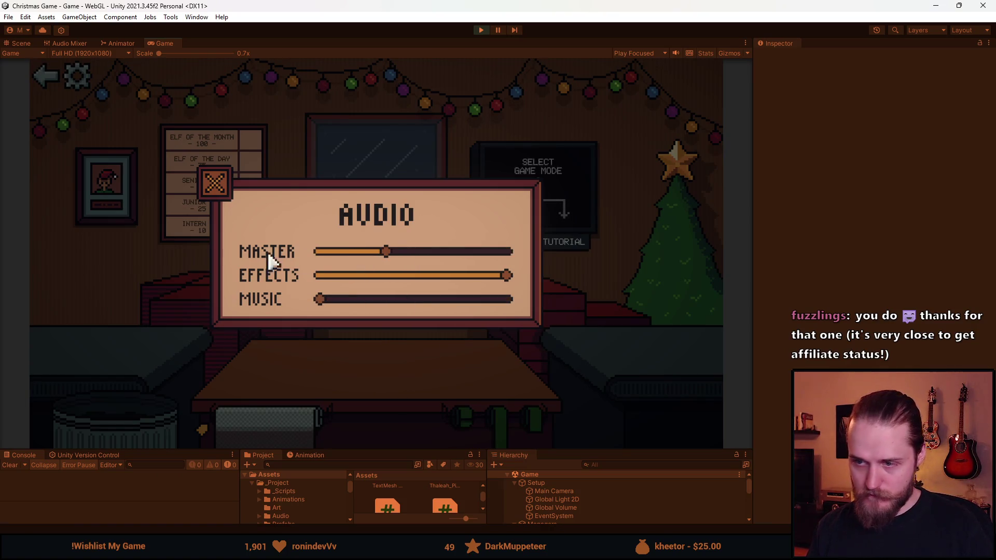
{"action": "left_click", "coordinate": [425, 254]}
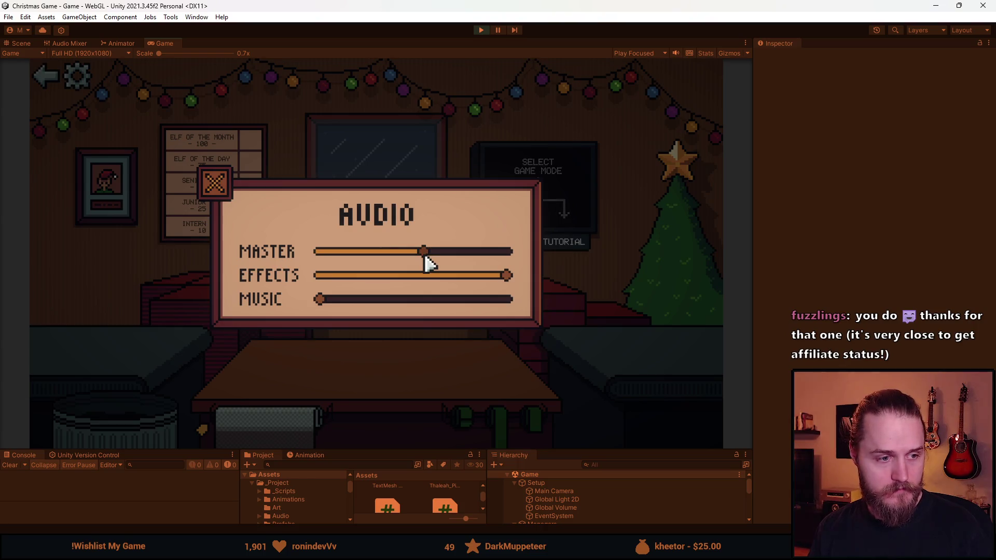
{"action": "left_click", "coordinate": [217, 190]}
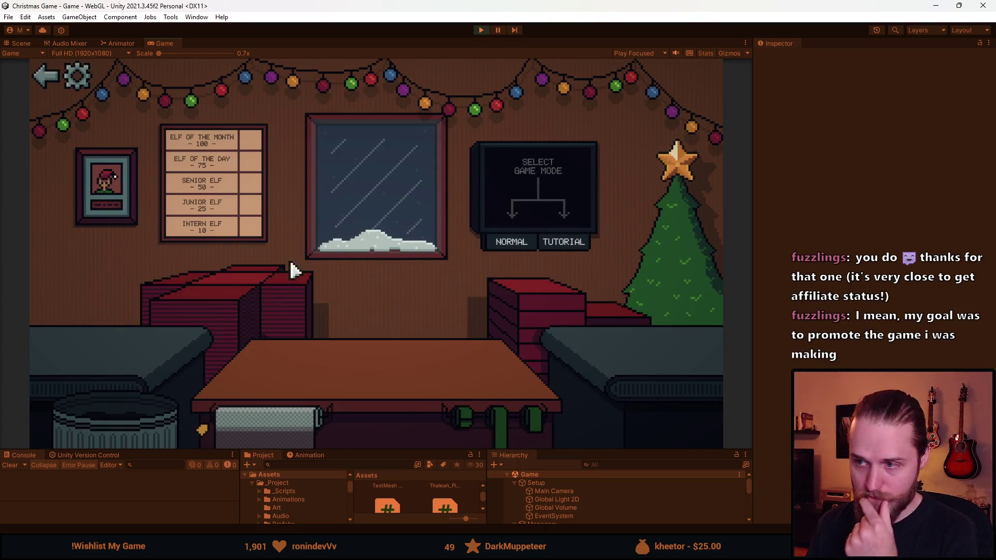
Step: Play a NORMAL round to 52 points, ticking Intern, Junior and Senior Elf, then stop
{"action": "left_click", "coordinate": [503, 241]}
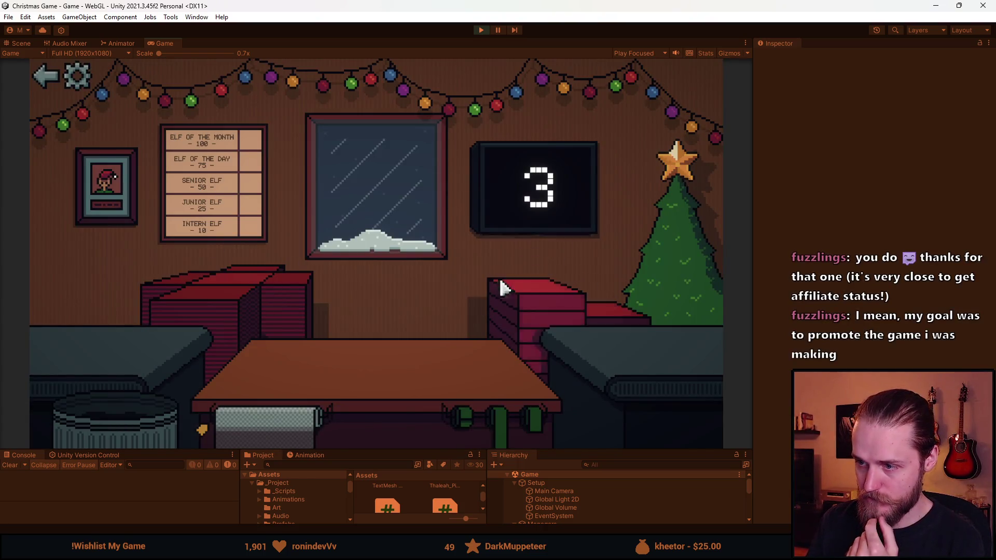
{"action": "left_click", "coordinate": [222, 307]}
{"action": "left_click", "coordinate": [131, 345]}
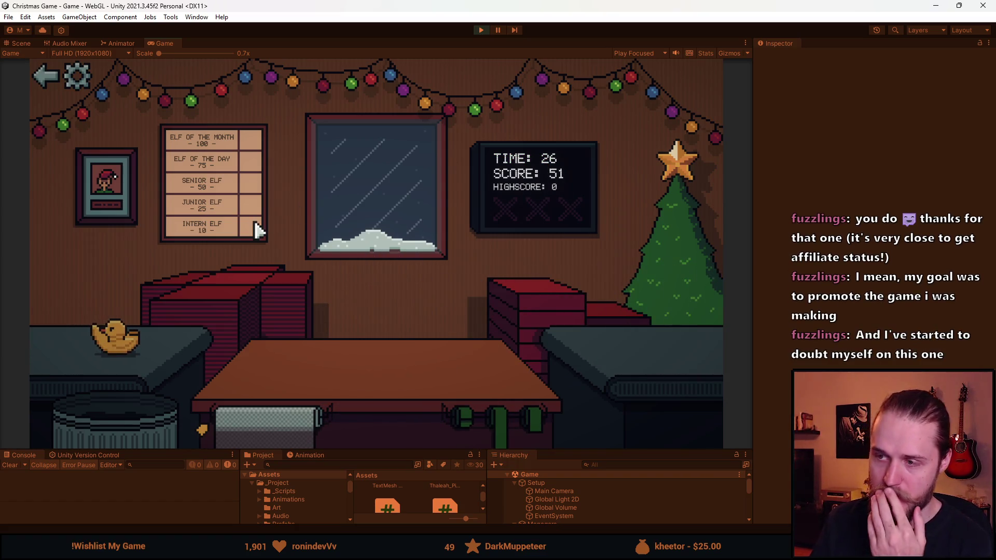
{"action": "left_click", "coordinate": [83, 435]}
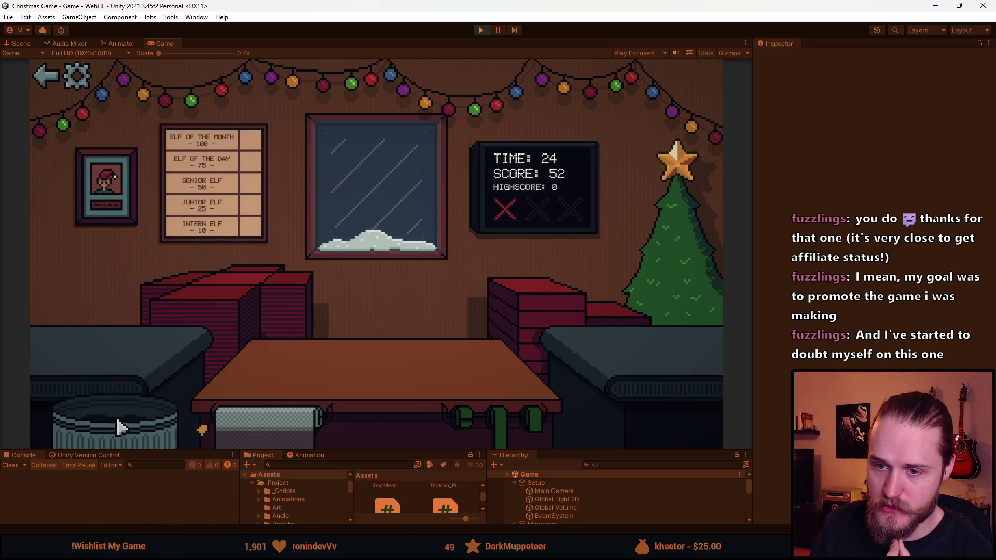
{"action": "left_click", "coordinate": [77, 76]}
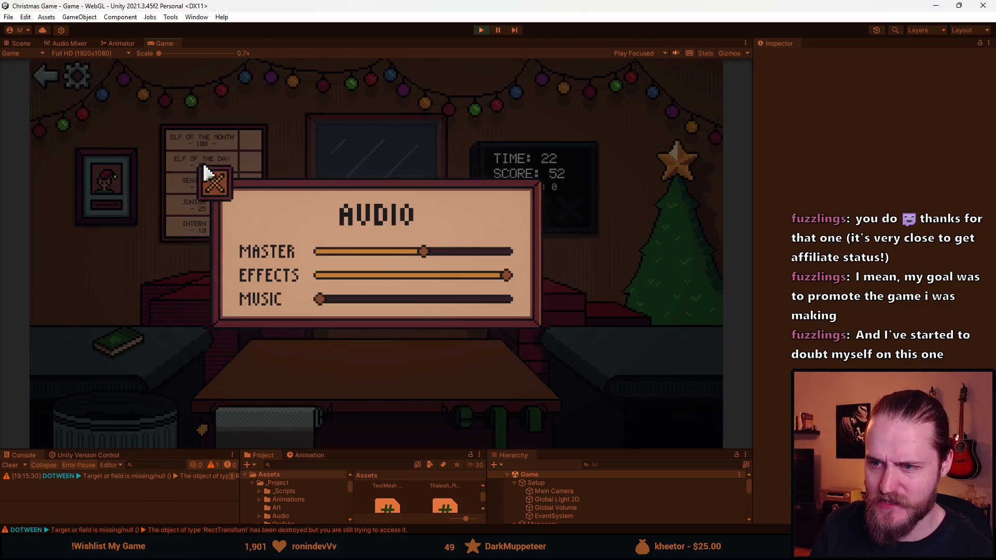
{"action": "left_click", "coordinate": [436, 276]}
{"action": "left_click", "coordinate": [221, 183]}
{"action": "left_click", "coordinate": [130, 434]}
{"action": "left_click", "coordinate": [134, 433]}
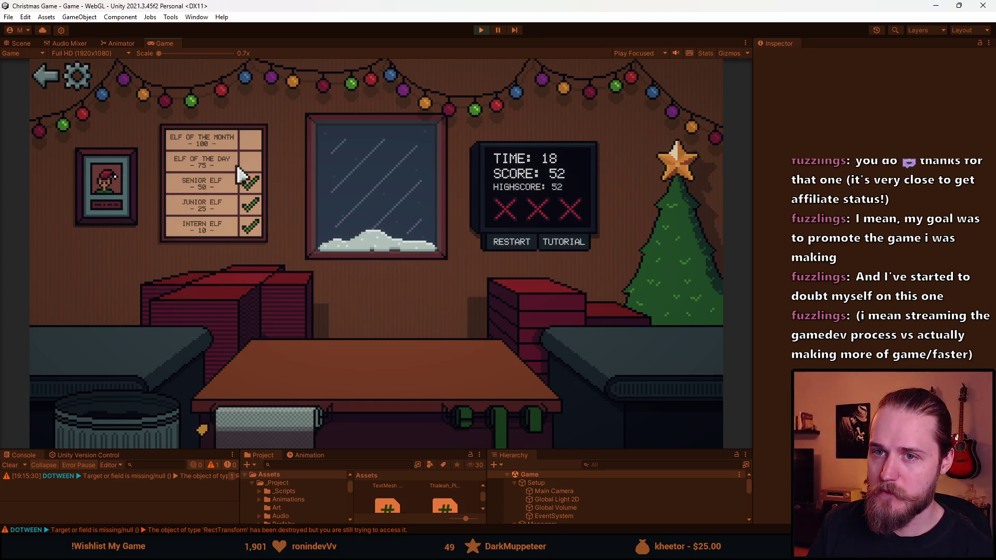
{"action": "left_click", "coordinate": [481, 30]}
{"action": "key", "text": "alt+Tab"}
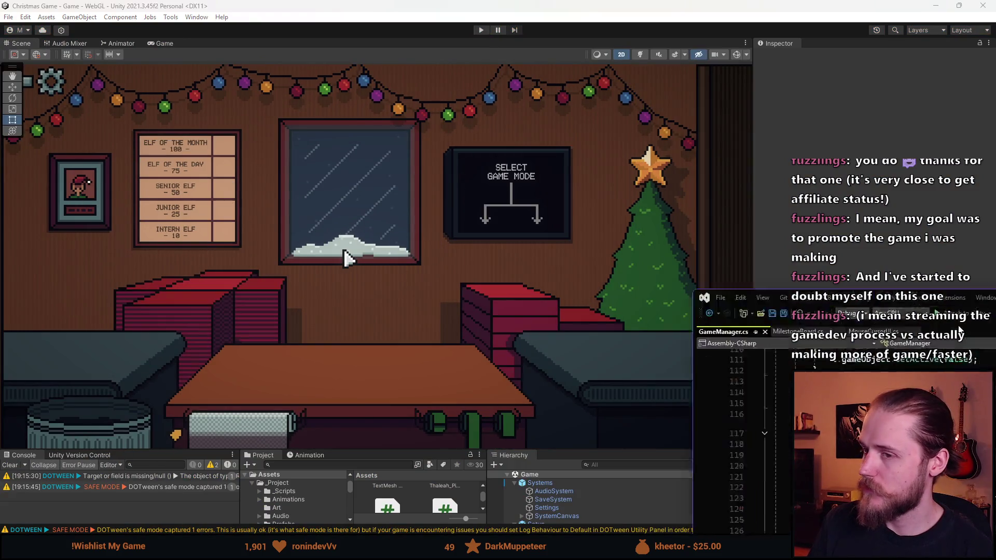
Step: In MilestoneBoard.cs, cut the unlocks for loop (lines 23–39) out of UpdateBoard
{"action": "scroll", "coordinate": [193, 282], "scroll_direction": "down", "scroll_amount": 4}
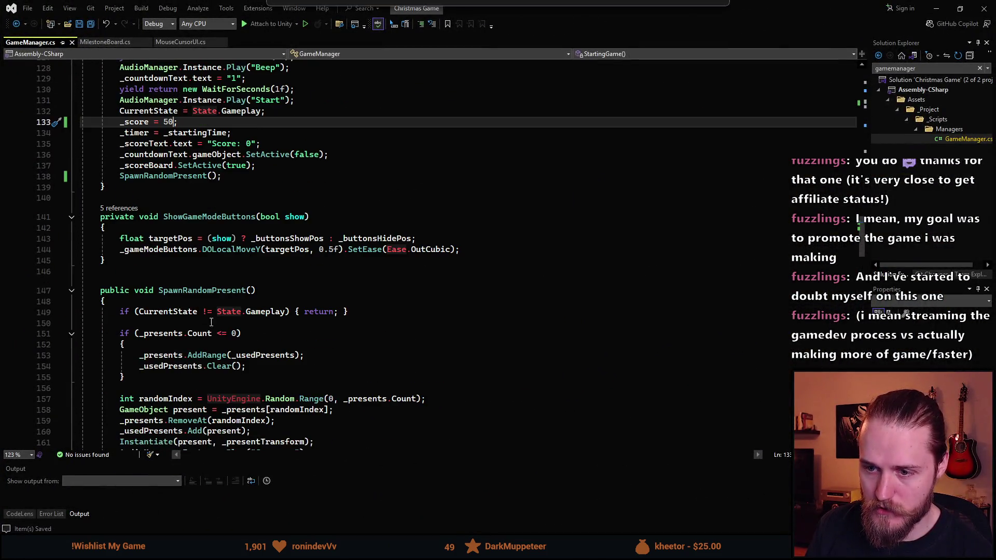
{"action": "key", "text": "ctrl+Tab"}
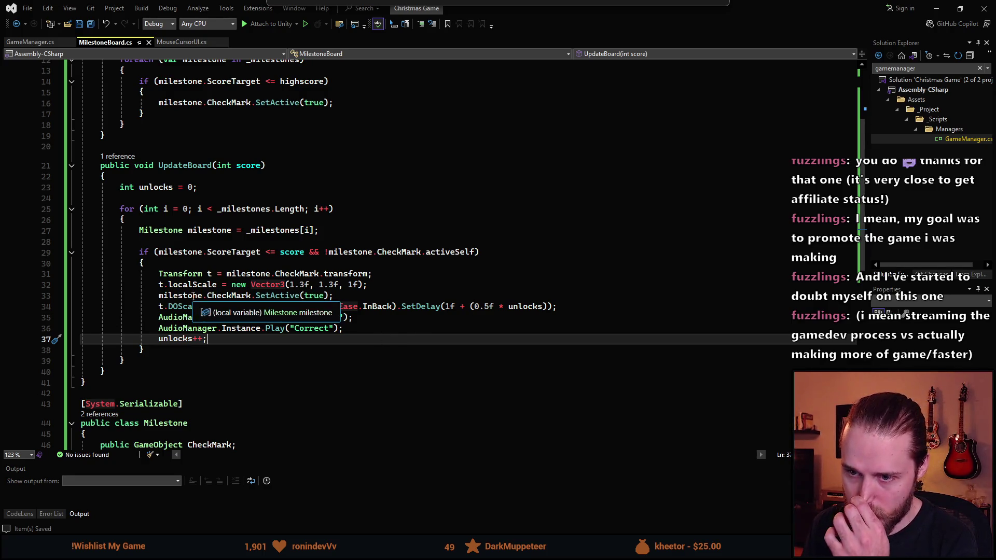
{"action": "mouse_move", "coordinate": [180, 308]}
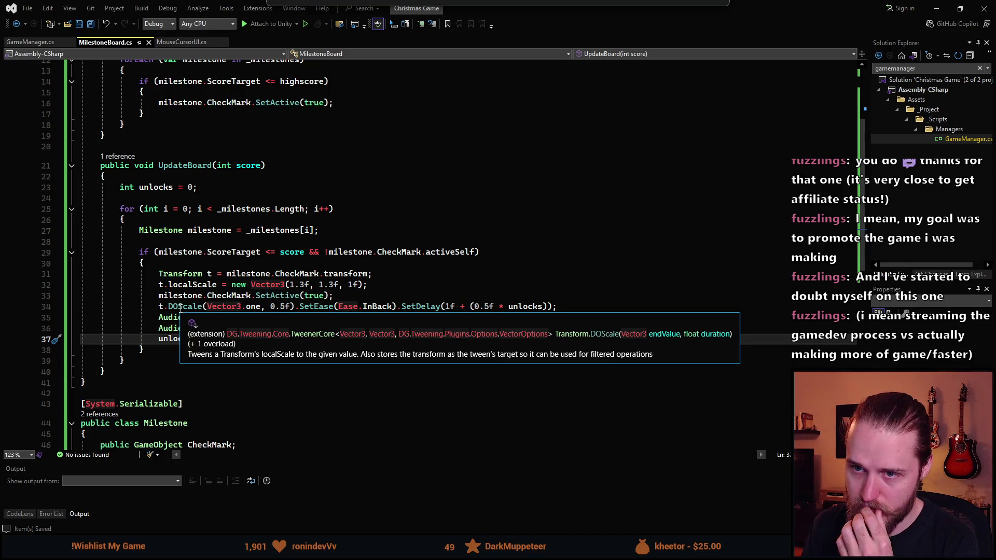
{"action": "left_click", "coordinate": [129, 371]}
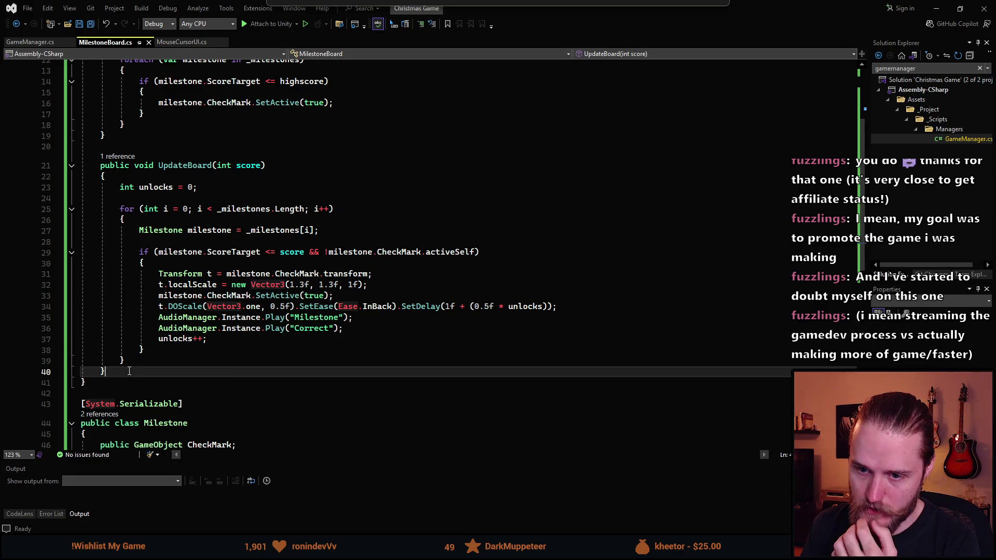
{"action": "left_click_drag", "start_coordinate": [117, 370], "coordinate": [121, 187]}
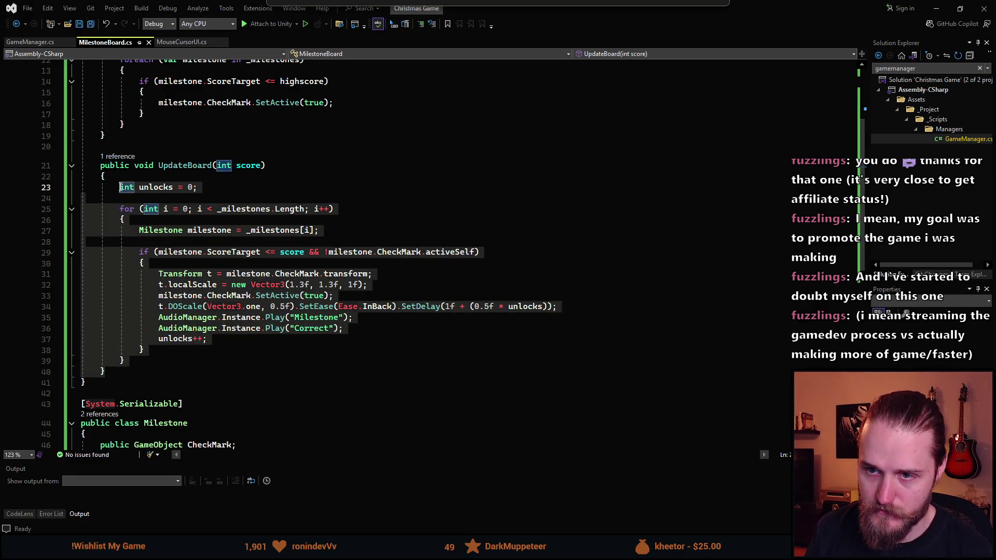
{"action": "left_click", "coordinate": [173, 375]}
{"action": "left_click_drag", "start_coordinate": [144, 362], "coordinate": [122, 189]}
{"action": "key", "text": "ctrl+c"}
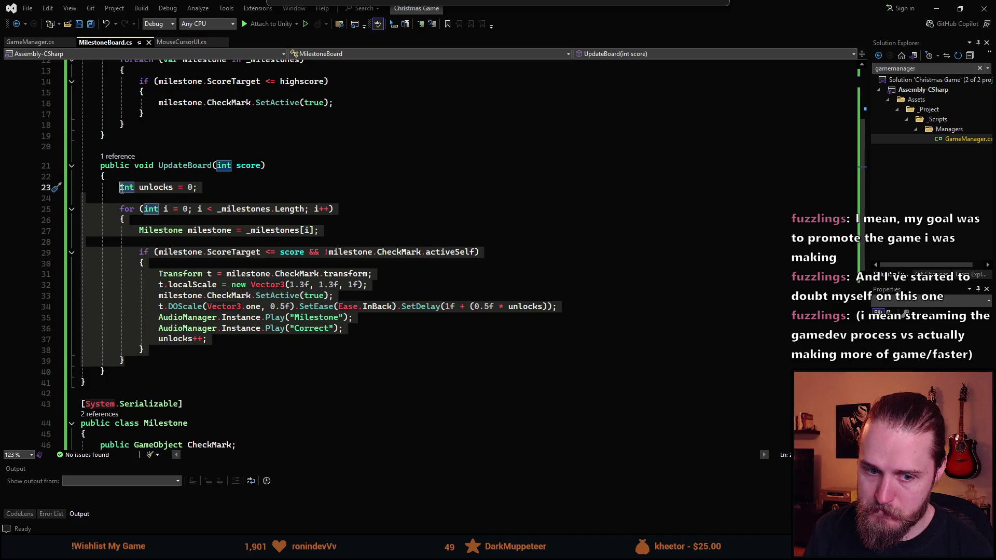
{"action": "left_click", "coordinate": [250, 352]}
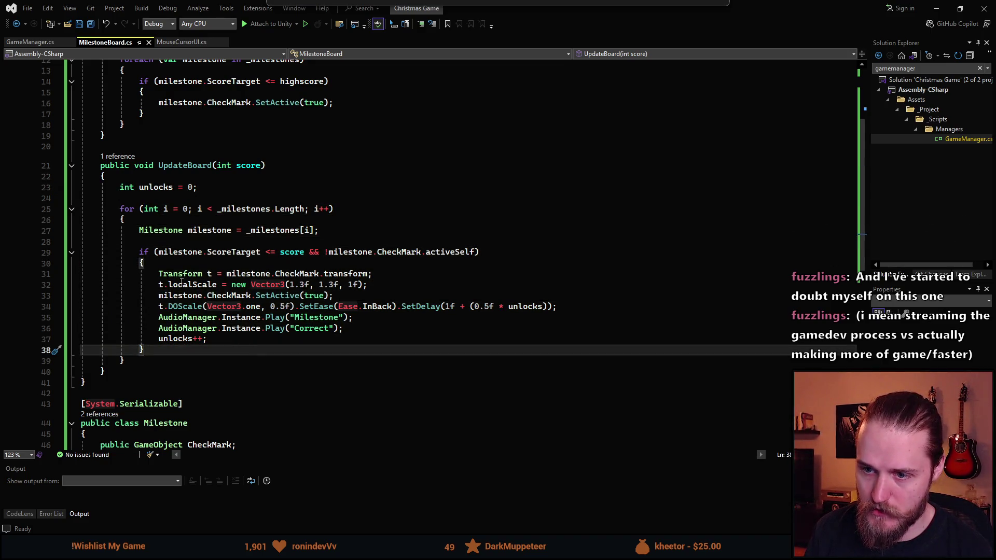
{"action": "left_click", "coordinate": [193, 296]}
{"action": "left_click", "coordinate": [276, 295]}
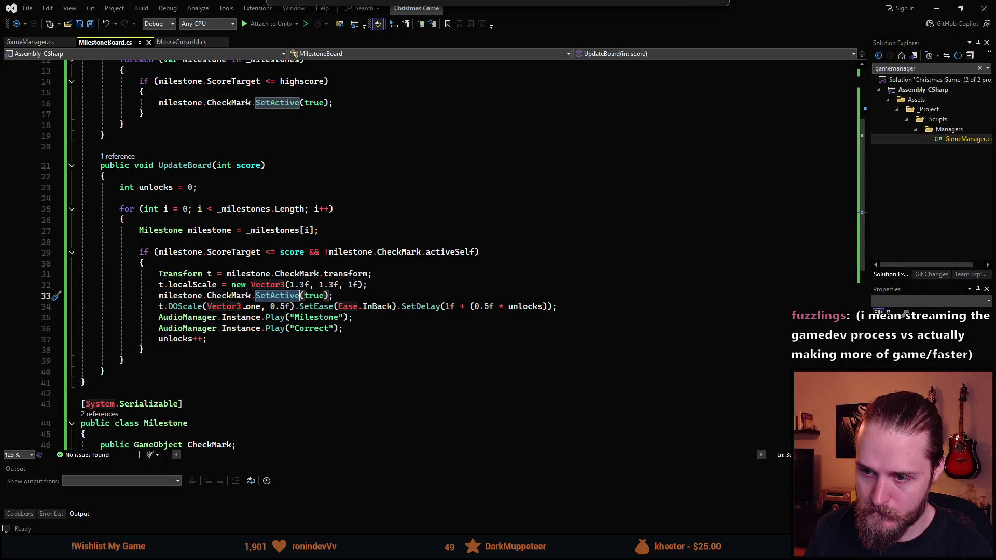
{"action": "mouse_move", "coordinate": [151, 360]}
{"action": "left_mouse_down"}
{"action": "mouse_move", "coordinate": [117, 217]}
{"action": "mouse_move", "coordinate": [120, 188]}
{"action": "left_mouse_up"}
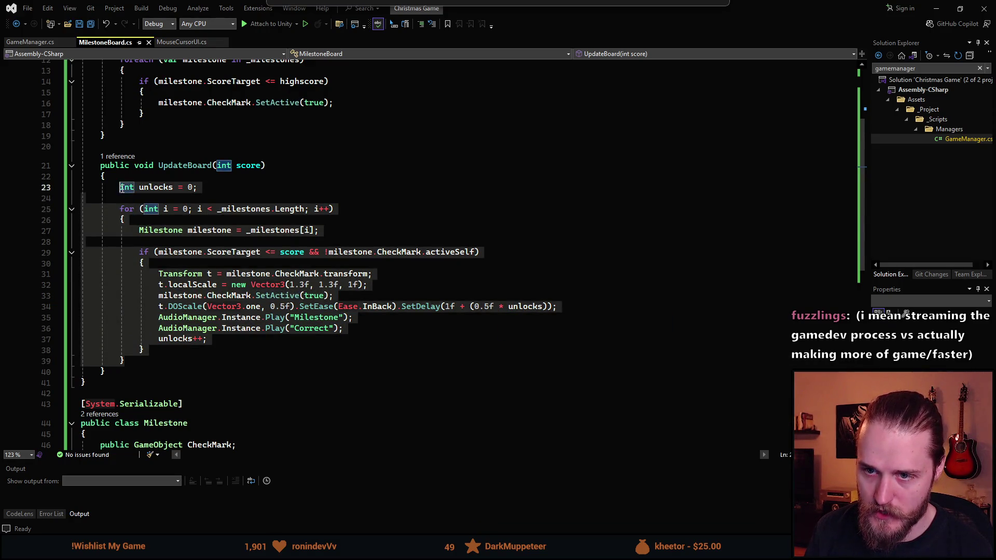
{"action": "key", "text": "Delete"}
Step: Add a private IEnumerator Updating() method below UpdateBoard and paste the unlocks loop into it
{"action": "left_click", "coordinate": [129, 199]}
{"action": "key", "text": "Return"}
{"action": "key", "text": "Return"}
{"action": "type", "text": "private IEnumerator"}
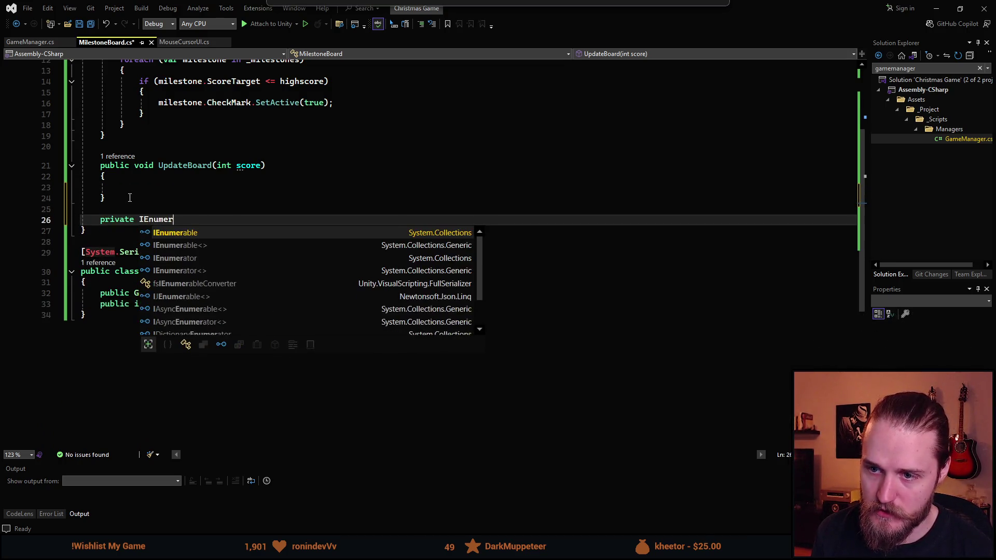
{"action": "type", "text": " Updat"}
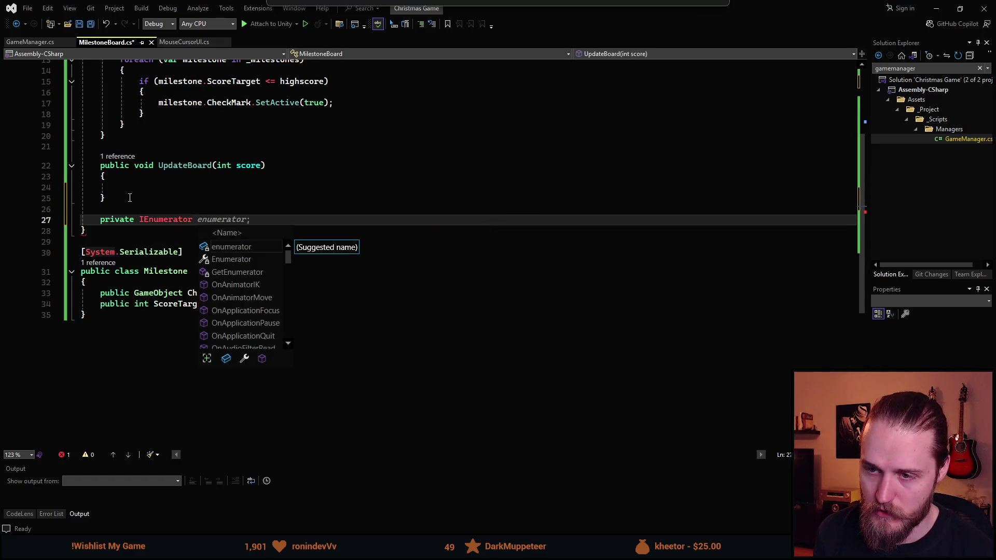
{"action": "type", "text": "ing()"}
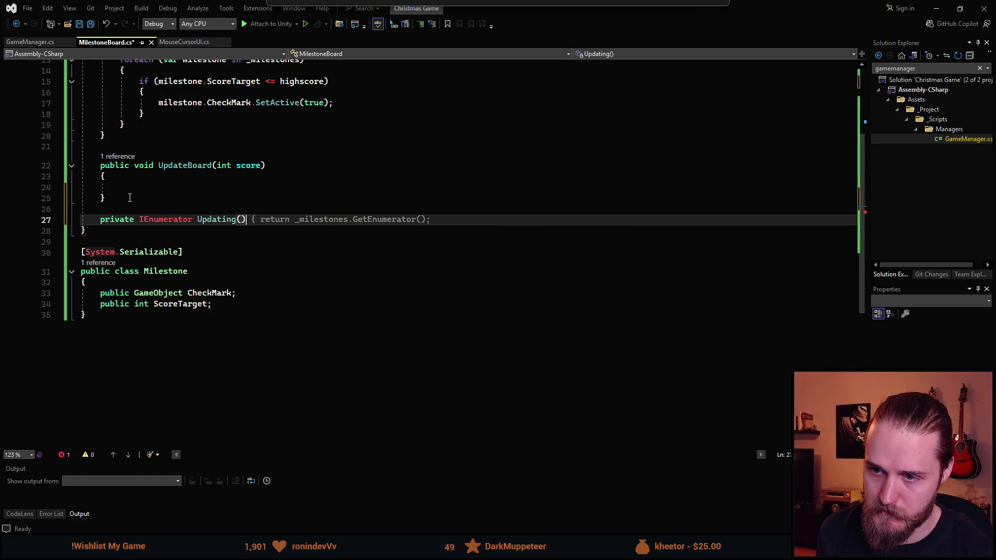
{"action": "key", "text": "Return"}
{"action": "type", "text": "{"}
{"action": "key", "text": "Return"}
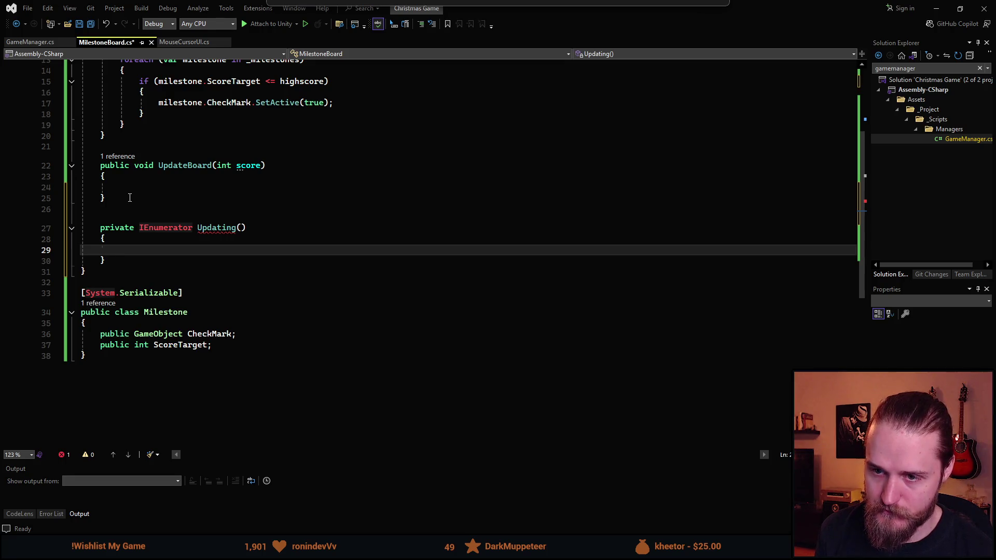
{"action": "key", "text": "ctrl+v"}
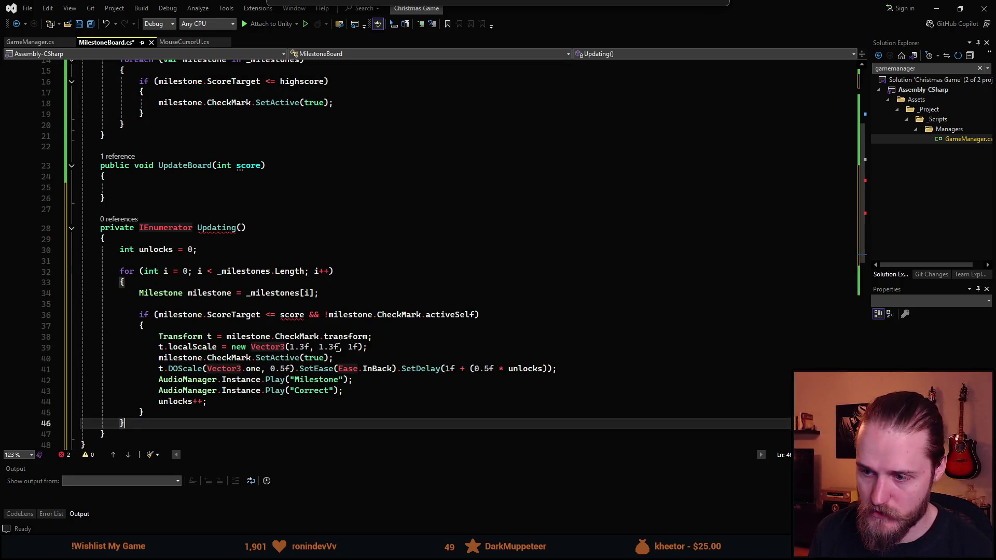
{"action": "mouse_move", "coordinate": [418, 372]}
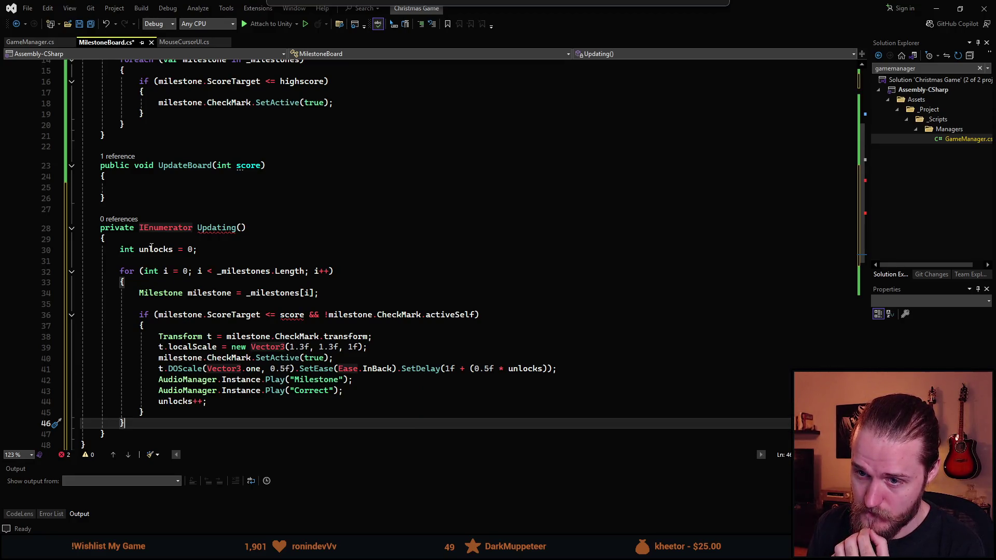
Step: Give Updating an int score parameter and a yield return new WaitForSeconds(1f) before the loop; save
{"action": "left_click", "coordinate": [262, 261]}
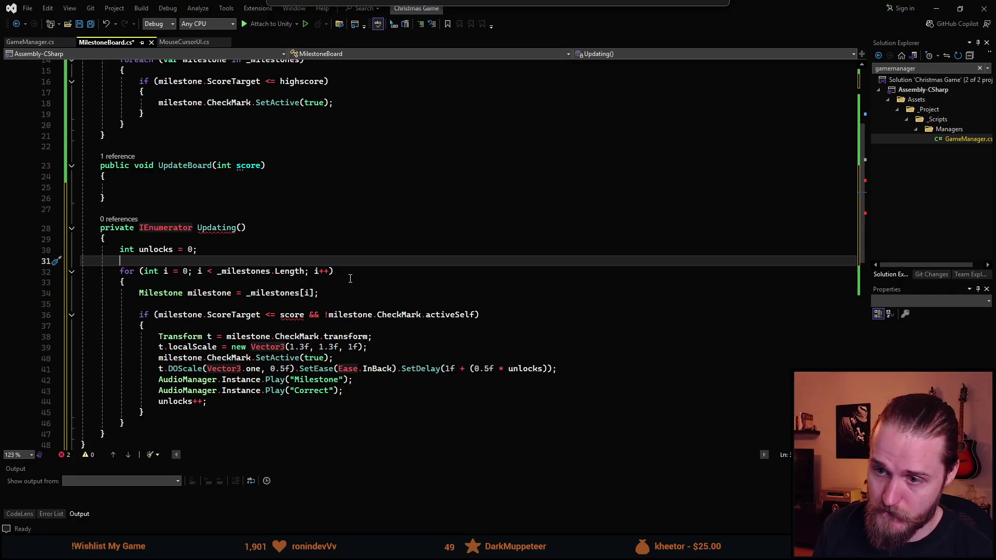
{"action": "left_click", "coordinate": [239, 227]}
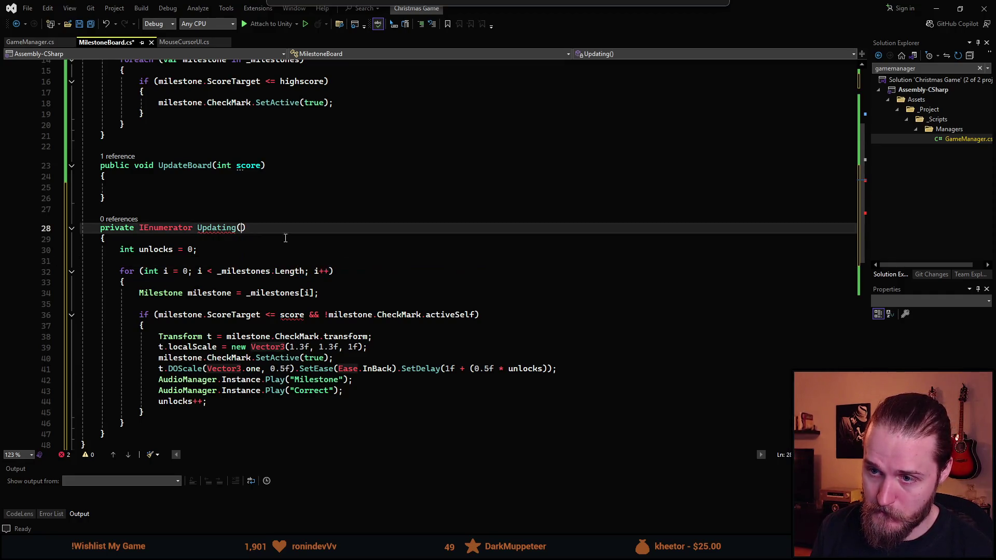
{"action": "type", "text": "int score"}
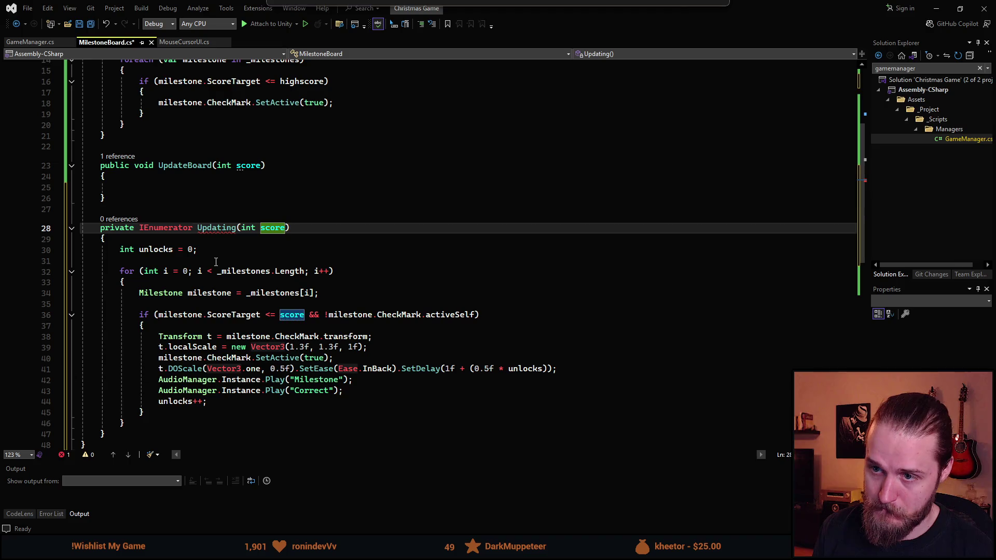
{"action": "left_click", "coordinate": [171, 261]}
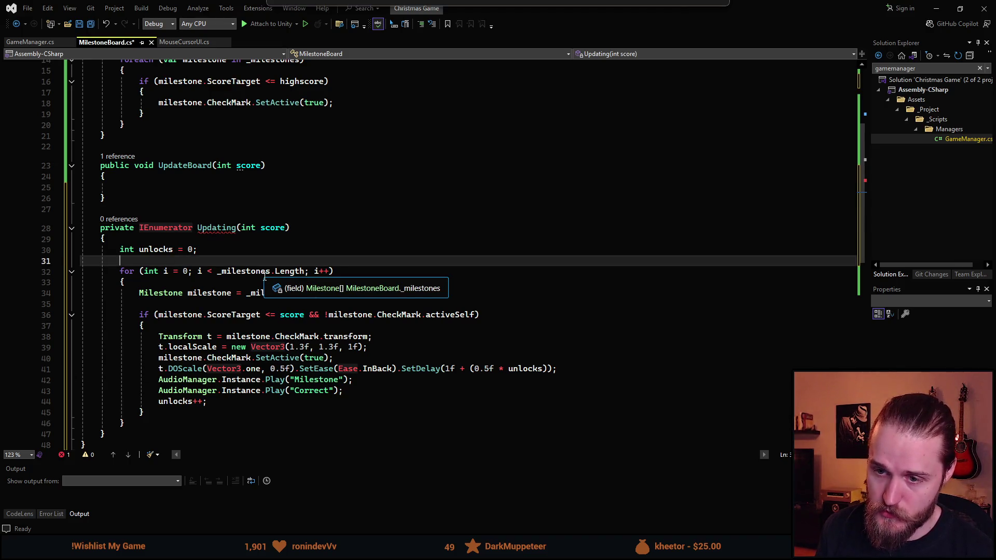
{"action": "key", "text": "Return"}
{"action": "key", "text": "Up"}
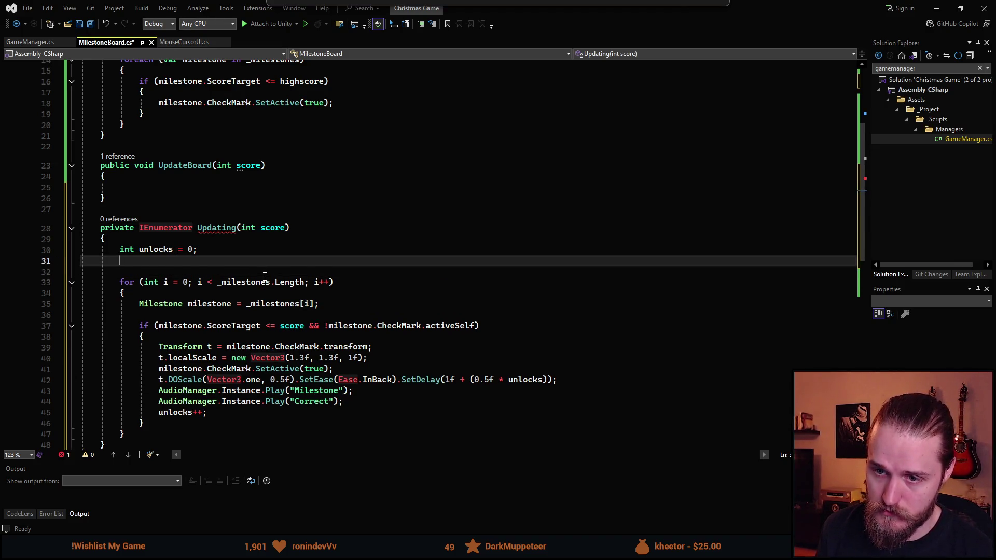
{"action": "key", "text": "Return"}
{"action": "type", "text": "yield re"}
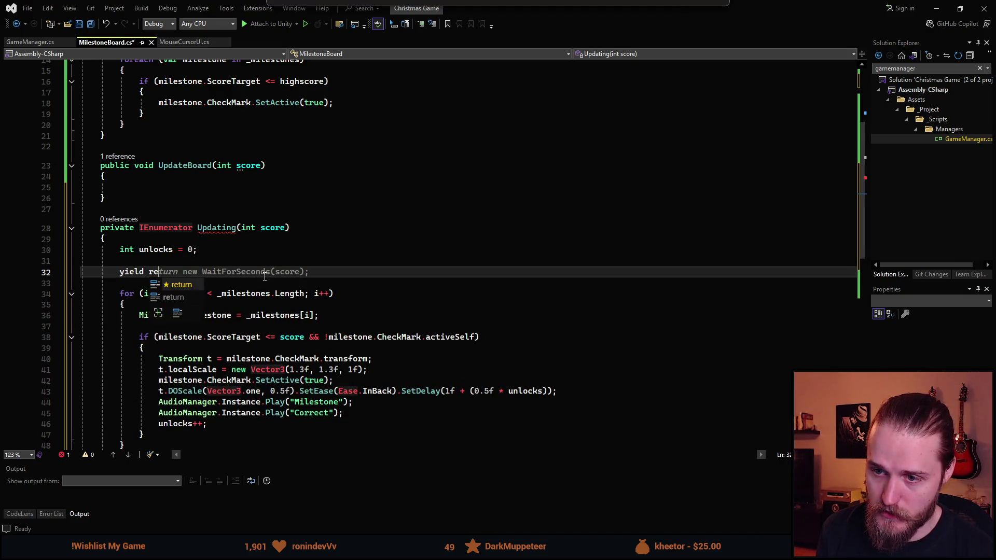
{"action": "key", "text": "Tab"}
{"action": "key", "text": "Left"}
{"action": "key", "text": "Left"}
{"action": "key", "text": "ctrl+BackSpace"}
{"action": "type", "text": "1f"}
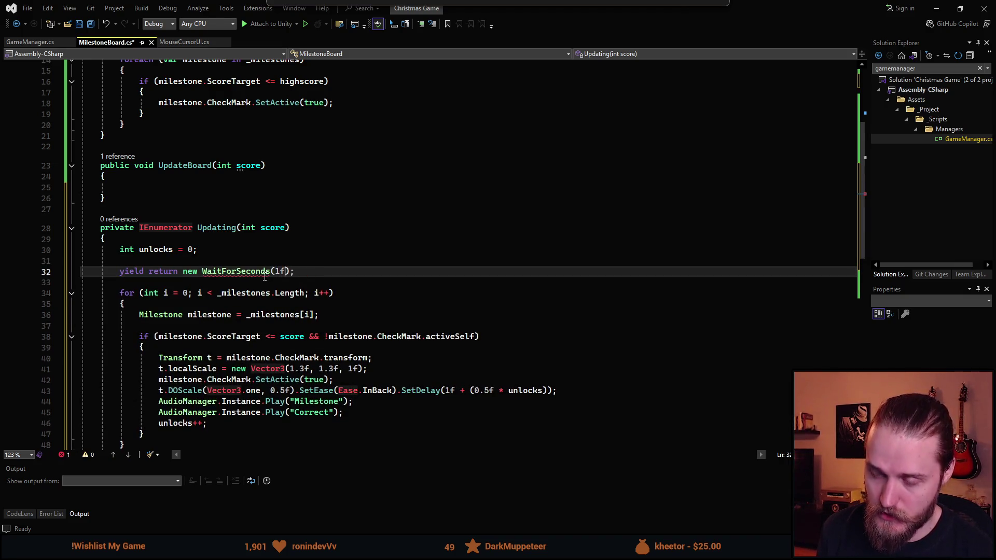
{"action": "key", "text": "ctrl+s"}
Step: Remove the SetDelay call from the checkmark tween on line 43 and save
{"action": "scroll", "coordinate": [159, 251], "scroll_direction": "down", "scroll_amount": 2}
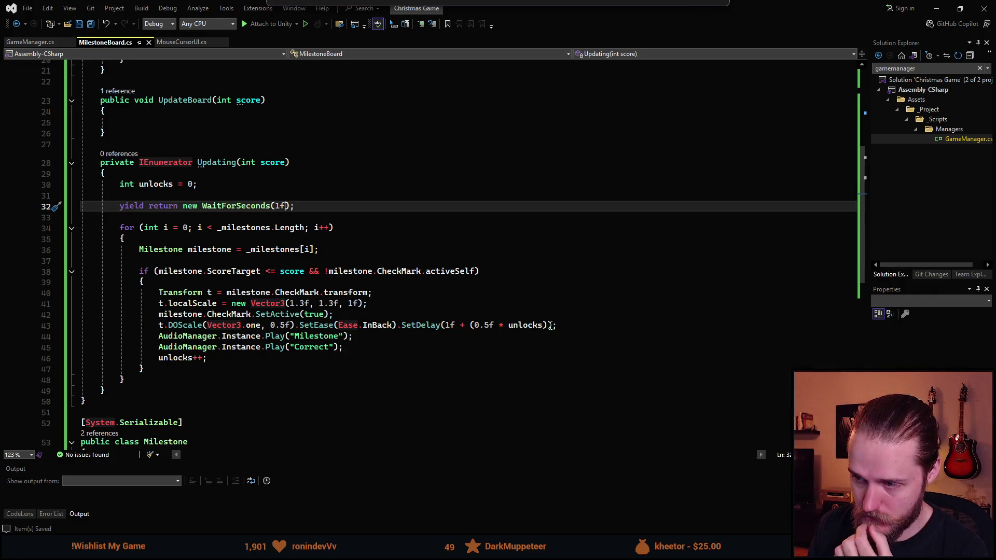
{"action": "left_click_drag", "start_coordinate": [551, 326], "coordinate": [403, 325]}
{"action": "key", "text": "BackSpace"}
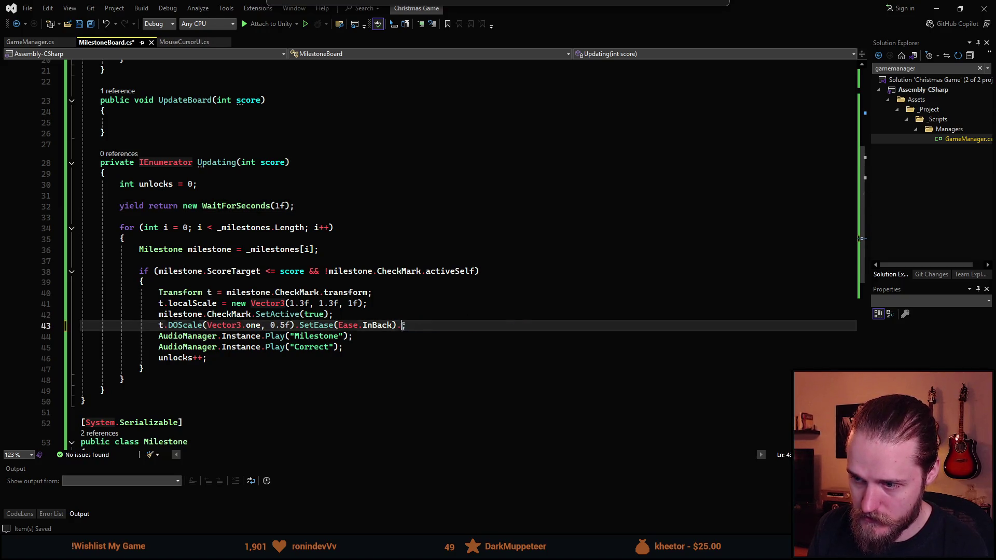
{"action": "key", "text": "BackSpace"}
{"action": "key", "text": "ctrl+s"}
Step: Add yield return new WaitForSeconds(0.5f) after unlocks++ on line 47 and save
{"action": "left_click", "coordinate": [220, 360]}
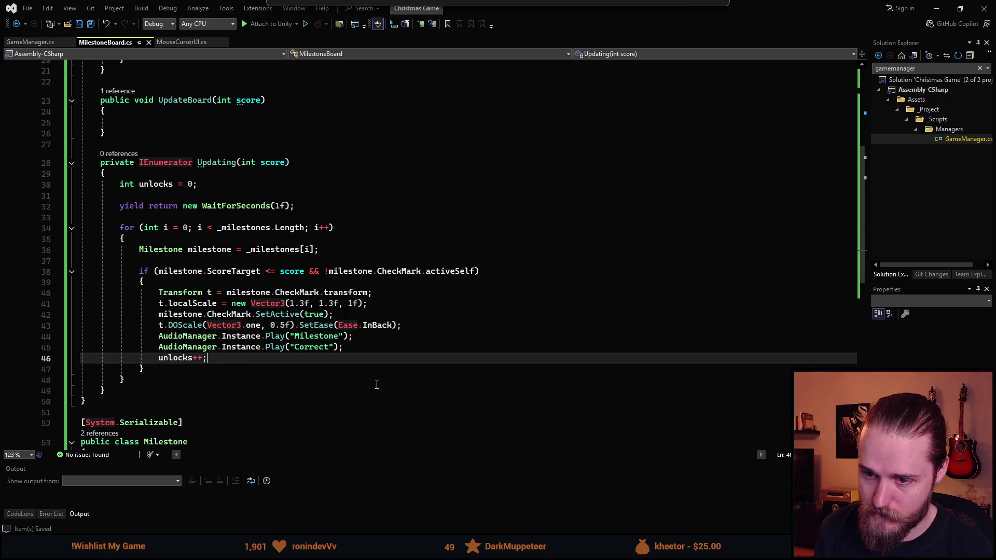
{"action": "key", "text": "Return"}
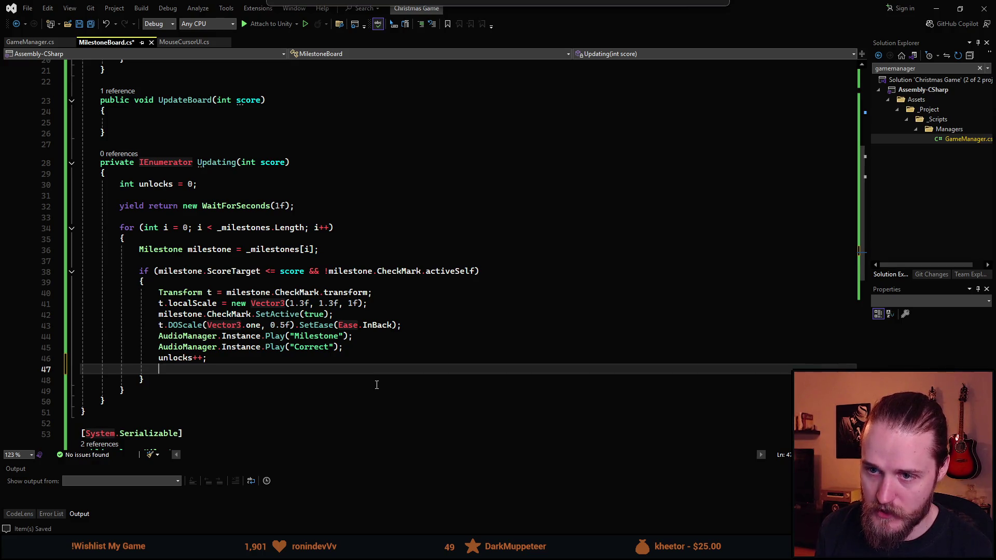
{"action": "type", "text": "yield return Wai"}
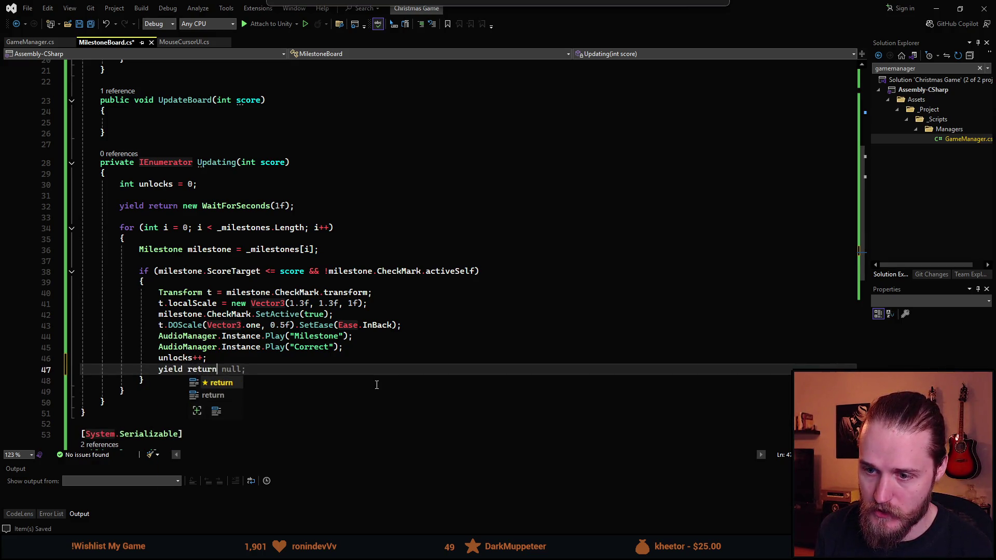
{"action": "key", "text": "BackSpace"}
{"action": "key", "text": "BackSpace"}
{"action": "key", "text": "BackSpace"}
{"action": "type", "text": "new WaitforS"}
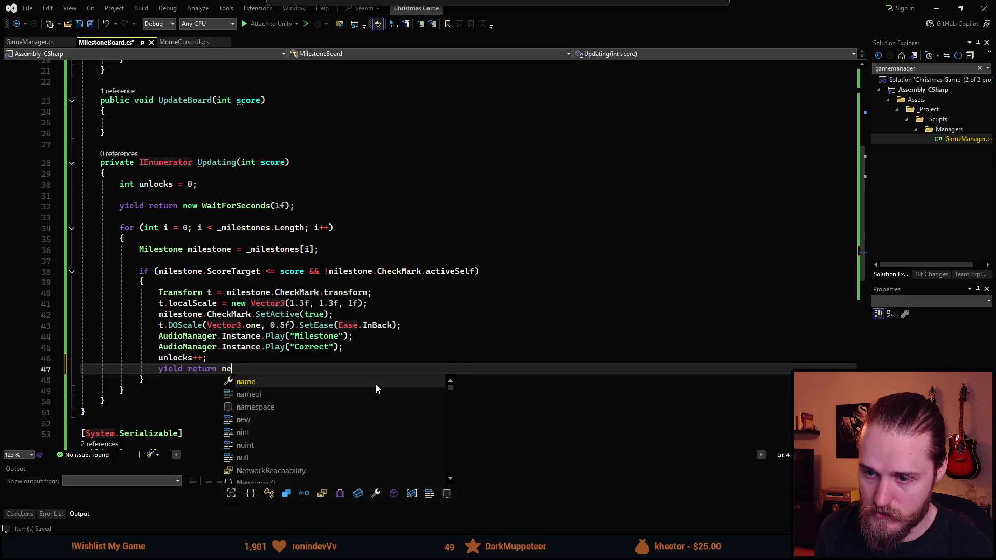
{"action": "key", "text": "Tab"}
{"action": "type", "text": "("}
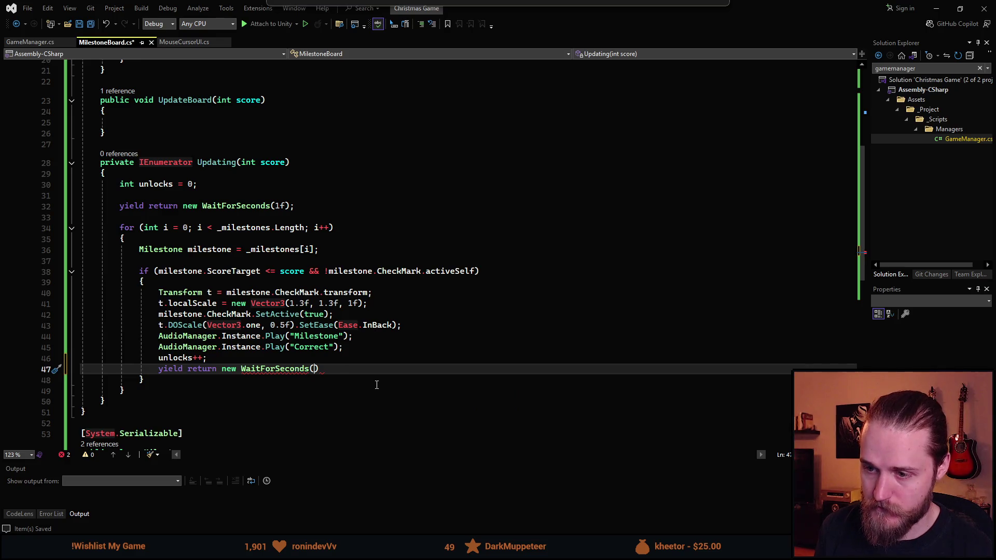
{"action": "type", "text": "1f"}
{"action": "key", "text": "Left"}
{"action": "key", "text": "BackSpace"}
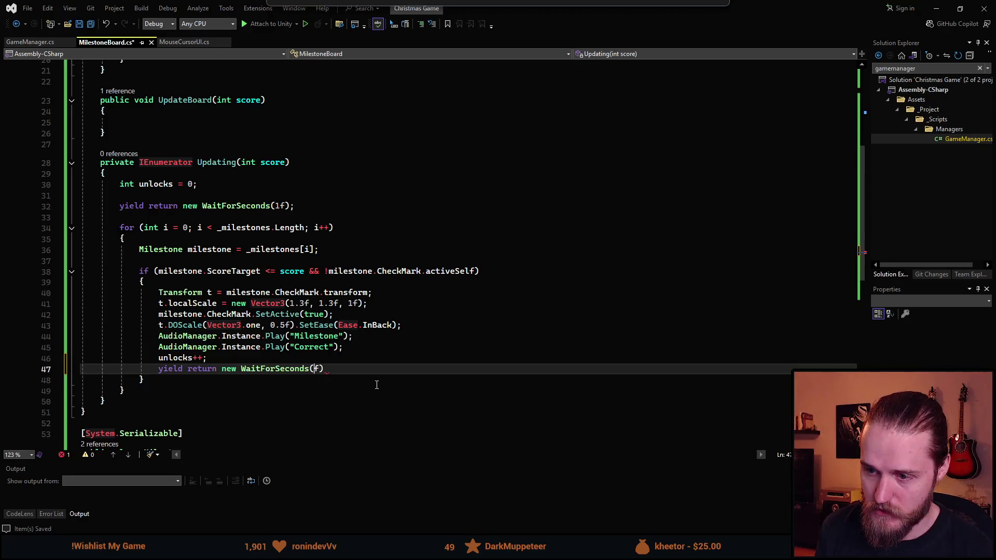
{"action": "type", "text": "0.5"}
{"action": "key", "text": "End"}
{"action": "type", "text": ";"}
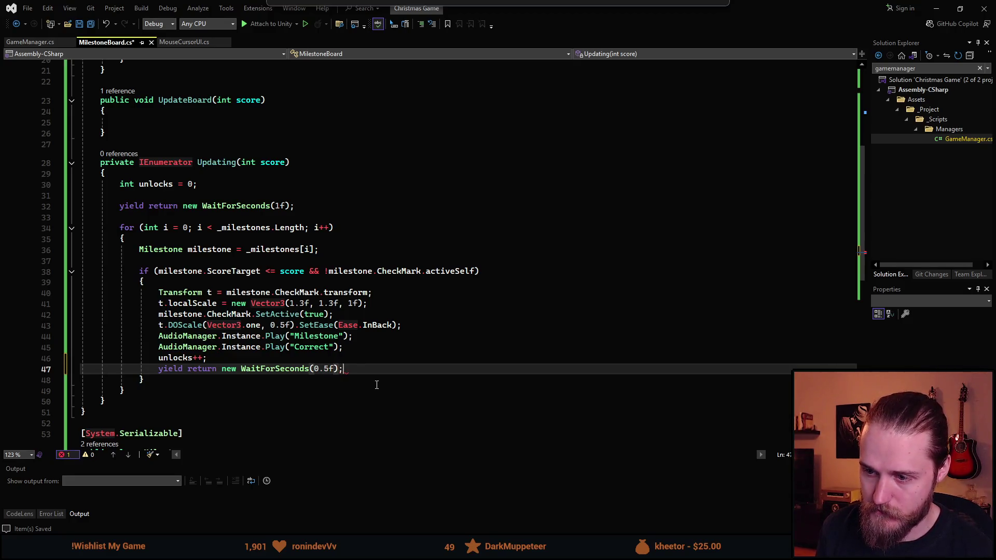
{"action": "key", "text": "ctrl+s"}
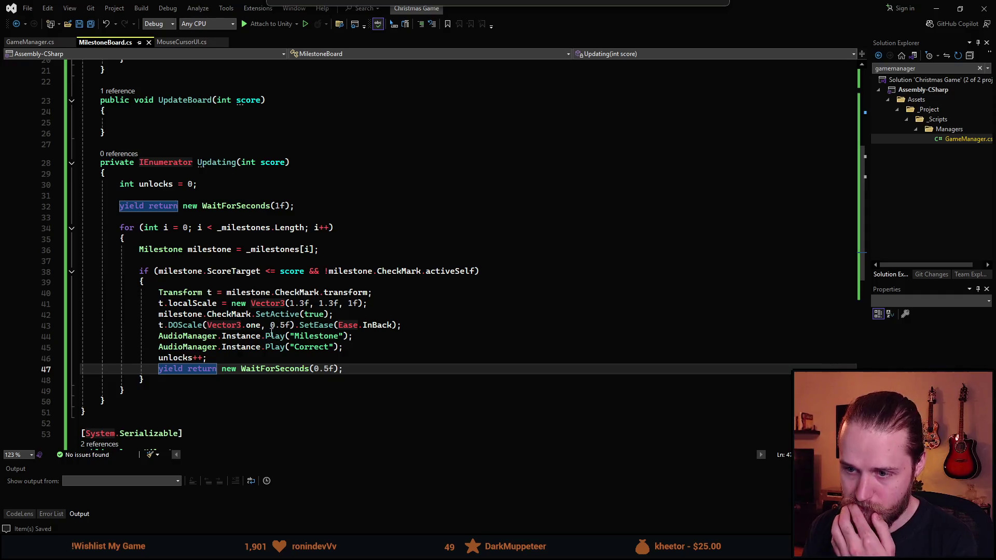
Step: Shorten the checkmark DOScale duration on line 43 to 0.35f, save, and return to Unity
{"action": "left_click", "coordinate": [285, 326]}
{"action": "key", "text": "BackSpace"}
{"action": "type", "text": "3"}
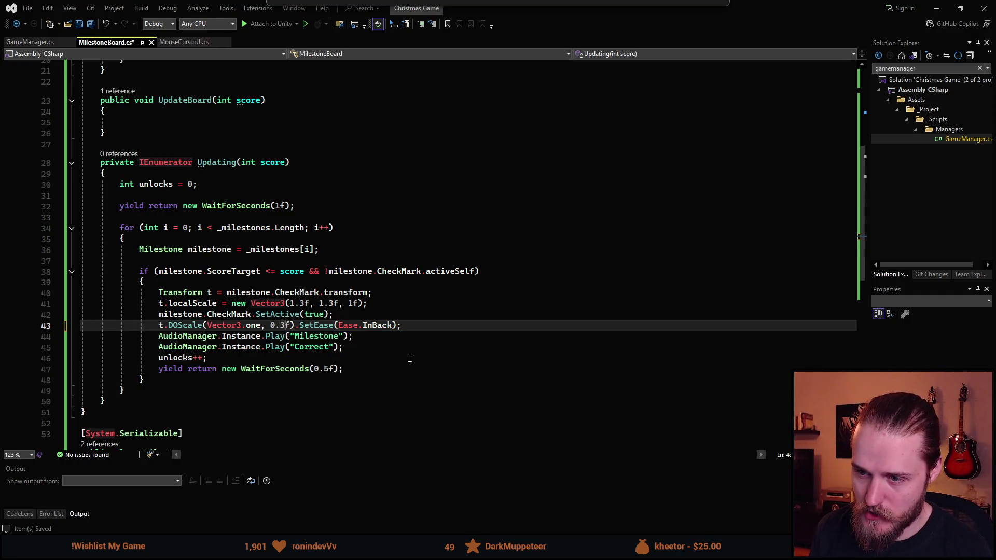
{"action": "type", "text": "5"}
{"action": "key", "text": "ctrl+s"}
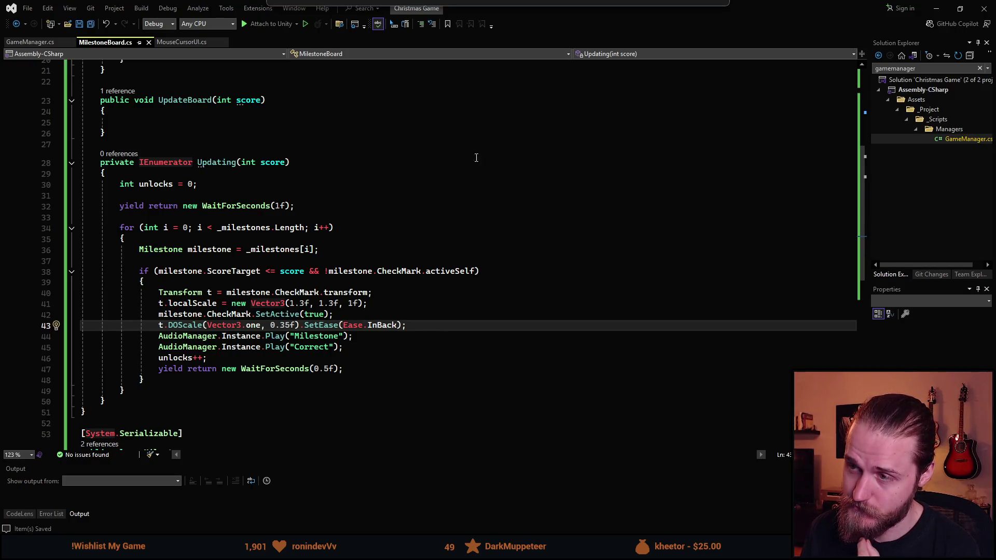
{"action": "key", "text": "alt+Tab"}
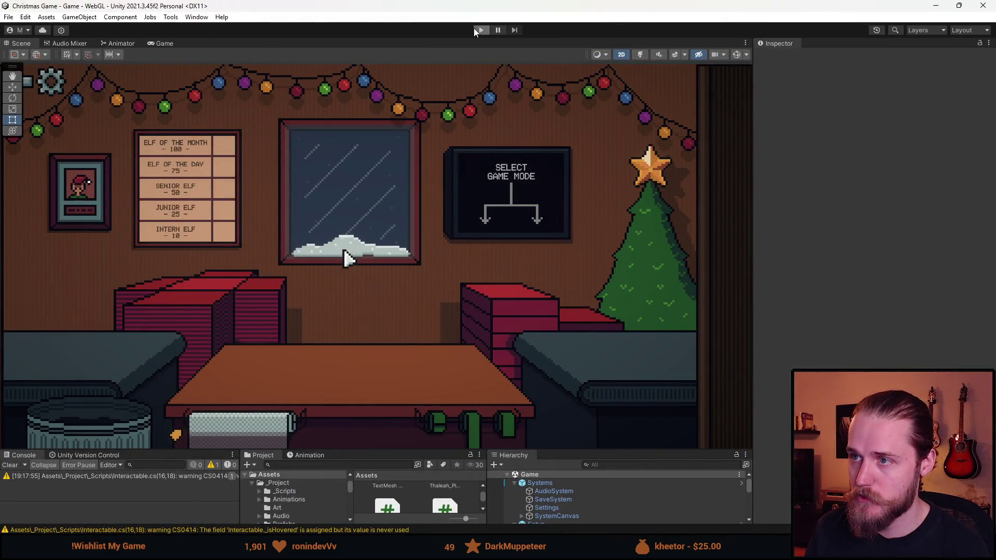
Step: Stop the game, clear all PlayerPrefs, and start play mode again
{"action": "left_click", "coordinate": [477, 31]}
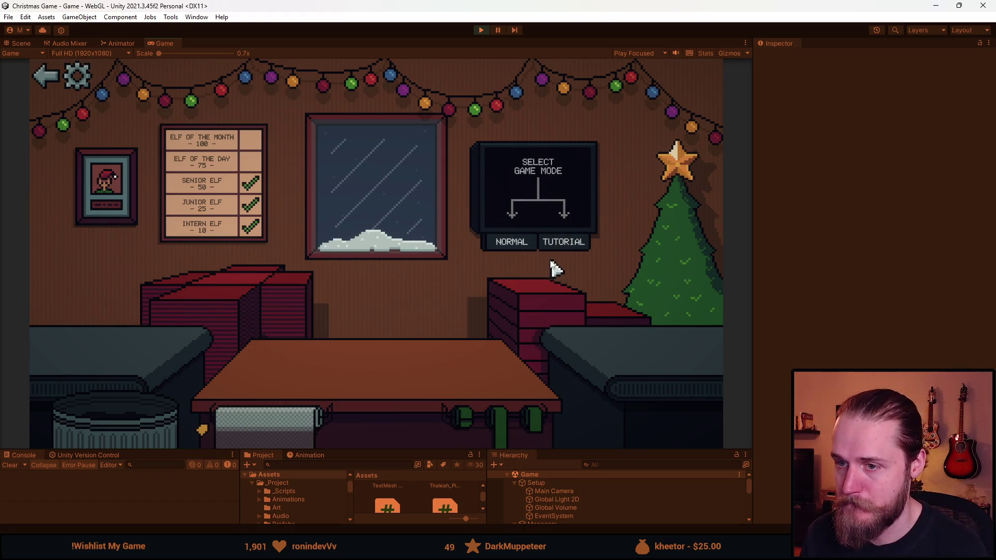
{"action": "left_click", "coordinate": [480, 30]}
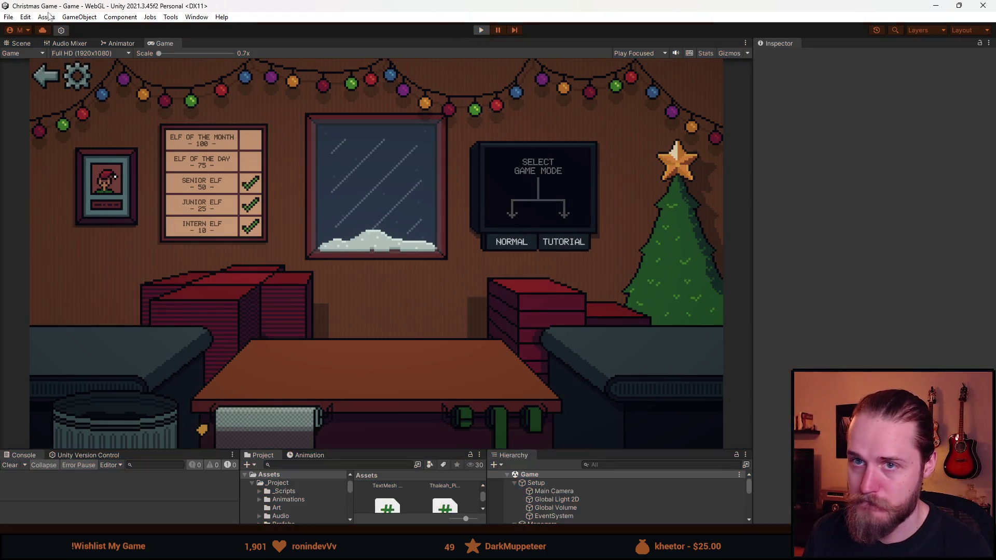
{"action": "left_click", "coordinate": [25, 17]}
{"action": "left_click", "coordinate": [71, 403]}
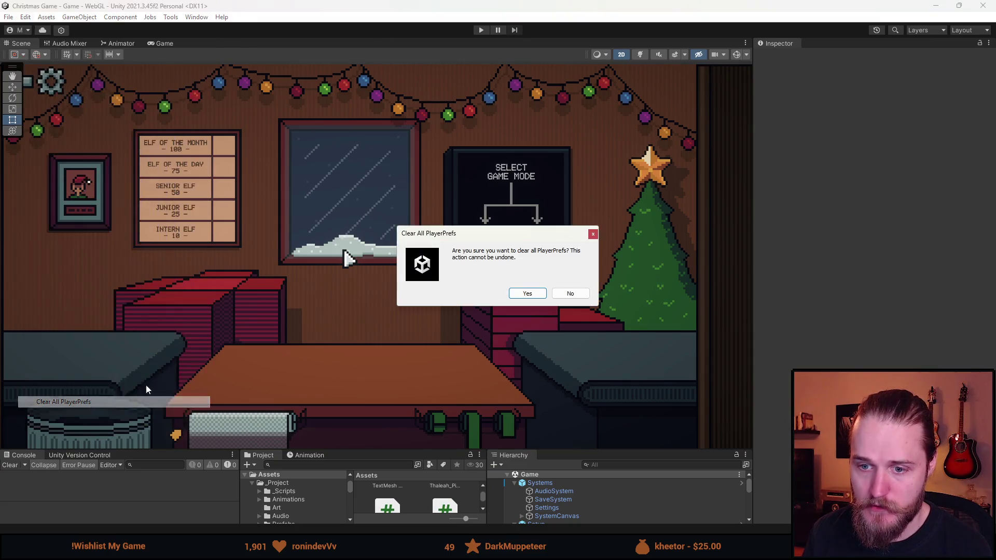
{"action": "left_click", "coordinate": [532, 296]}
{"action": "left_click", "coordinate": [482, 30]}
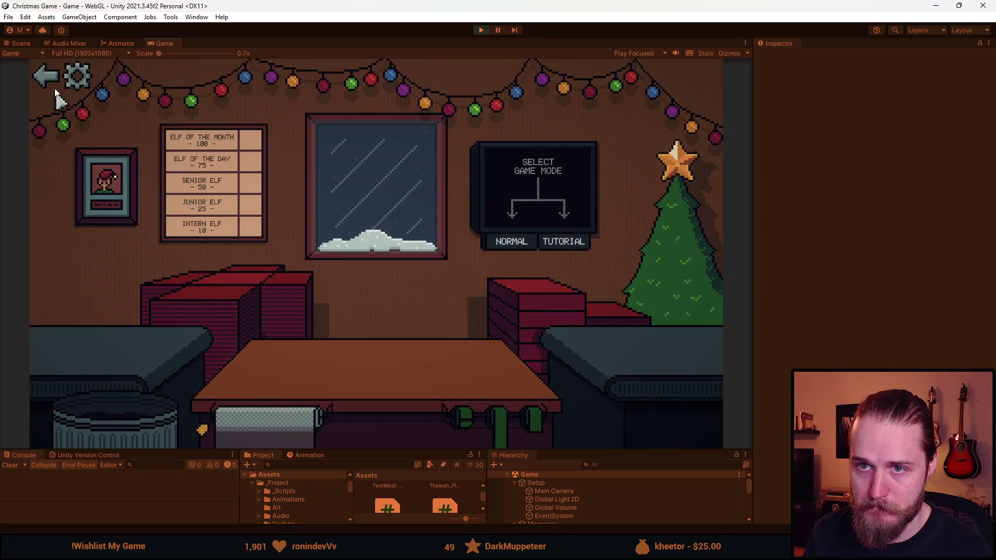
Step: In the gear settings, set master to about a quarter, music to zero, effects to two-thirds
{"action": "left_click", "coordinate": [84, 78]}
{"action": "left_click", "coordinate": [370, 252]}
{"action": "left_click_drag", "start_coordinate": [358, 299], "coordinate": [294, 301]}
{"action": "left_click", "coordinate": [445, 275]}
{"action": "left_click", "coordinate": [208, 190]}
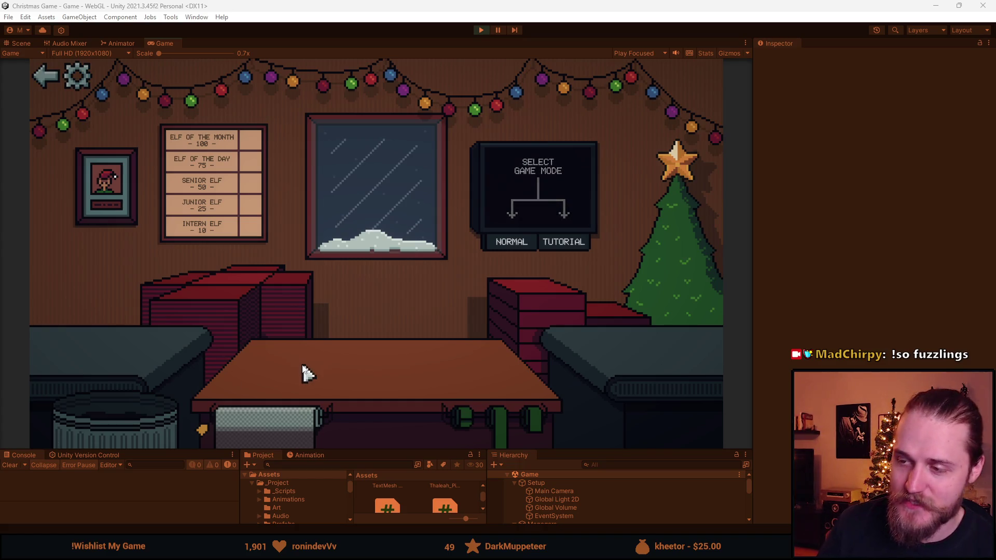
{"action": "left_click_drag", "start_coordinate": [411, 448], "coordinate": [409, 459]}
Step: Drag the Game view's right divider wider and raise the bottom panels slightly
{"action": "left_click_drag", "start_coordinate": [753, 347], "coordinate": [843, 347]}
{"action": "left_click_drag", "start_coordinate": [430, 454], "coordinate": [428, 428]}
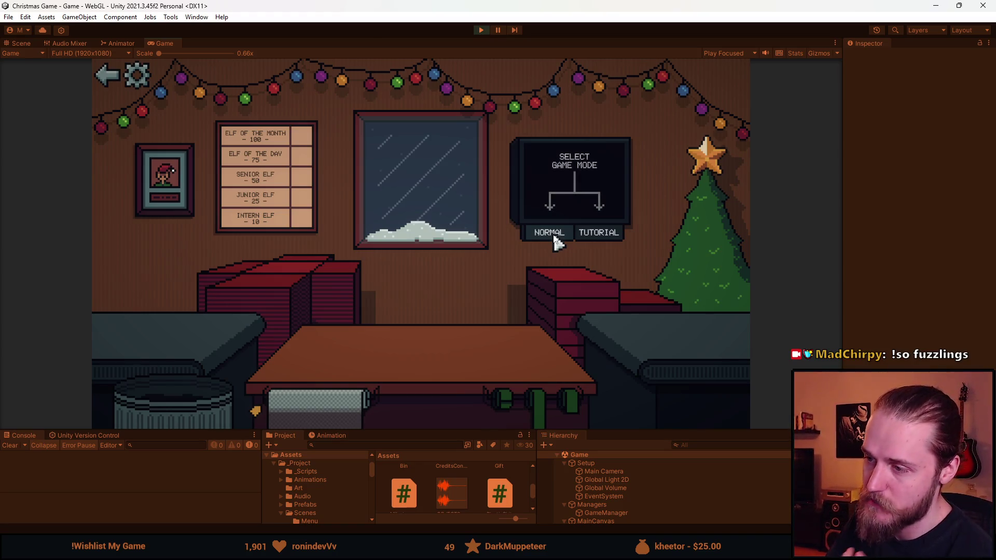
Step: Play a Normal round: wrap the red box, bin the cookie, counter item and stacking toy, then stop
{"action": "left_click", "coordinate": [553, 233]}
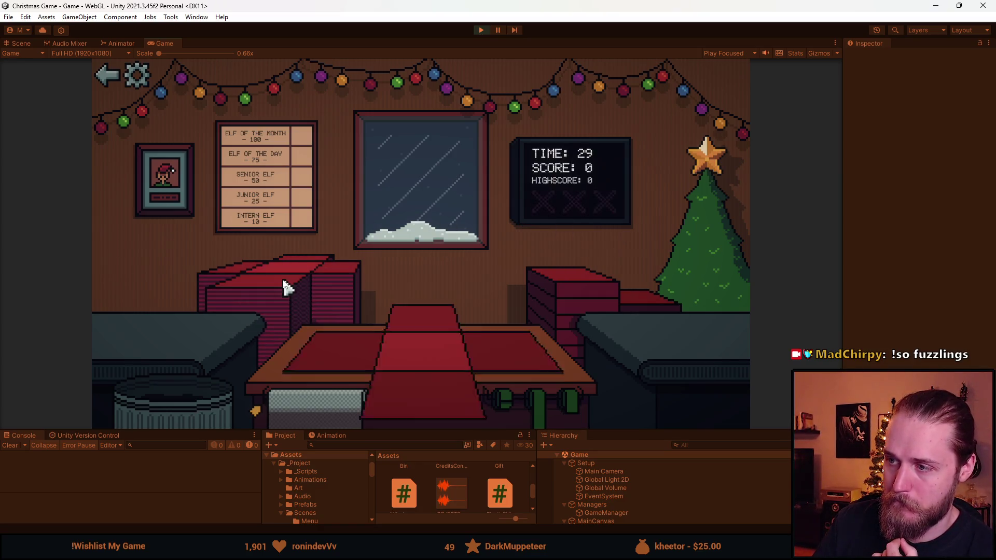
{"action": "left_click", "coordinate": [525, 365]}
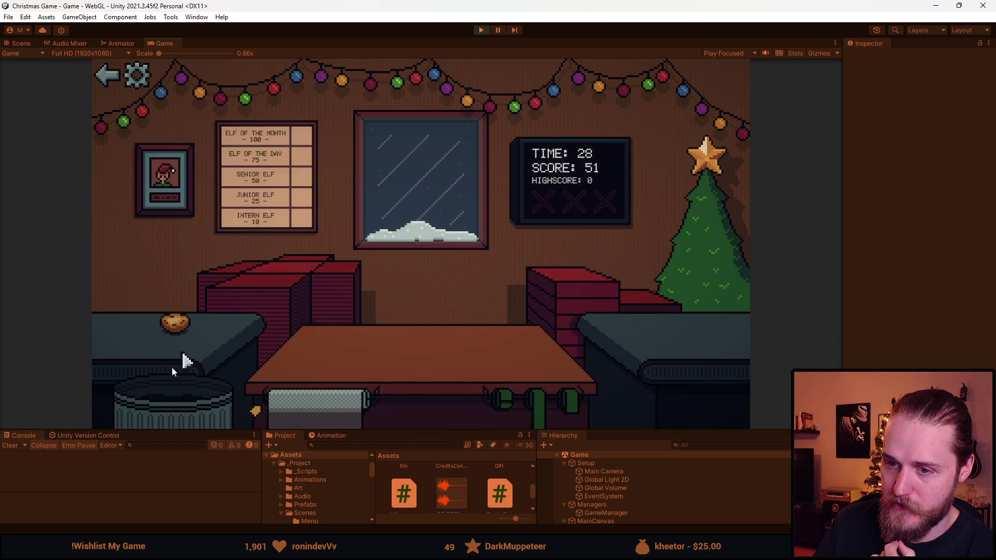
{"action": "left_click", "coordinate": [185, 405]}
{"action": "left_click", "coordinate": [183, 404]}
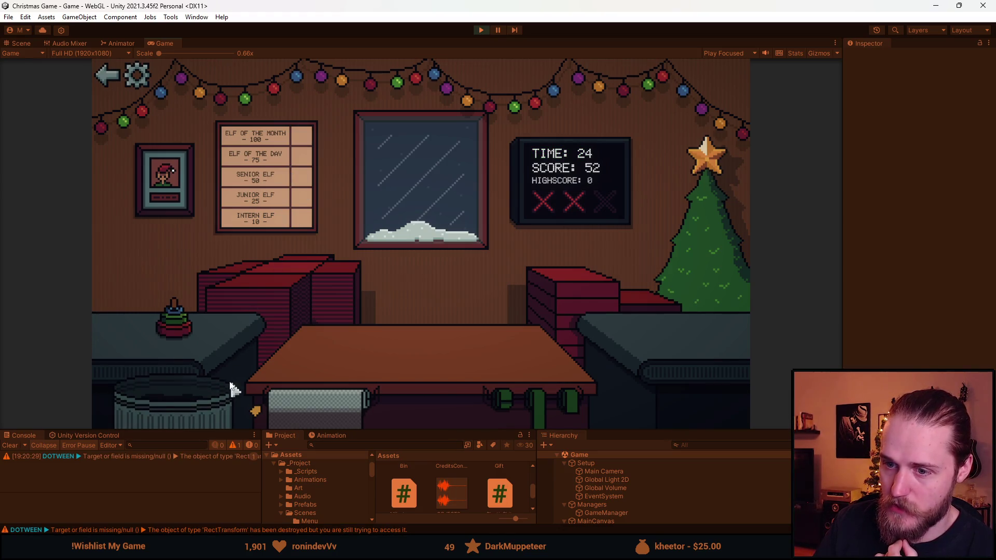
{"action": "left_click", "coordinate": [212, 403]}
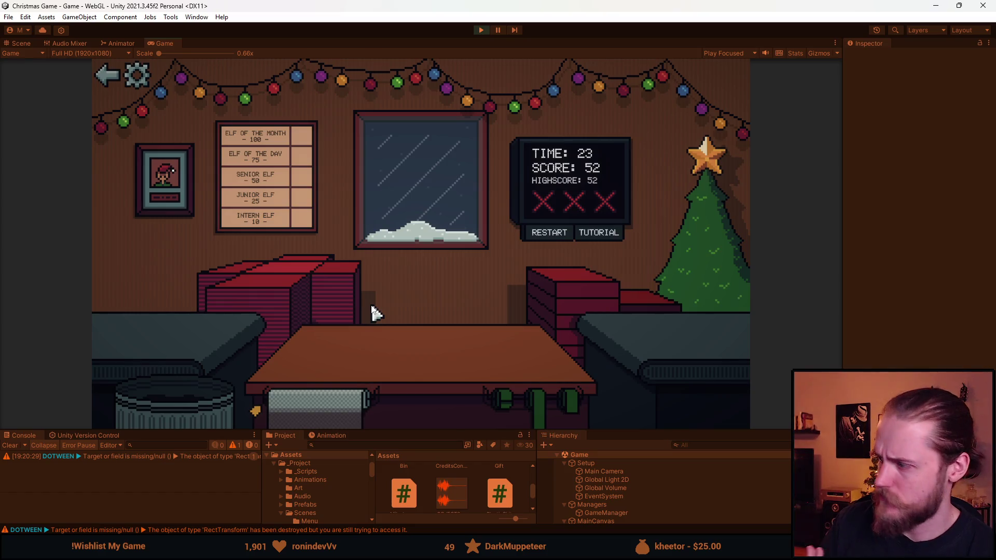
{"action": "left_click", "coordinate": [481, 30]}
{"action": "key", "text": "alt+Tab"}
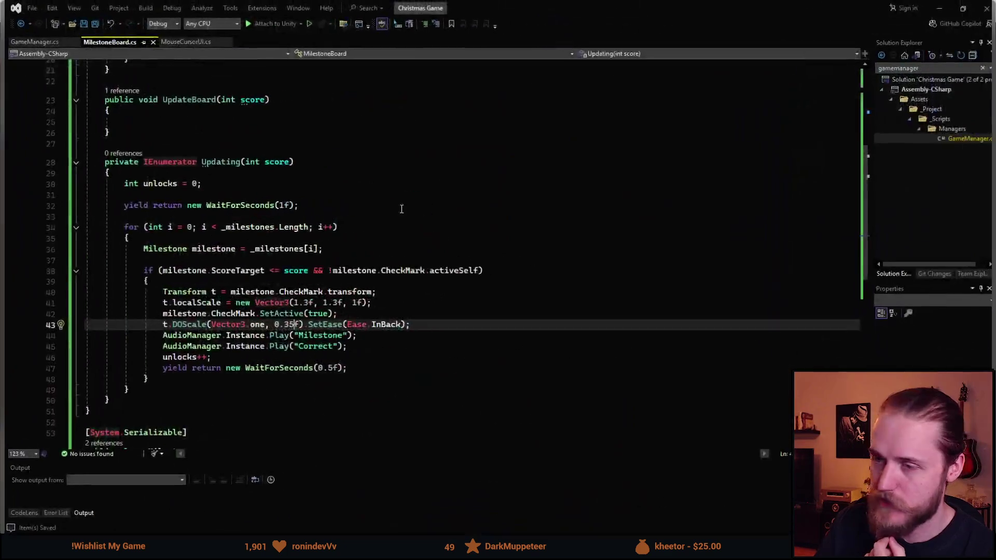
Step: Add StartCoroutine(Updating()); to UpdateBoard using completions and save
{"action": "scroll", "coordinate": [395, 265], "scroll_direction": "up", "scroll_amount": 3}
{"action": "type", "text": "StartC"}
{"action": "key", "text": "Tab"}
{"action": "type", "text": "(Upda"}
{"action": "key", "text": "Tab"}
{"action": "type", "text": "());"}
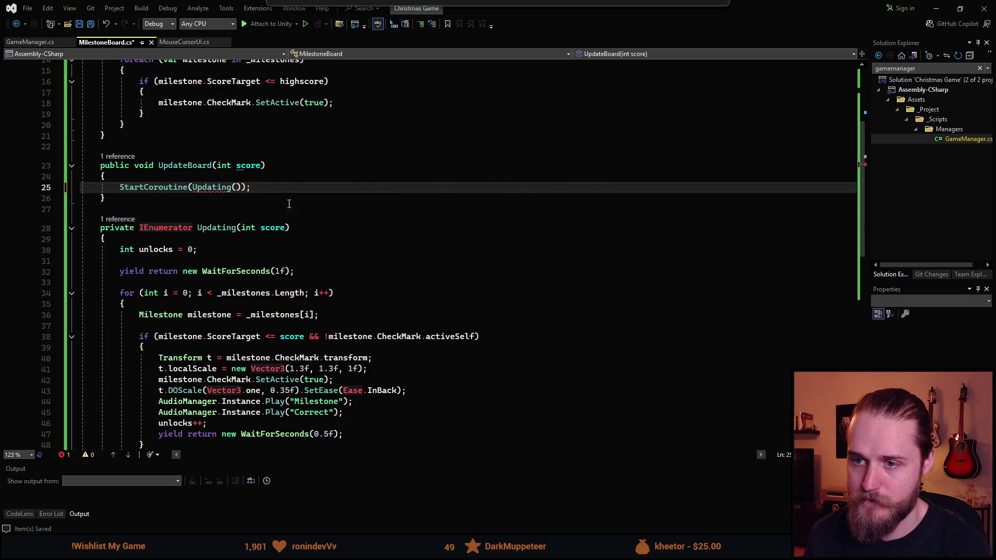
{"action": "key", "text": "ctrl+s"}
Step: Pass score into the Updating call and save MilestoneBoard.cs
{"action": "mouse_move", "coordinate": [206, 203]}
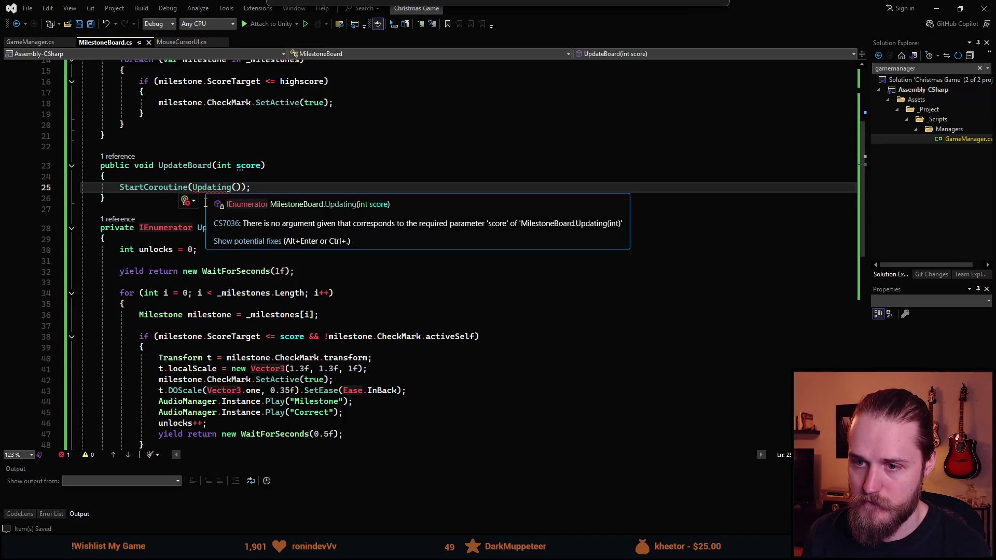
{"action": "left_click", "coordinate": [234, 187]}
{"action": "type", "text": "score"}
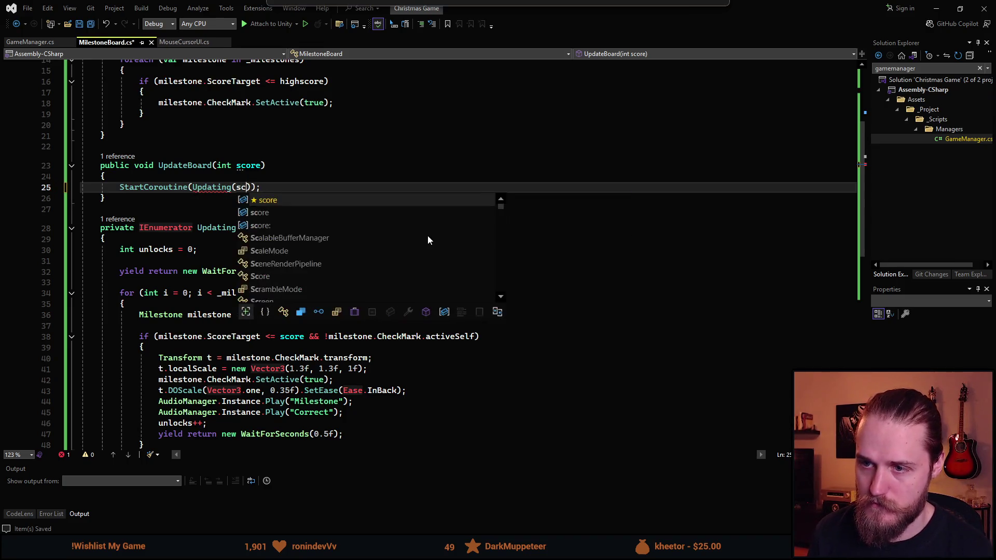
{"action": "key", "text": "ctrl+s"}
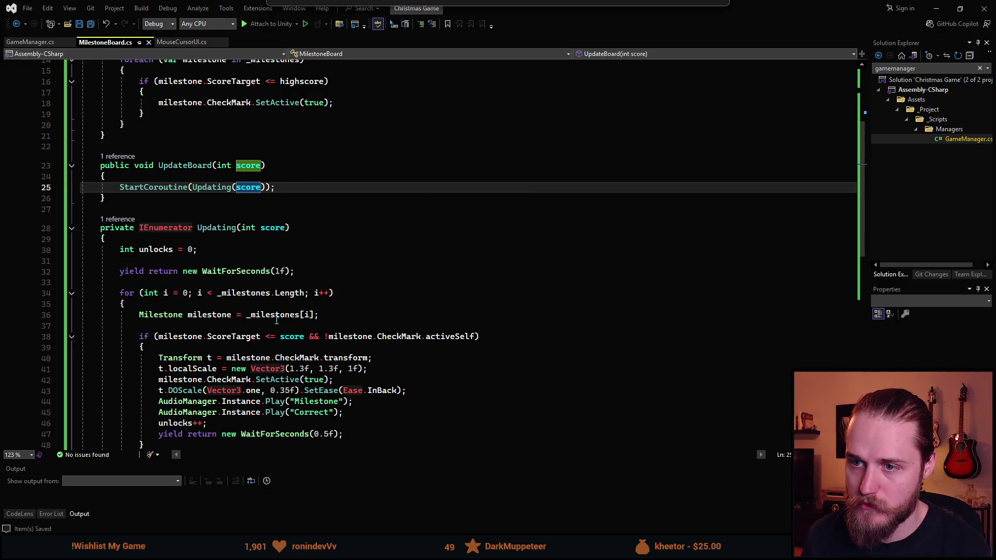
{"action": "key", "text": "alt+Tab"}
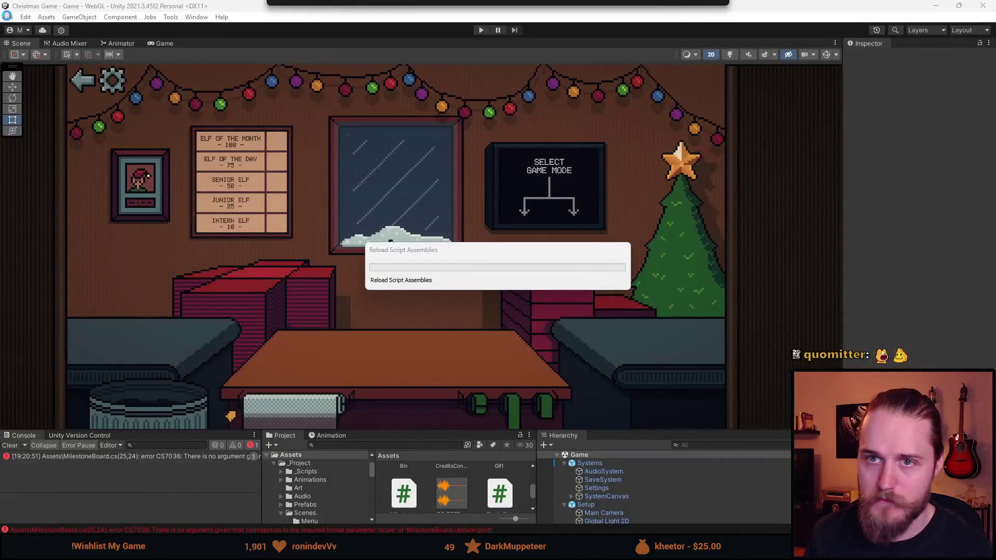
Step: Clear all PlayerPrefs and start the game in play mode
{"action": "left_click", "coordinate": [27, 17]}
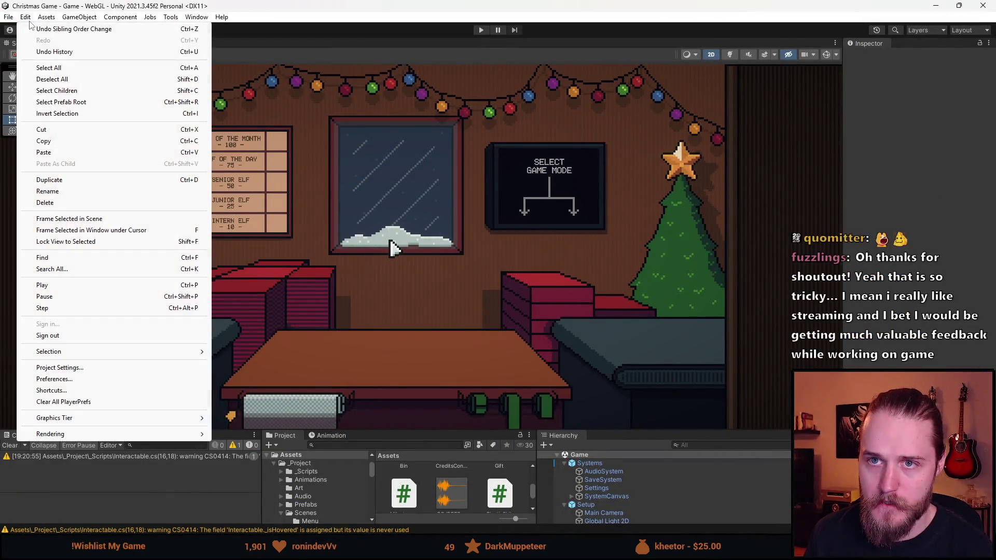
{"action": "left_click", "coordinate": [79, 403]}
{"action": "left_click", "coordinate": [520, 291]}
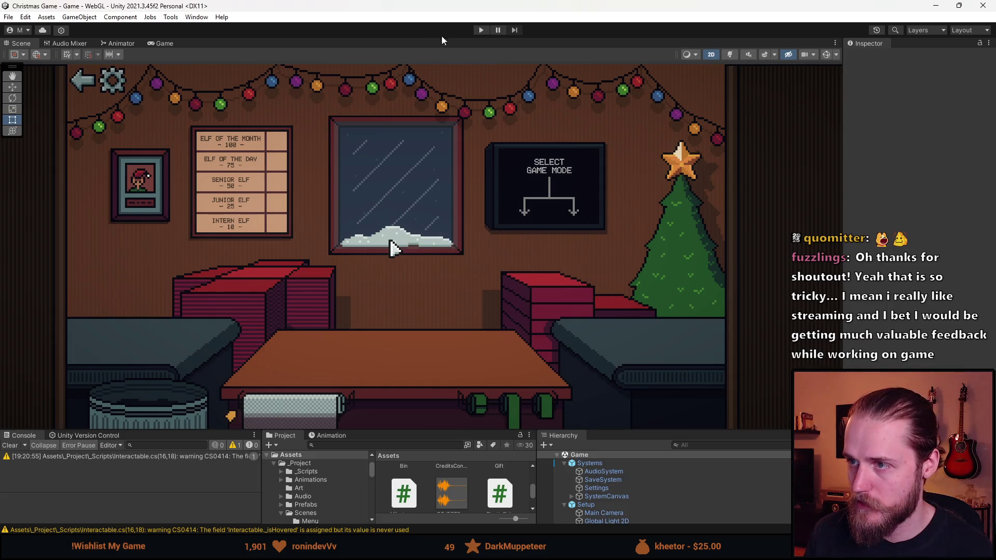
{"action": "left_click", "coordinate": [481, 30]}
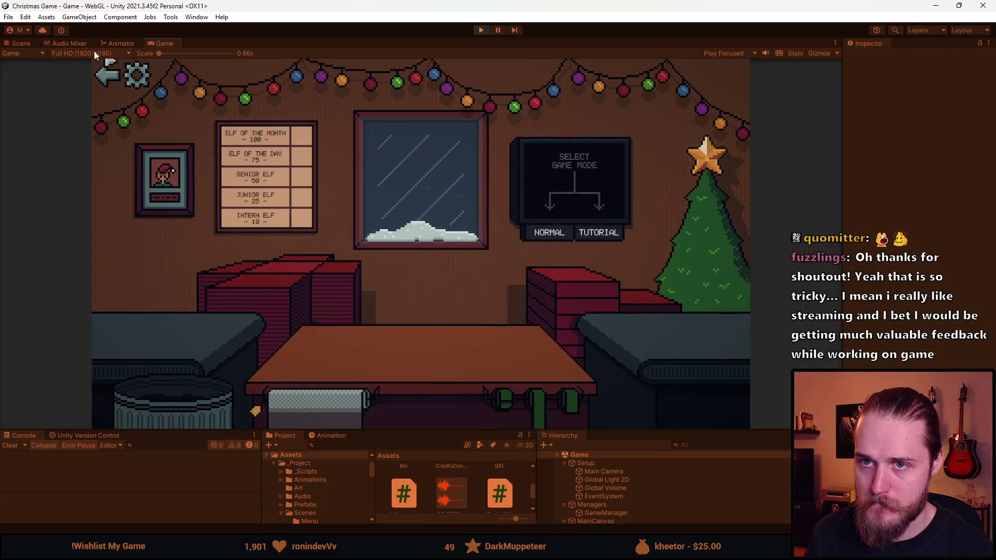
Step: Set music to minimum, effects to about 60% and master to about 30% in audio settings
{"action": "left_click", "coordinate": [136, 75]}
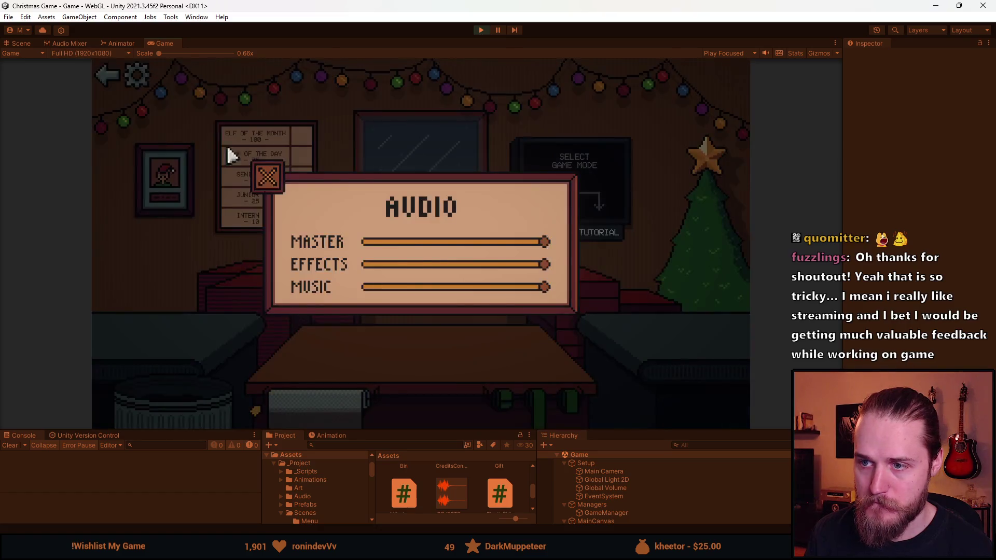
{"action": "left_click_drag", "start_coordinate": [399, 289], "coordinate": [372, 288]}
{"action": "left_click", "coordinate": [476, 265]}
{"action": "left_click_drag", "start_coordinate": [469, 242], "coordinate": [423, 242]}
{"action": "left_click", "coordinate": [269, 179]}
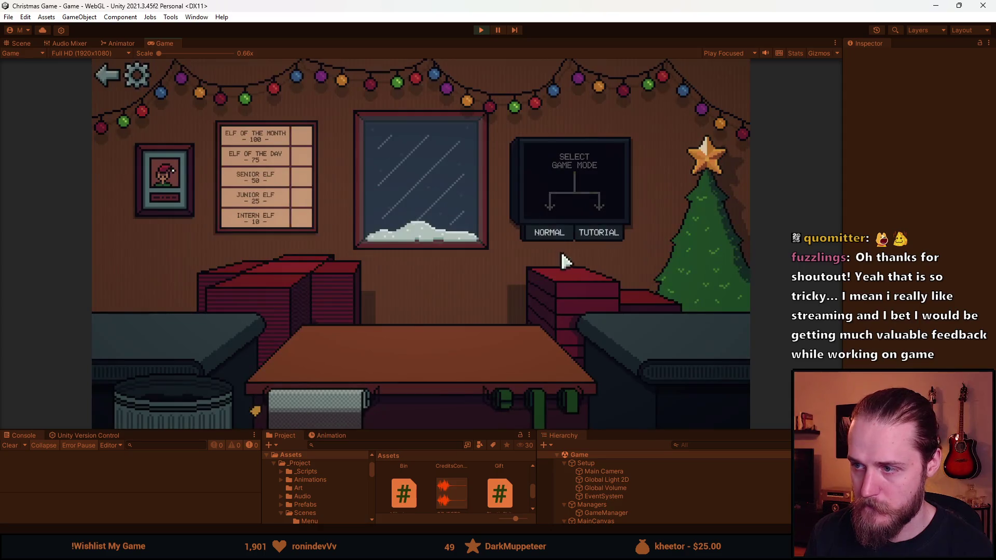
Step: Play a Normal round: wrap the gift box, bin toys and the vase until game over, then stop
{"action": "left_click", "coordinate": [548, 234]}
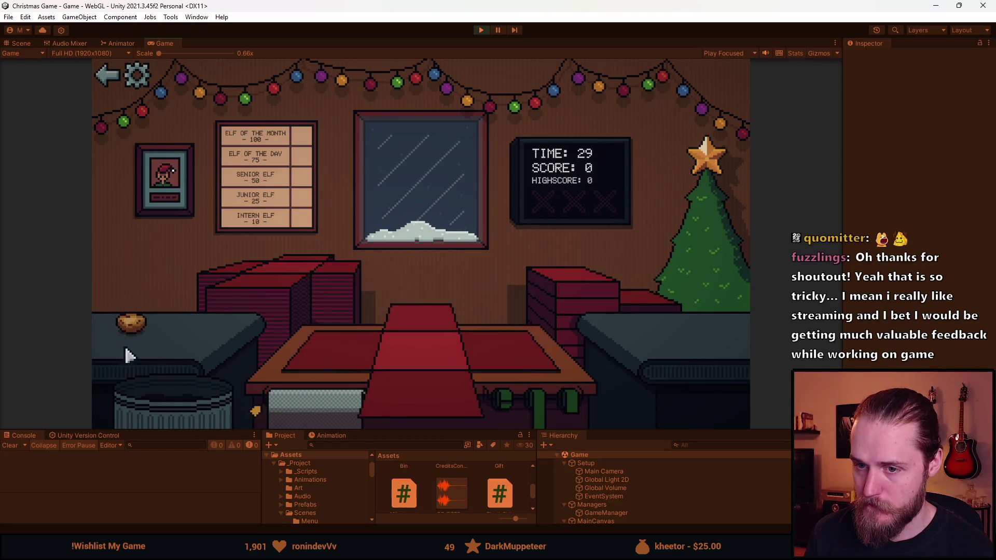
{"action": "left_click", "coordinate": [545, 400]}
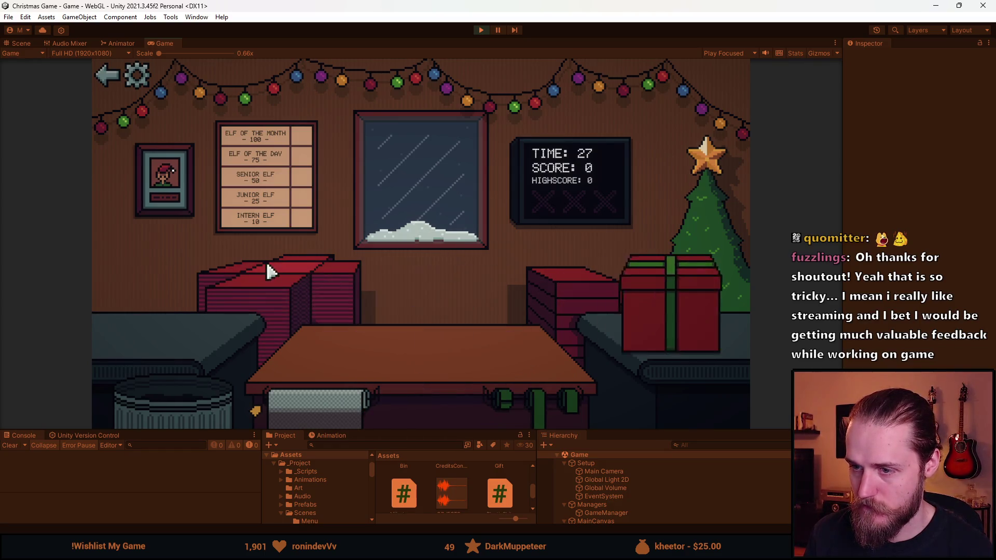
{"action": "left_click", "coordinate": [183, 400]}
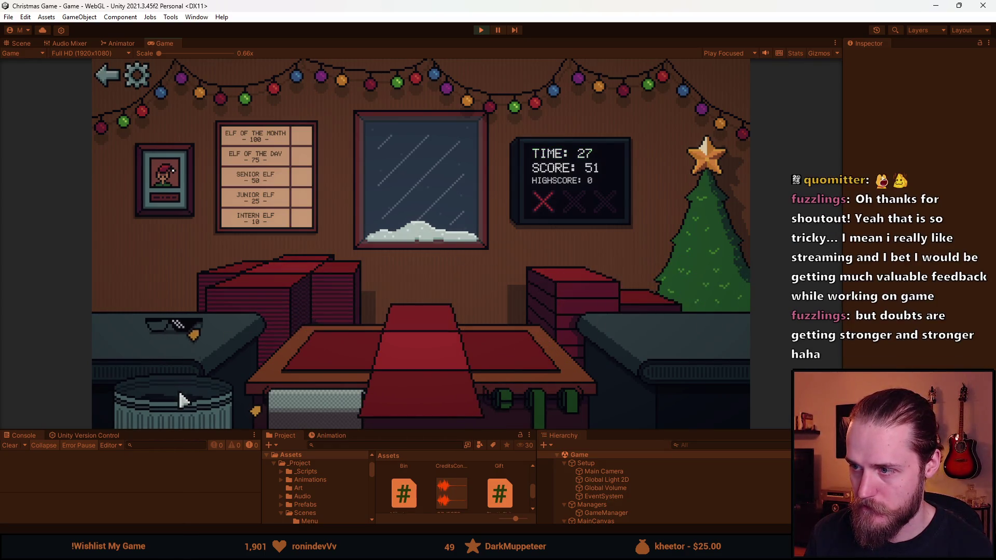
{"action": "left_click", "coordinate": [183, 399]}
{"action": "left_click", "coordinate": [182, 400]}
{"action": "left_click", "coordinate": [183, 400]}
{"action": "left_click", "coordinate": [183, 399]}
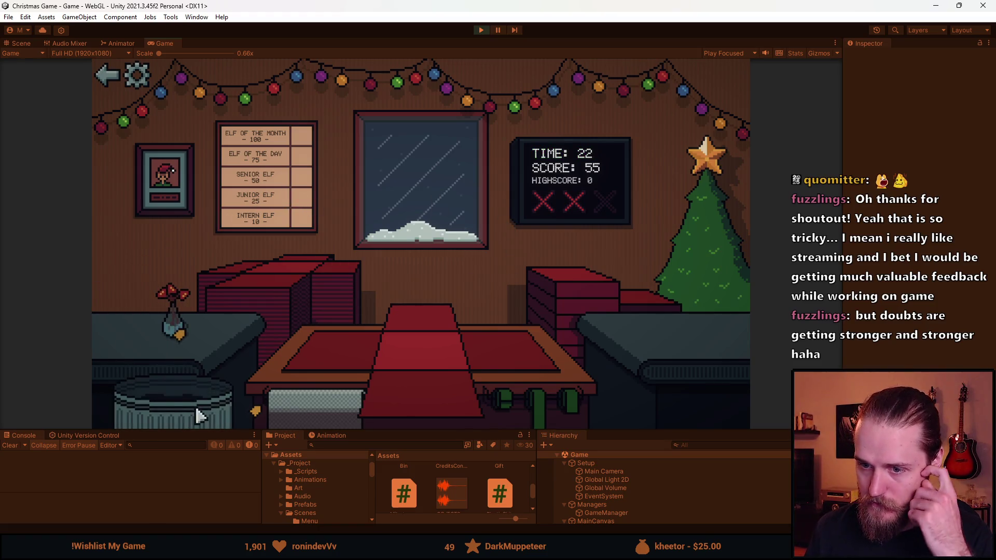
{"action": "left_click", "coordinate": [196, 412]}
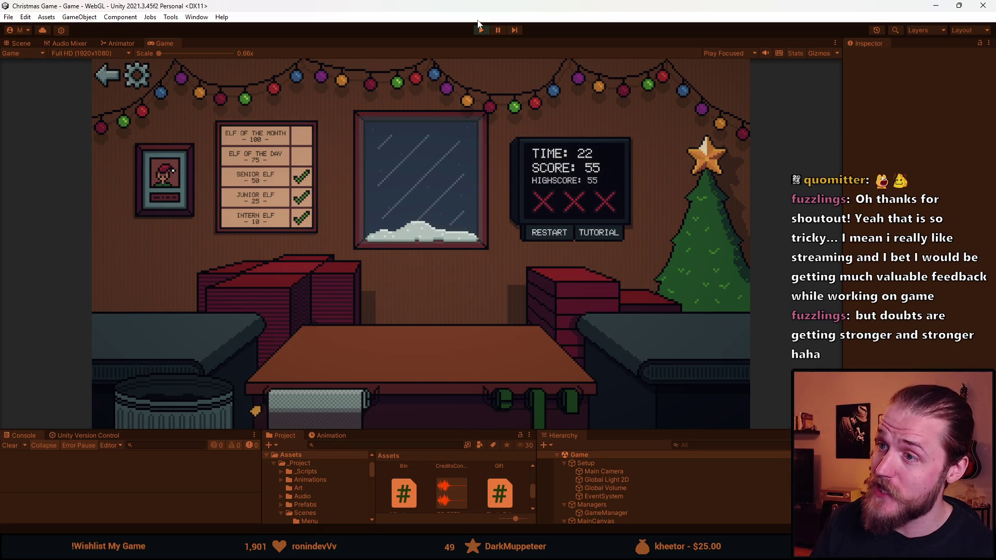
{"action": "left_click", "coordinate": [480, 29]}
{"action": "key", "text": "alt+Tab"}
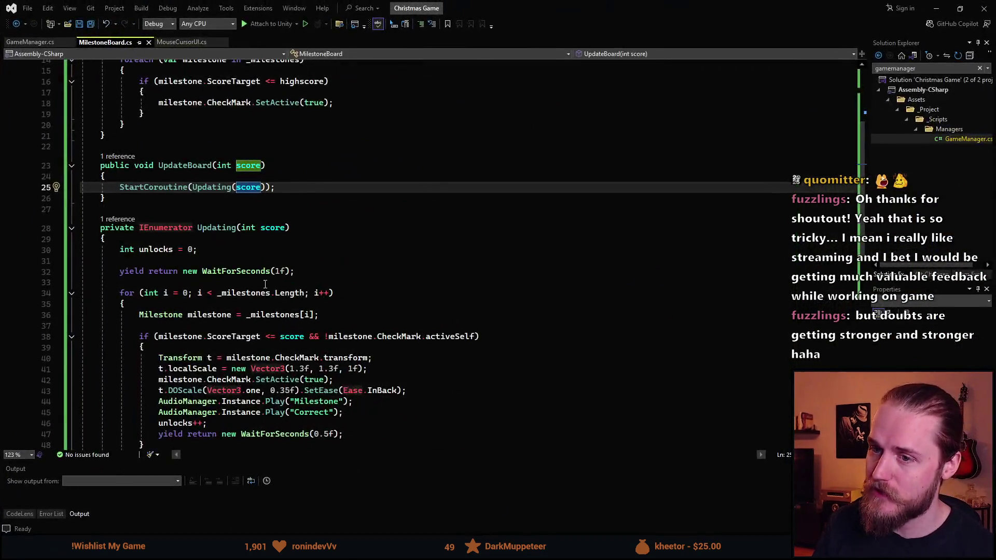
Step: Set the checkmark's starting x and y scale to 2 in MilestoneBoard.cs
{"action": "left_click", "coordinate": [36, 45]}
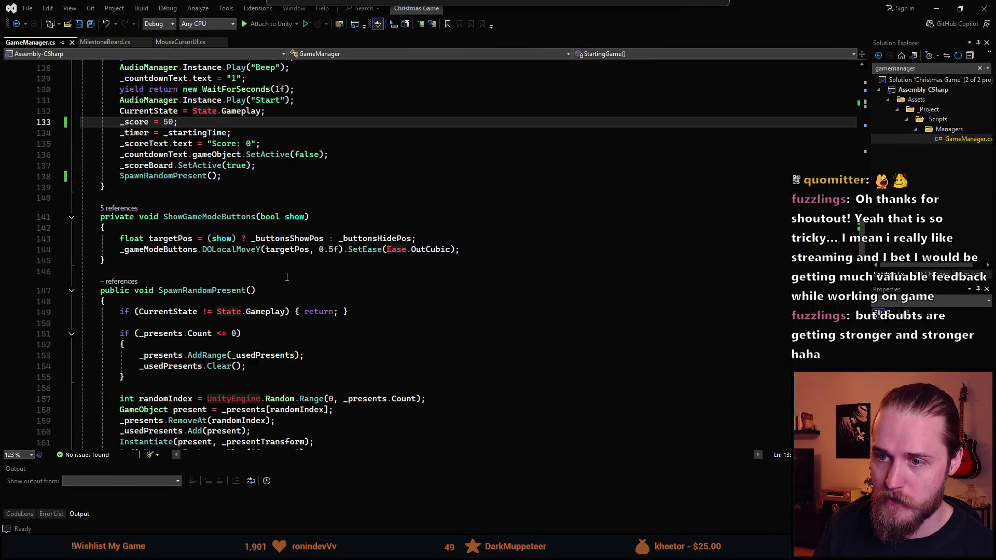
{"action": "left_click", "coordinate": [105, 42]}
{"action": "scroll", "coordinate": [294, 265], "scroll_direction": "down", "scroll_amount": 5}
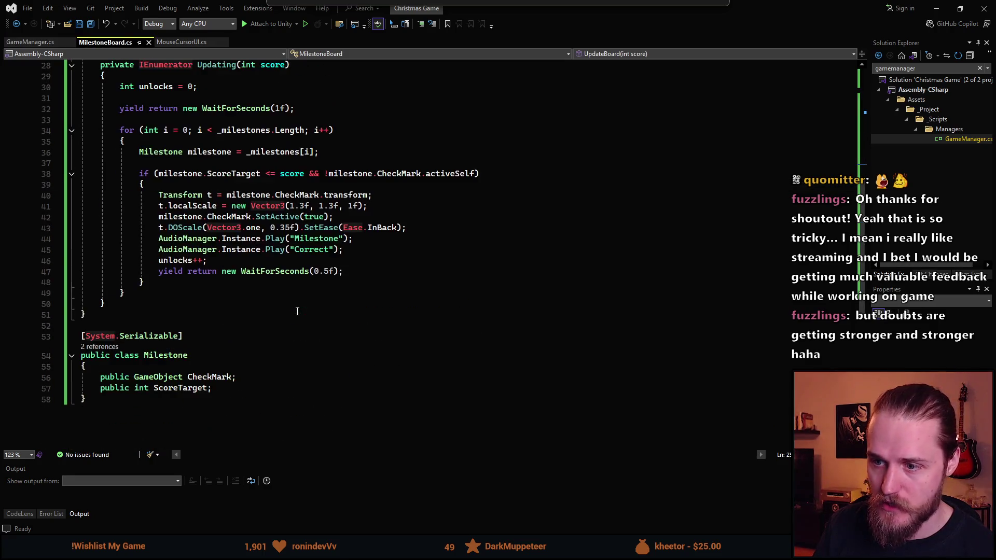
{"action": "left_click", "coordinate": [311, 240]}
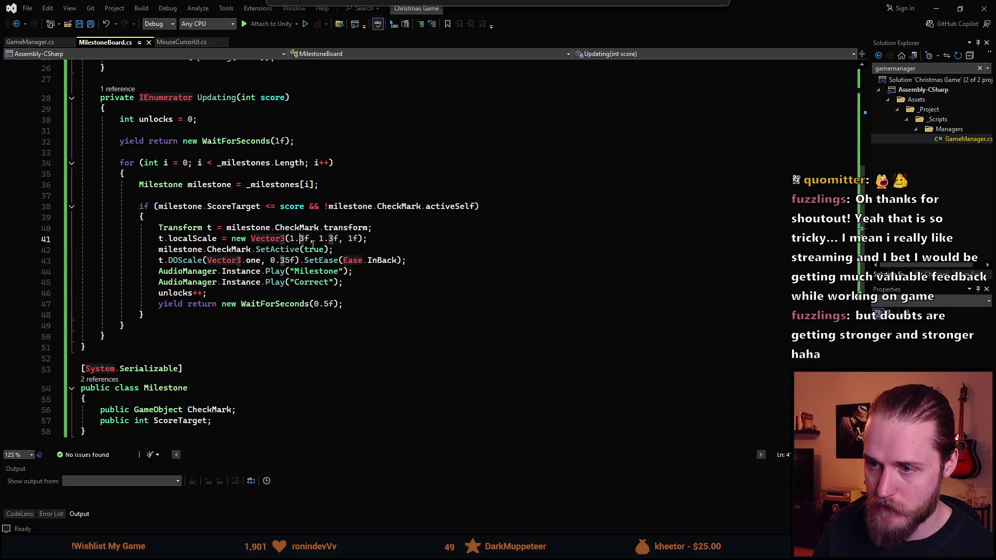
{"action": "key", "text": "BackSpace"}
{"action": "key", "text": "BackSpace"}
{"action": "key", "text": "BackSpace"}
{"action": "type", "text": "2"}
{"action": "left_click", "coordinate": [324, 240]}
{"action": "key", "text": "BackSpace"}
{"action": "key", "text": "BackSpace"}
{"action": "key", "text": "BackSpace"}
{"action": "type", "text": "2"}
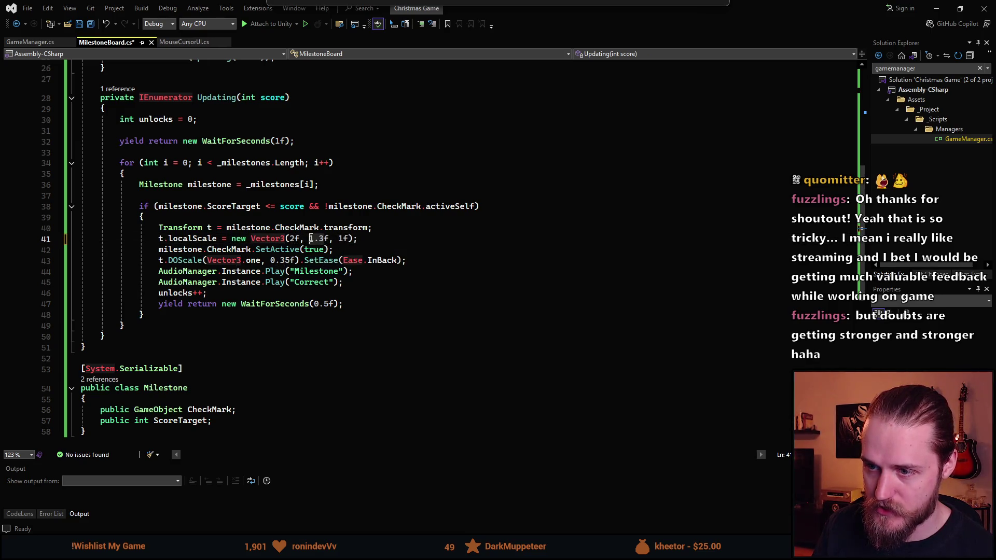
Step: Make the z scale 1, giving localScale Vector3(2f, 2f, 1f), and save
{"action": "left_click", "coordinate": [333, 239]}
{"action": "key", "text": "BackSpace"}
{"action": "type", "text": "2"}
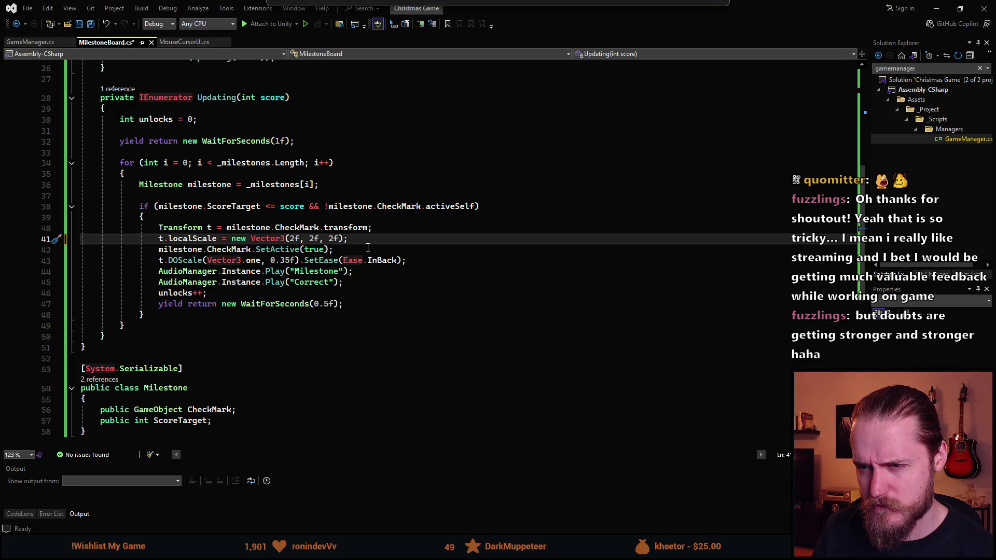
{"action": "key", "text": "BackSpace"}
{"action": "type", "text": "1"}
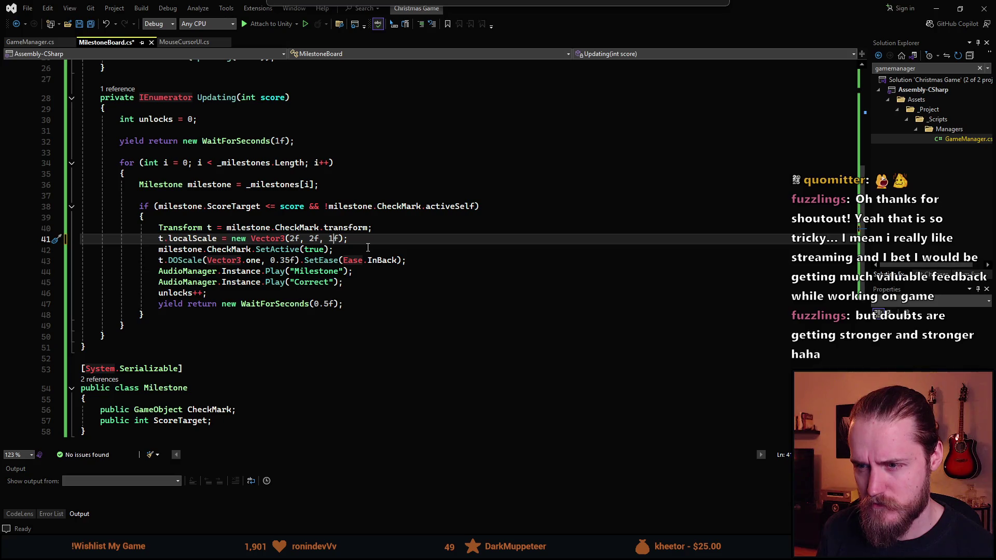
{"action": "key", "text": "ctrl+s"}
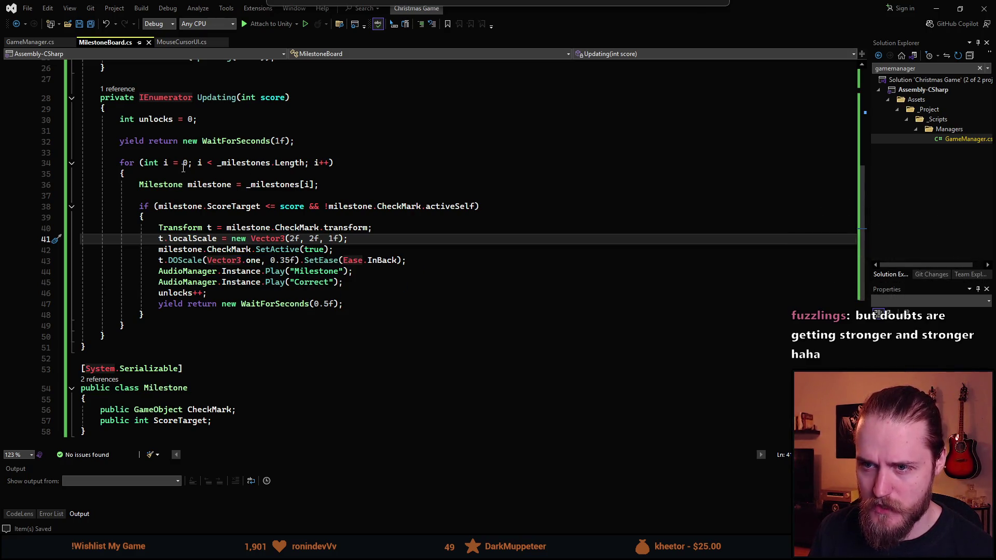
Step: Shorten the initial WaitForSeconds delay from 1f to 0.5f and save
{"action": "left_click", "coordinate": [276, 141]}
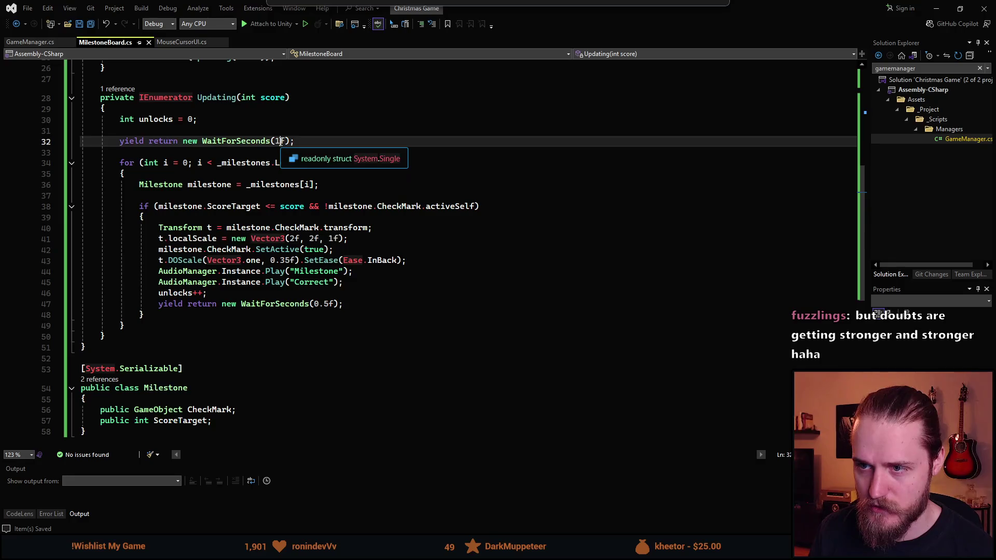
{"action": "key", "text": "Delete"}
{"action": "type", "text": "0.5"}
{"action": "key", "text": "ctrl+s"}
{"action": "key", "text": "alt+Tab"}
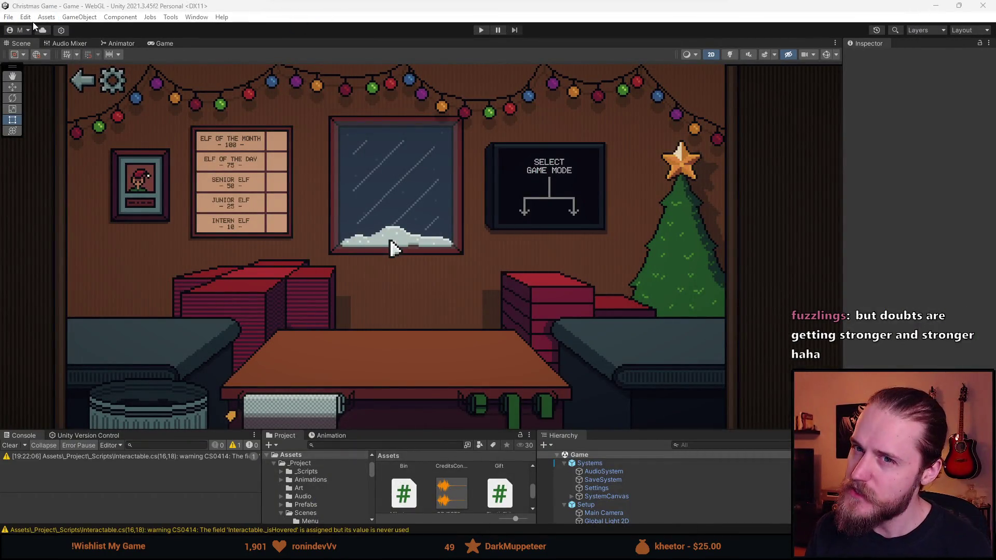
Step: Clear all PlayerPrefs and start the game in play mode
{"action": "left_click", "coordinate": [26, 18]}
{"action": "left_click", "coordinate": [88, 416]}
{"action": "left_click", "coordinate": [528, 294]}
{"action": "left_click", "coordinate": [481, 30]}
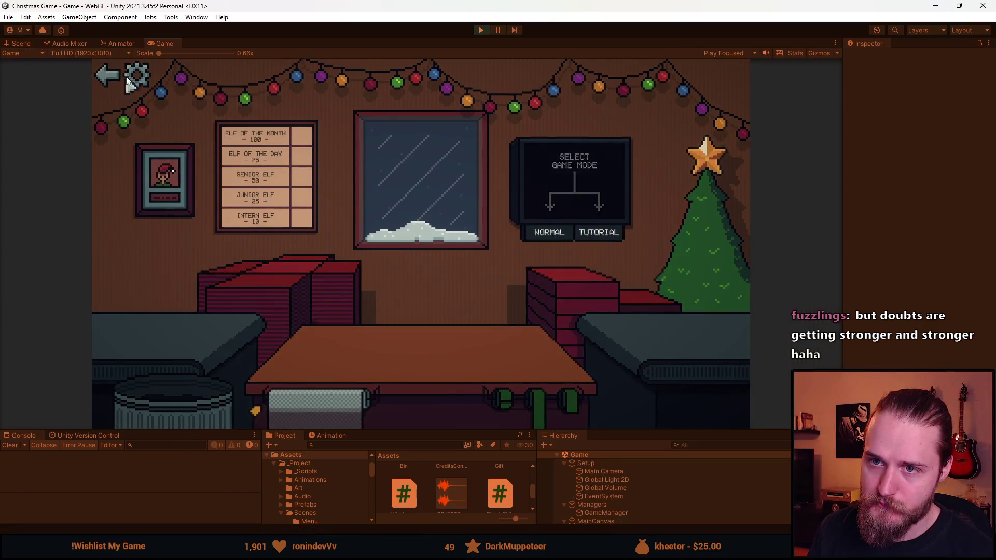
Step: Mute the music, lower master to about a third, and set effects around half
{"action": "left_click", "coordinate": [136, 77]}
{"action": "left_click_drag", "start_coordinate": [387, 289], "coordinate": [314, 283]}
{"action": "left_click", "coordinate": [427, 266]}
{"action": "left_click", "coordinate": [433, 242]}
{"action": "left_click", "coordinate": [459, 265]}
{"action": "left_click_drag", "start_coordinate": [465, 267], "coordinate": [480, 271]}
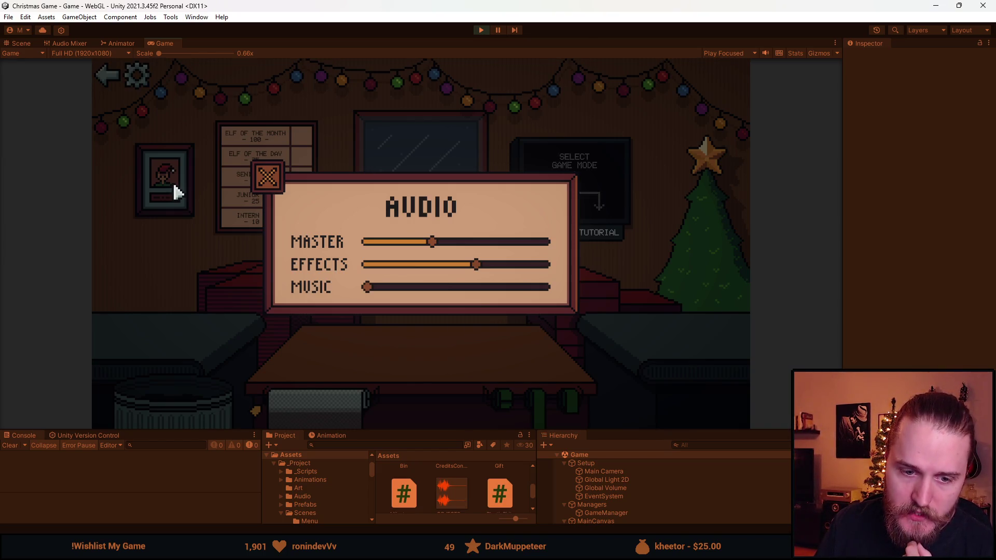
{"action": "left_click", "coordinate": [265, 187]}
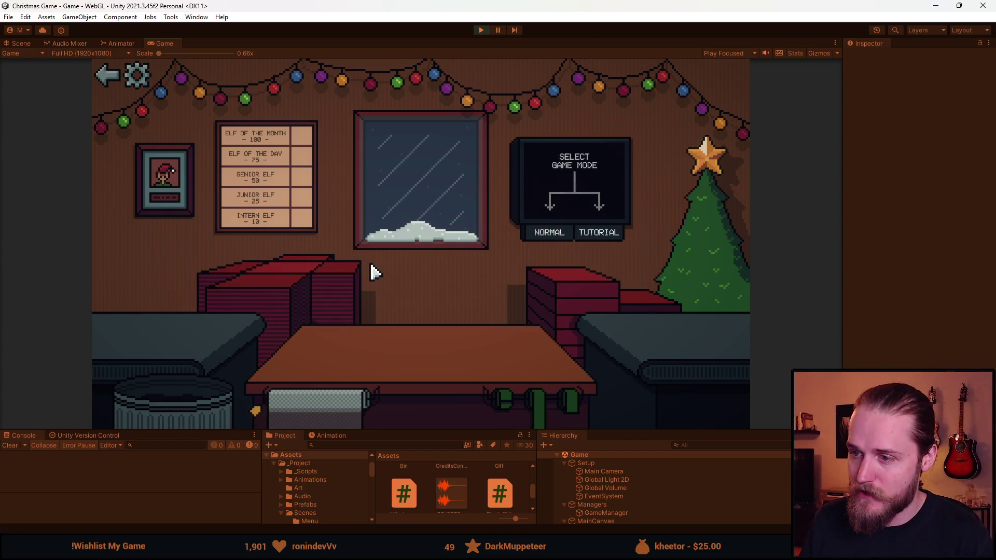
Step: Play a normal round, binning toys and wrapping the duck with green ribbon
{"action": "left_click", "coordinate": [537, 236]}
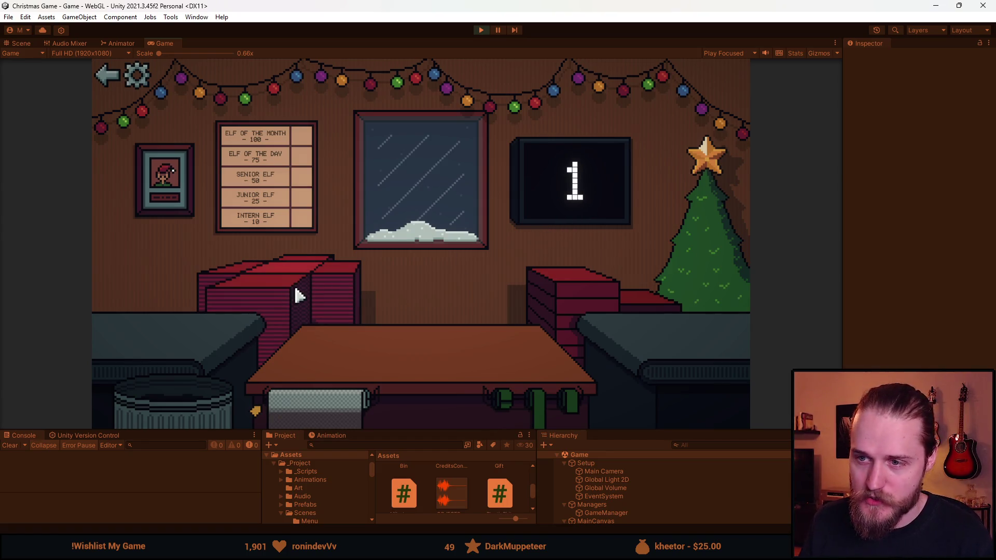
{"action": "mouse_move", "coordinate": [187, 339]}
{"action": "left_mouse_down"}
{"action": "mouse_move", "coordinate": [178, 396]}
{"action": "mouse_move", "coordinate": [200, 407]}
{"action": "left_mouse_up"}
{"action": "left_click_drag", "start_coordinate": [165, 338], "coordinate": [192, 398]}
{"action": "left_click_drag", "start_coordinate": [159, 326], "coordinate": [173, 387]}
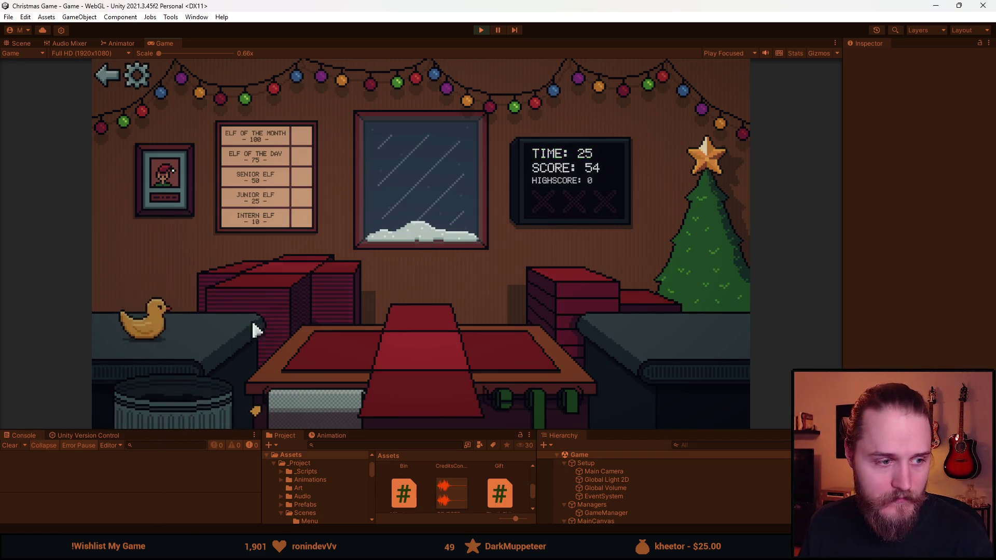
{"action": "left_click_drag", "start_coordinate": [200, 322], "coordinate": [389, 378]}
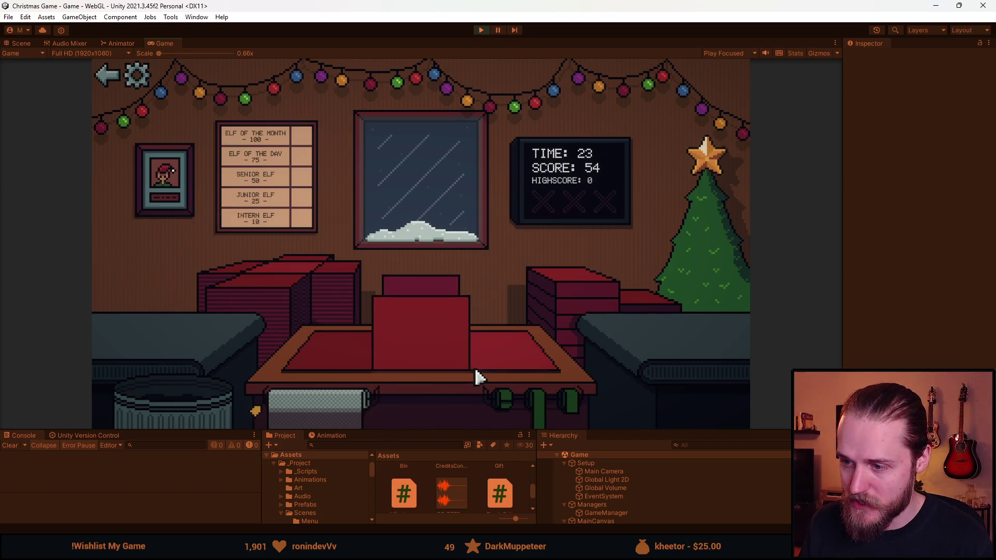
{"action": "left_click_drag", "start_coordinate": [540, 401], "coordinate": [415, 337]}
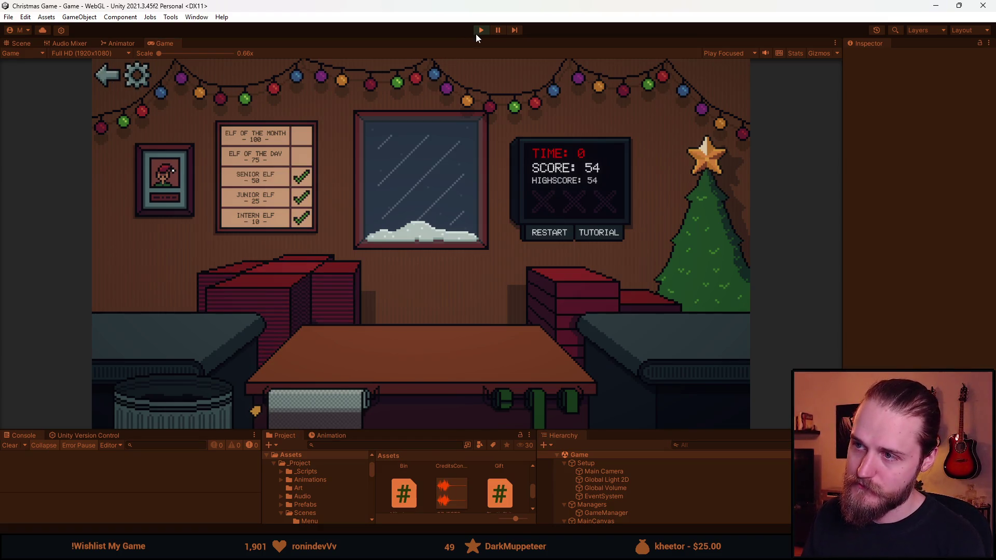
Step: Stop the game, clear all PlayerPrefs, and restart play mode
{"action": "left_click", "coordinate": [481, 31]}
{"action": "left_click", "coordinate": [26, 17]}
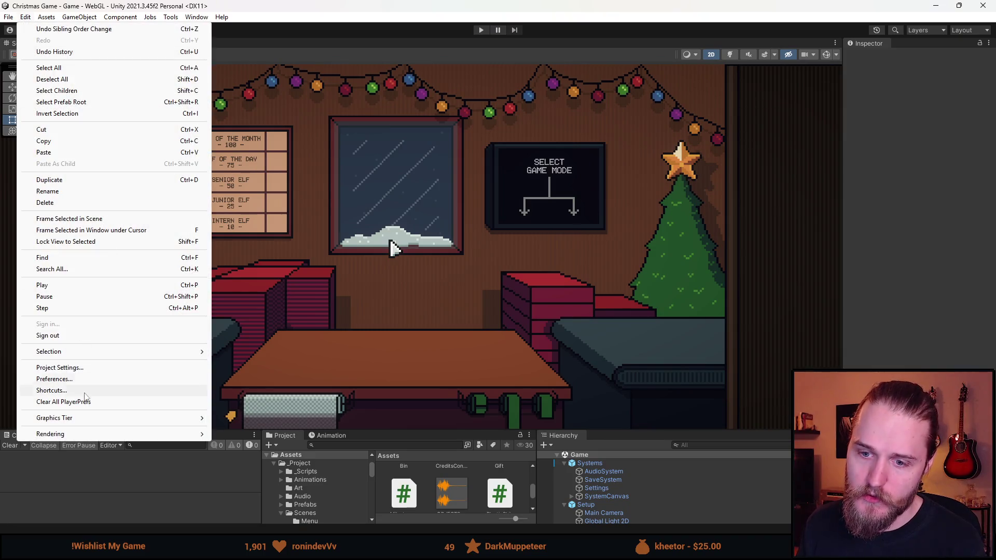
{"action": "left_click", "coordinate": [85, 401]}
{"action": "left_click", "coordinate": [534, 298]}
{"action": "left_click", "coordinate": [482, 31]}
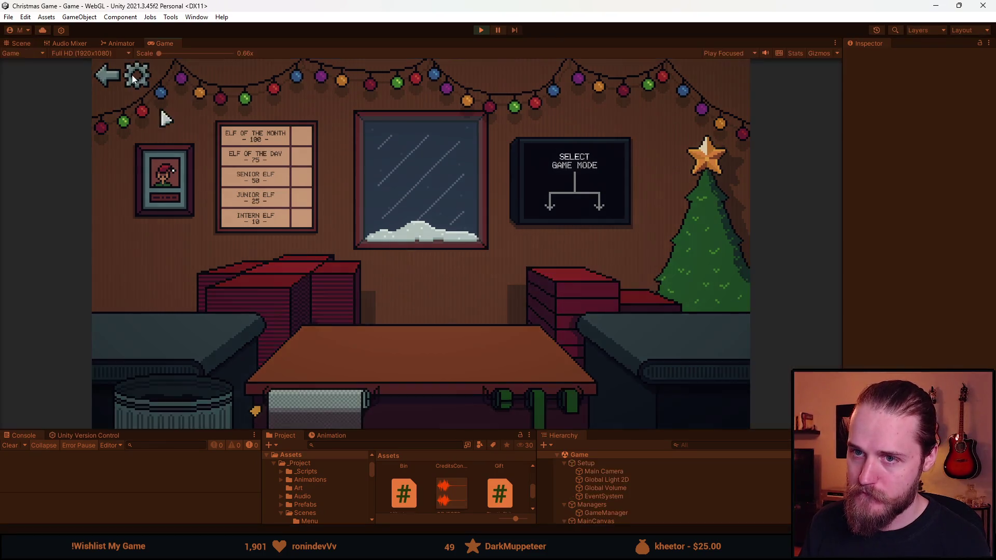
Step: Lower effects and music to about a third and master to about two-thirds
{"action": "left_click", "coordinate": [133, 75]}
{"action": "left_click", "coordinate": [430, 265]}
{"action": "left_click", "coordinate": [424, 287]}
{"action": "left_click", "coordinate": [439, 242]}
{"action": "left_click", "coordinate": [483, 242]}
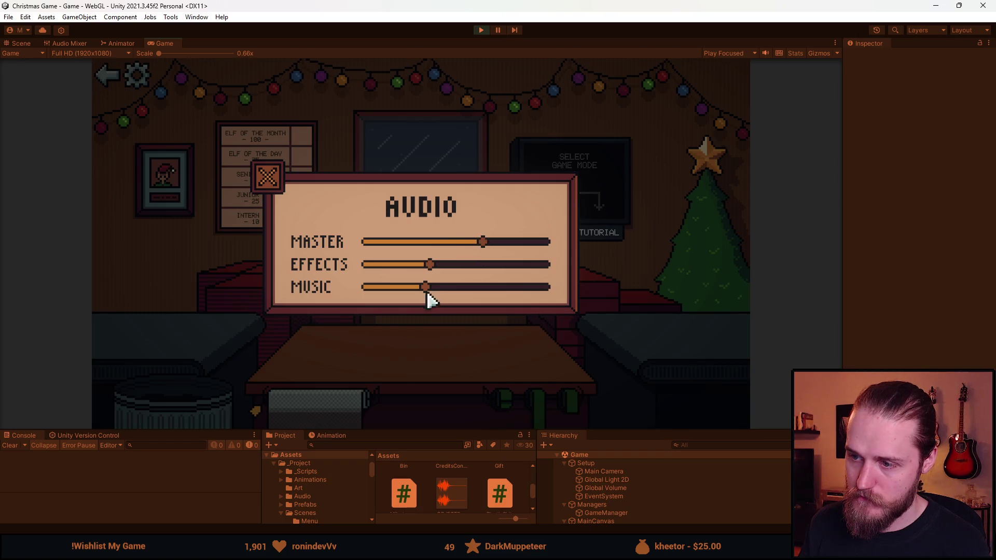
{"action": "left_click", "coordinate": [268, 179]}
Step: Play a normal round to game over at 52, then go back to the main menu
{"action": "left_click", "coordinate": [565, 233]}
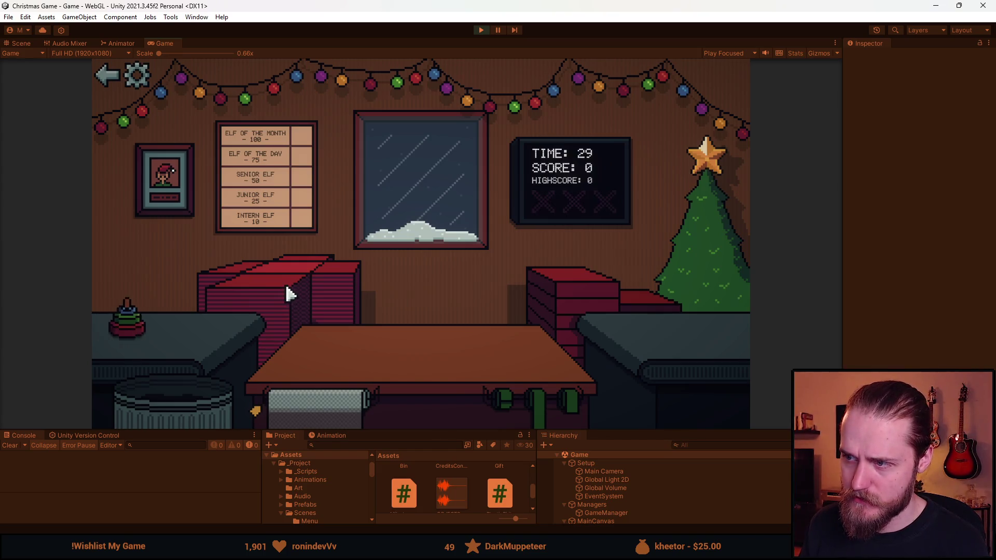
{"action": "left_click_drag", "start_coordinate": [174, 332], "coordinate": [367, 384]}
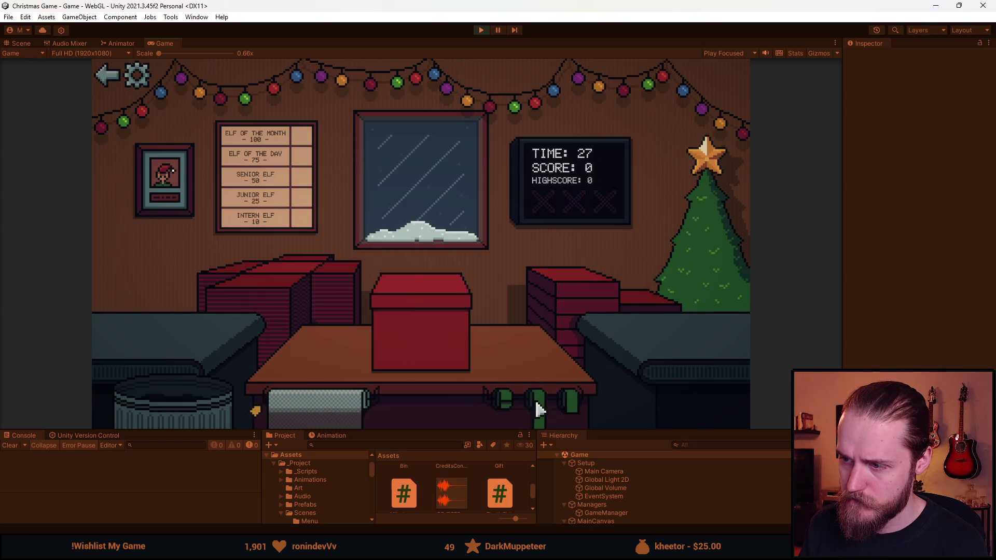
{"action": "left_click", "coordinate": [165, 405]}
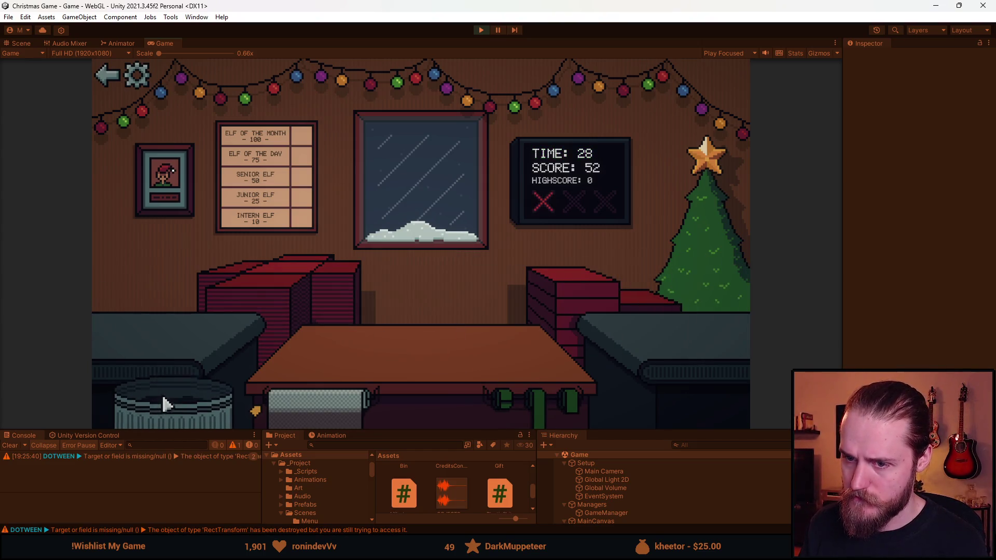
{"action": "left_click", "coordinate": [165, 405]}
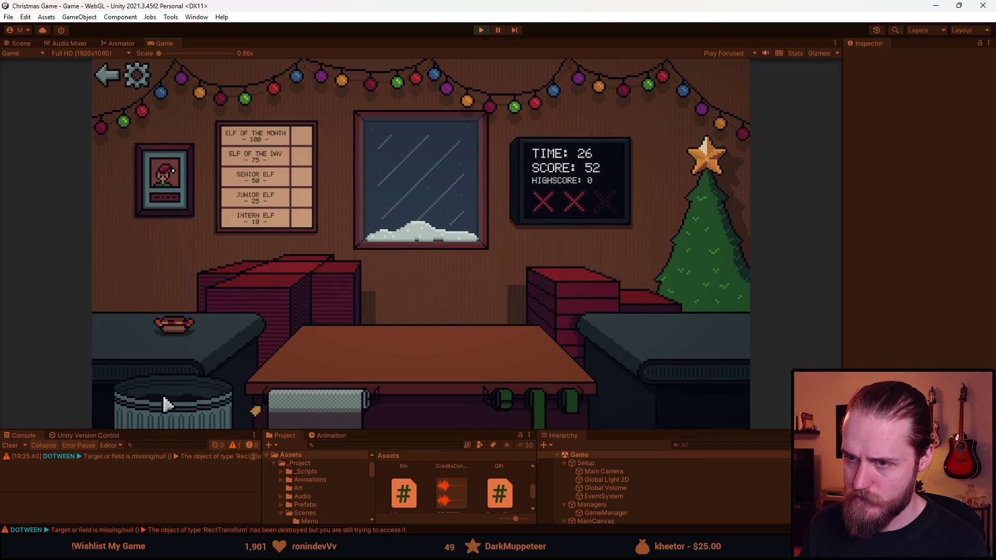
{"action": "left_click", "coordinate": [165, 405]}
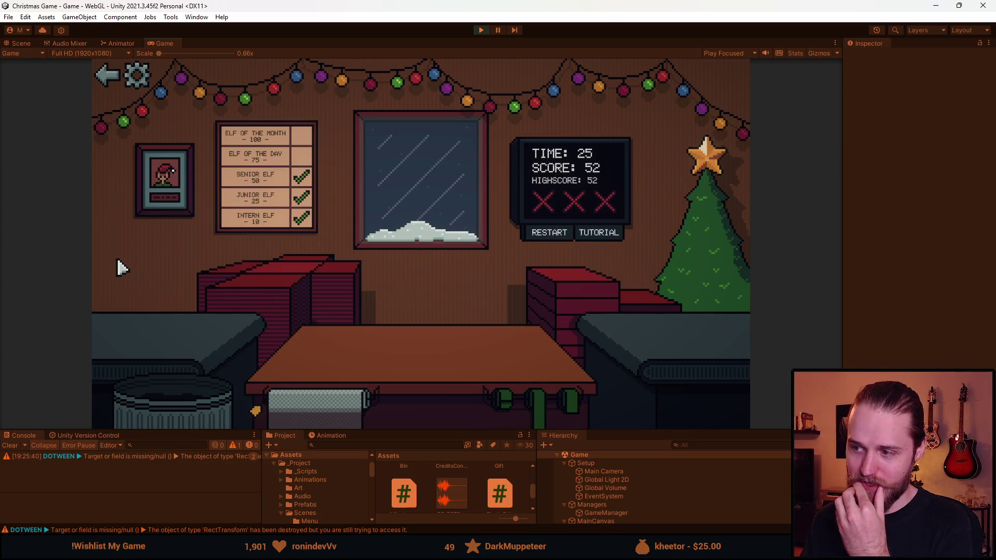
{"action": "left_click", "coordinate": [137, 81]}
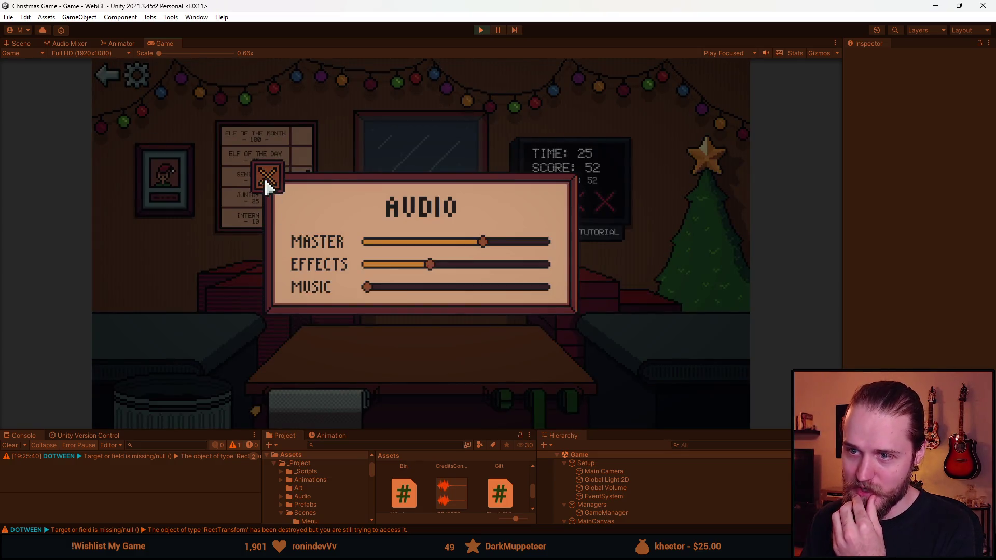
{"action": "left_click", "coordinate": [267, 179]}
{"action": "left_click", "coordinate": [106, 79]}
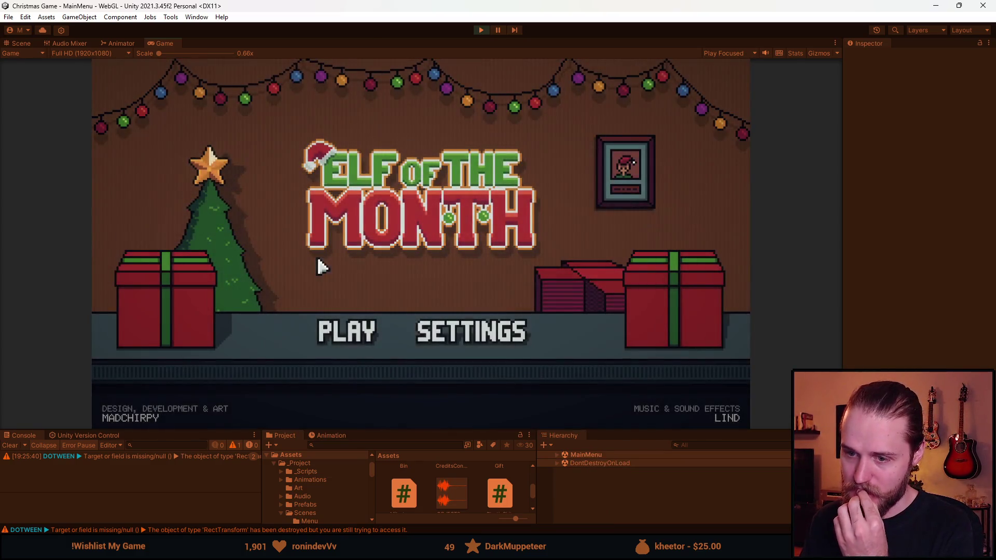
Step: Start the game from the main menu and choose Tutorial mode
{"action": "left_click", "coordinate": [454, 335]}
{"action": "key", "text": "Escape"}
{"action": "left_click", "coordinate": [352, 336]}
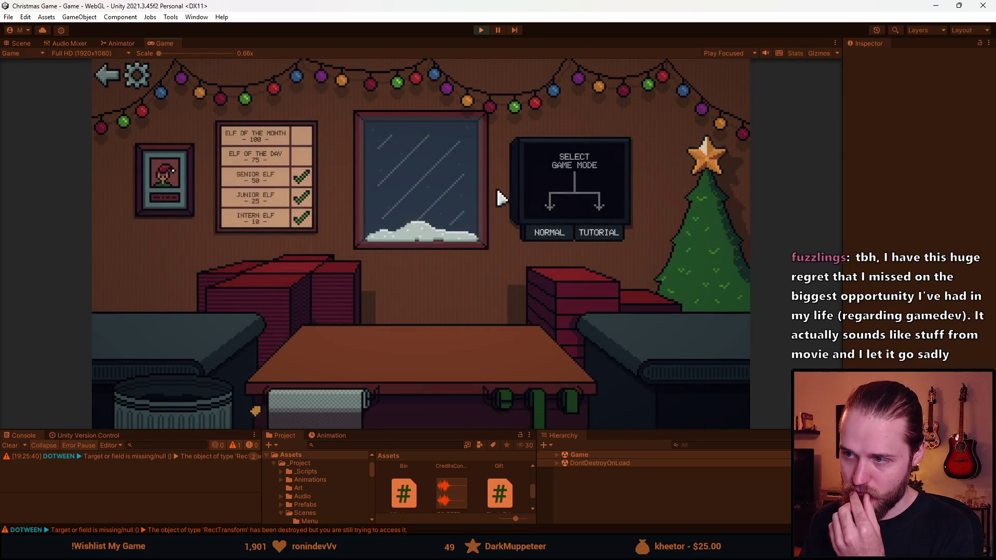
{"action": "left_click", "coordinate": [596, 232]}
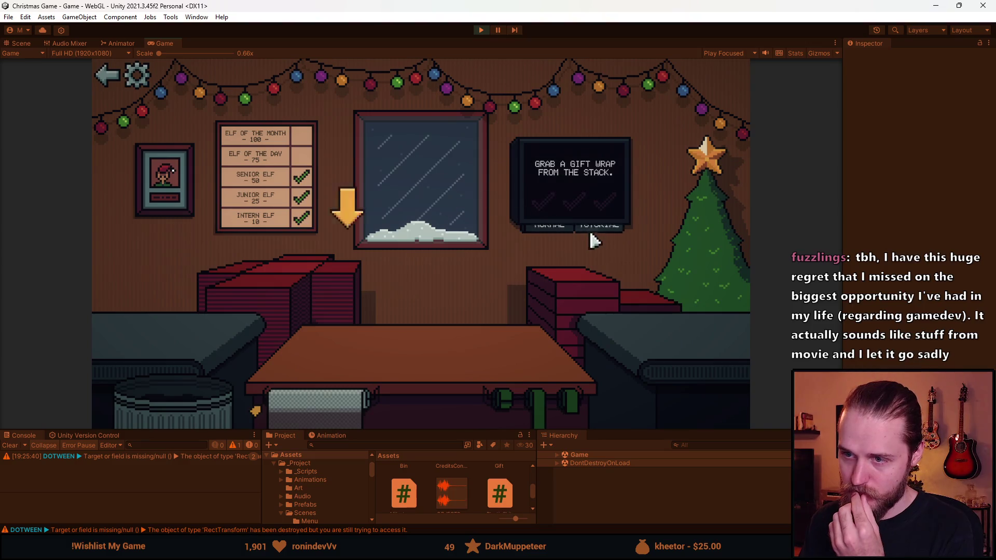
Step: Wrap the gift with paper, box, lid and ribbon, send it to the conveyor, bin the leftover
{"action": "left_click", "coordinate": [293, 276]}
{"action": "left_click", "coordinate": [156, 332]}
{"action": "left_click", "coordinate": [374, 364]}
{"action": "left_click", "coordinate": [566, 290]}
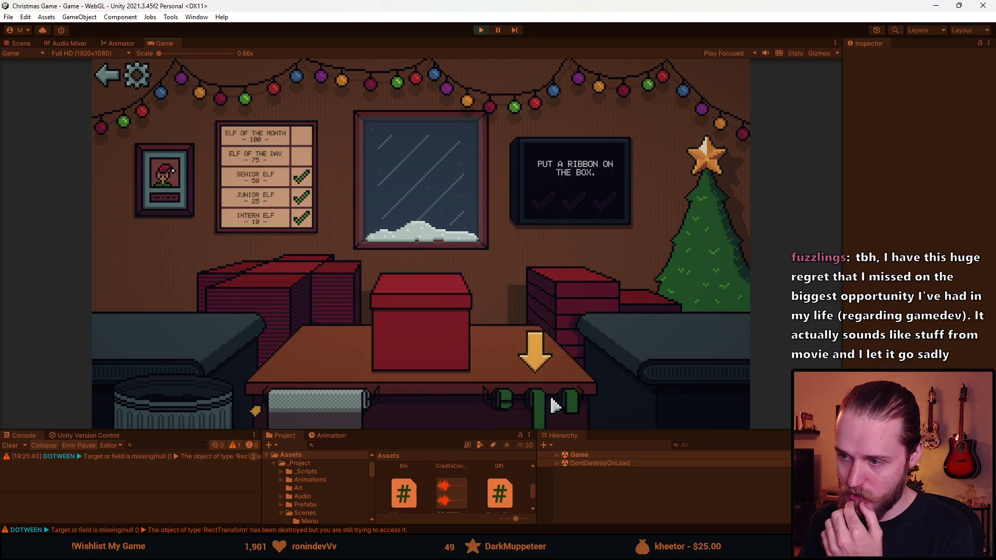
{"action": "left_click", "coordinate": [553, 405]}
{"action": "left_click", "coordinate": [182, 369]}
{"action": "left_click", "coordinate": [254, 289]}
Step: Bubble-pack the gift, box and tape it, ship it, then stop play mode
{"action": "left_click", "coordinate": [172, 335]}
{"action": "left_click", "coordinate": [322, 384]}
{"action": "left_click", "coordinate": [389, 410]}
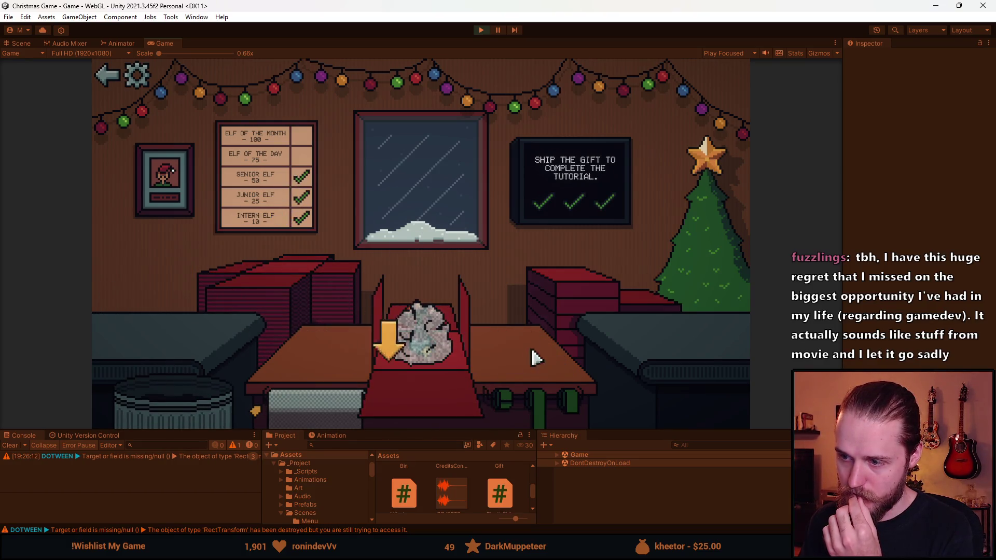
{"action": "left_click", "coordinate": [464, 387]}
{"action": "left_click", "coordinate": [563, 360]}
{"action": "left_click", "coordinate": [416, 338]}
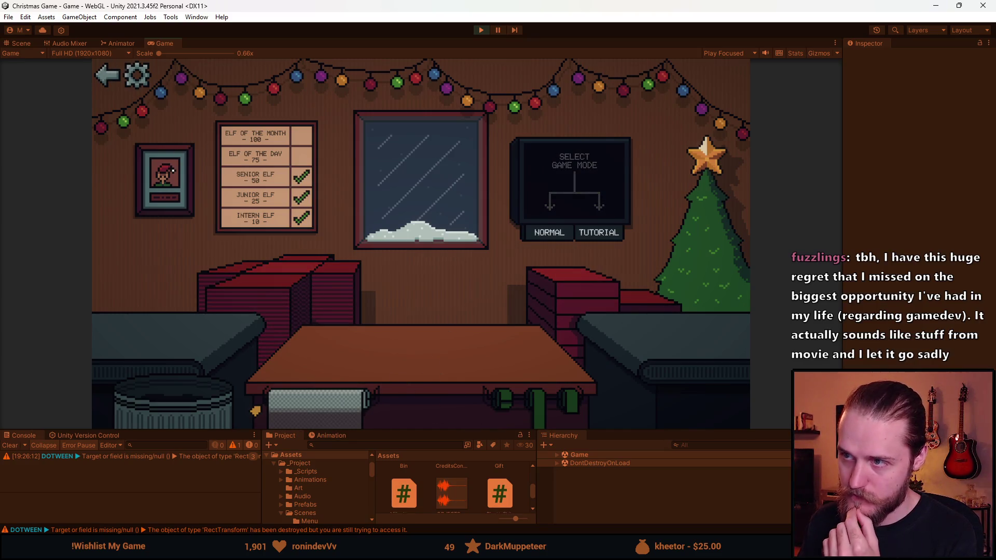
{"action": "left_click", "coordinate": [480, 30]}
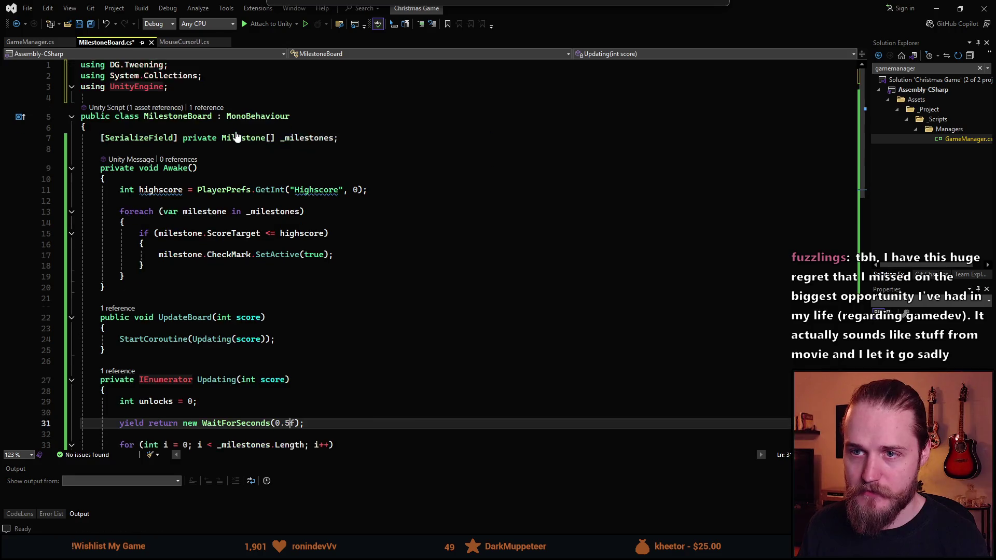
Step: Change line 133 of GameManager.cs to _score = 0, save, and relaunch the game in Unity
{"action": "left_click", "coordinate": [41, 43]}
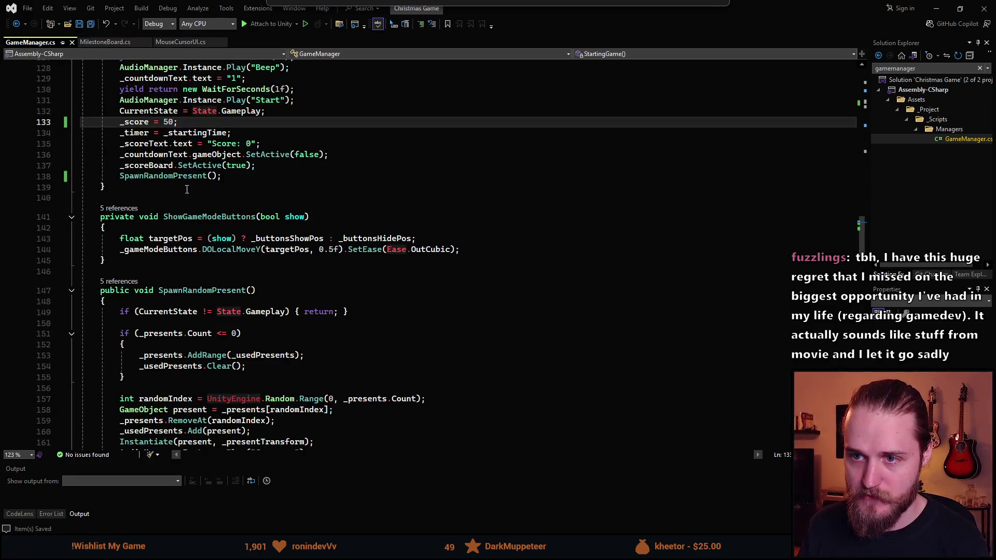
{"action": "key", "text": "BackSpace"}
{"action": "key", "text": "ctrl+s"}
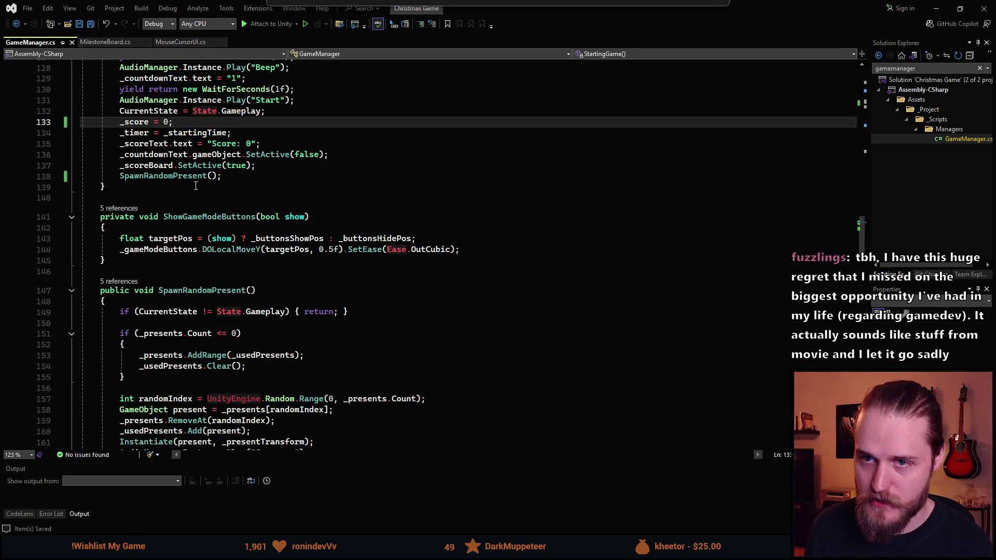
{"action": "key", "text": "alt+Tab"}
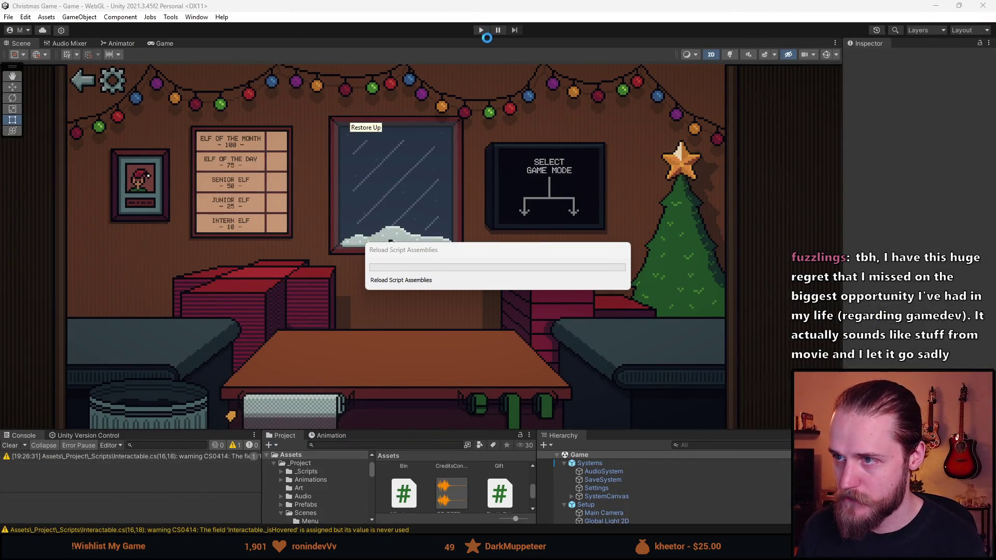
{"action": "left_click", "coordinate": [481, 30]}
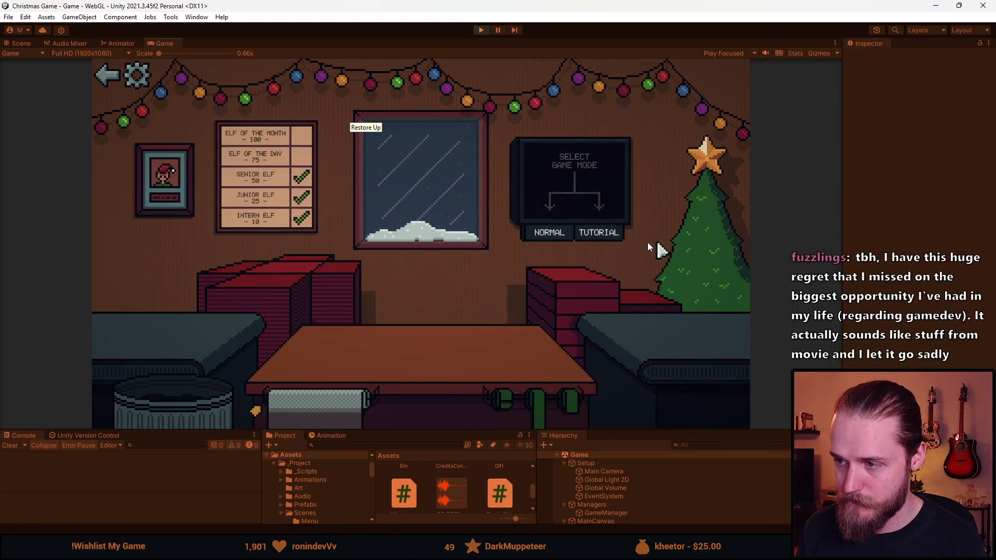
Step: Play a normal-mode test round that starts at 0 and ends at score 6, then stop it
{"action": "left_click", "coordinate": [547, 236]}
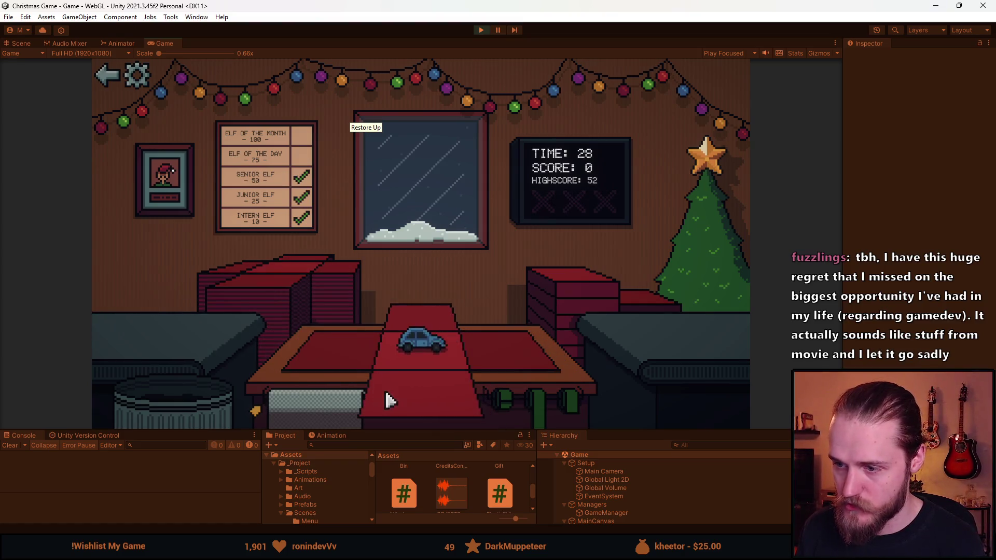
{"action": "key", "text": "Right"}
{"action": "key", "text": "Left"}
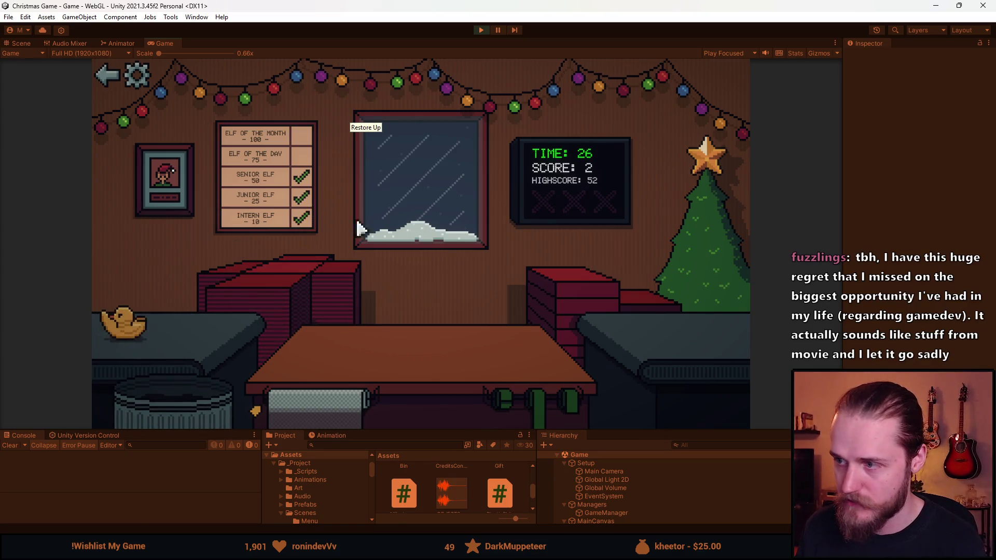
{"action": "key", "text": "Down"}
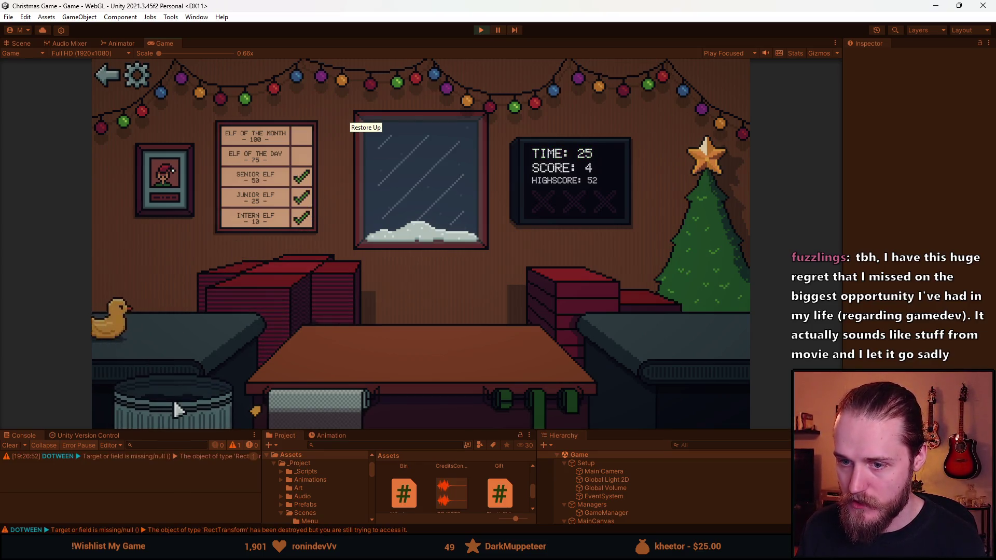
{"action": "key", "text": "Down"}
{"action": "key", "text": "Down"}
{"action": "key", "text": "Down"}
{"action": "key", "text": "Down"}
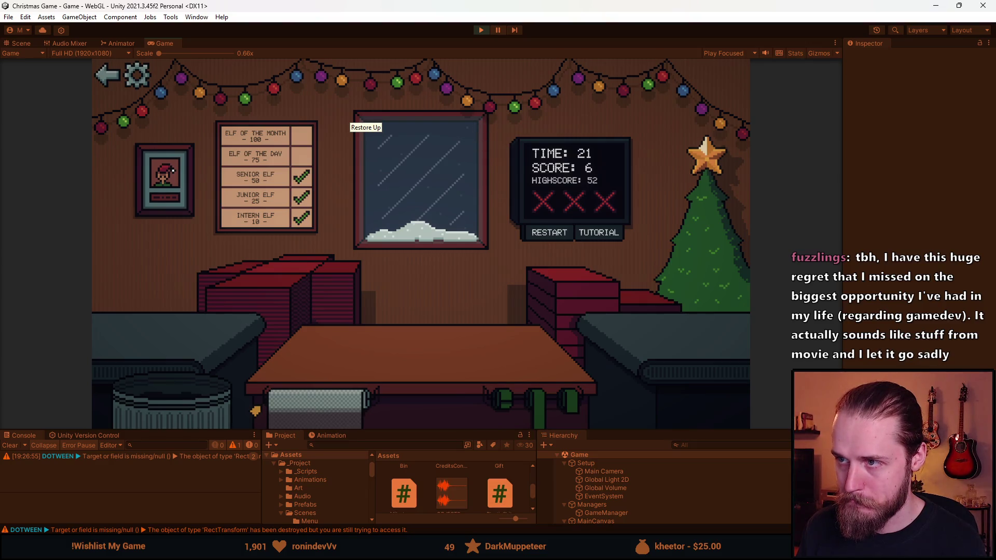
{"action": "left_click", "coordinate": [481, 30]}
{"action": "key", "text": "alt+Tab"}
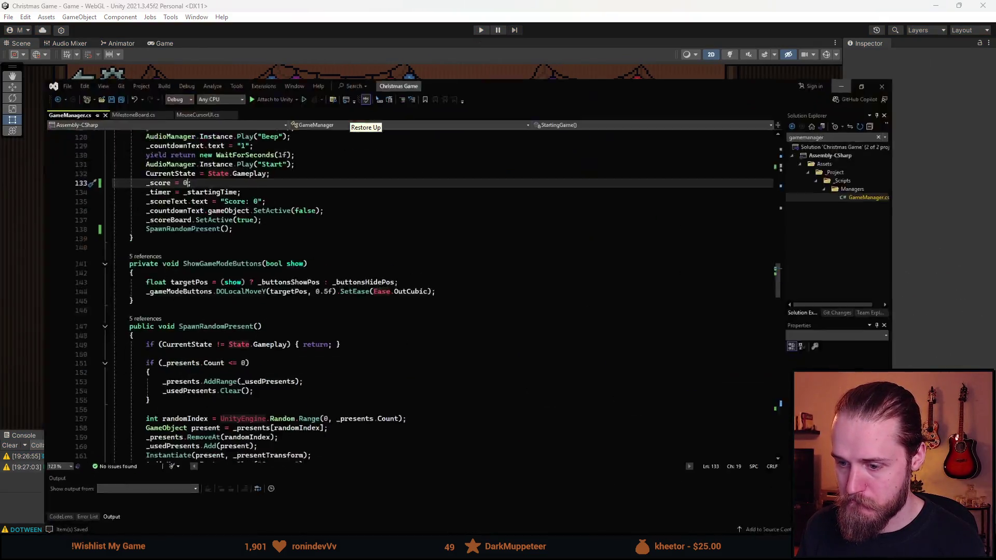
{"action": "key", "text": "alt+Tab"}
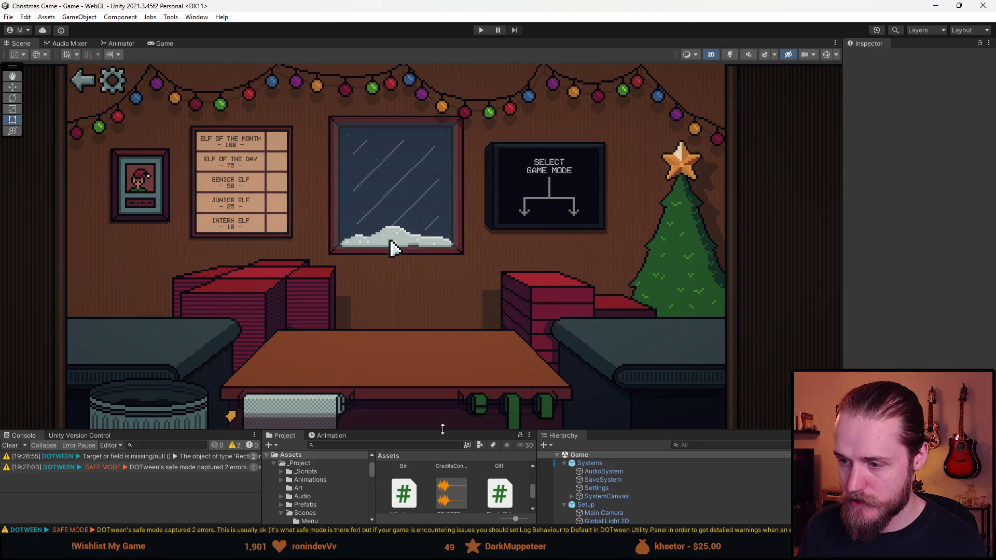
Step: Clear the Console and review the Build Settings and Player Settings
{"action": "left_click_drag", "start_coordinate": [443, 431], "coordinate": [268, 309]}
{"action": "left_click", "coordinate": [10, 324]}
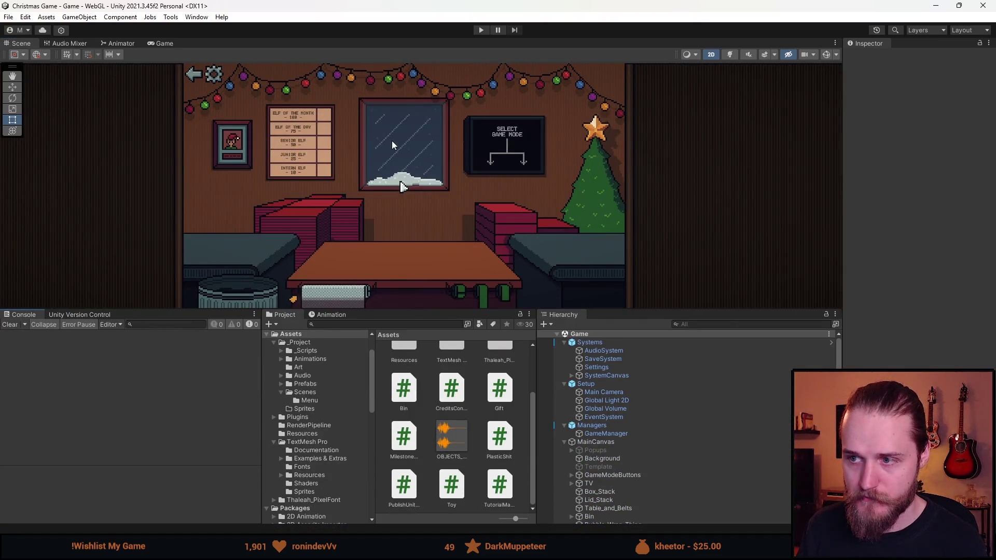
{"action": "left_click", "coordinate": [8, 17]}
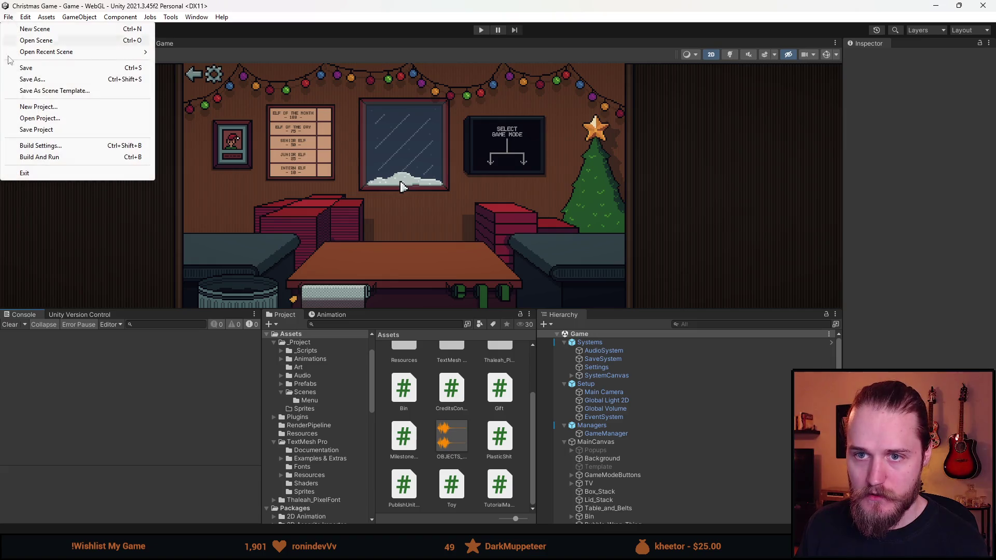
{"action": "left_click", "coordinate": [50, 148]}
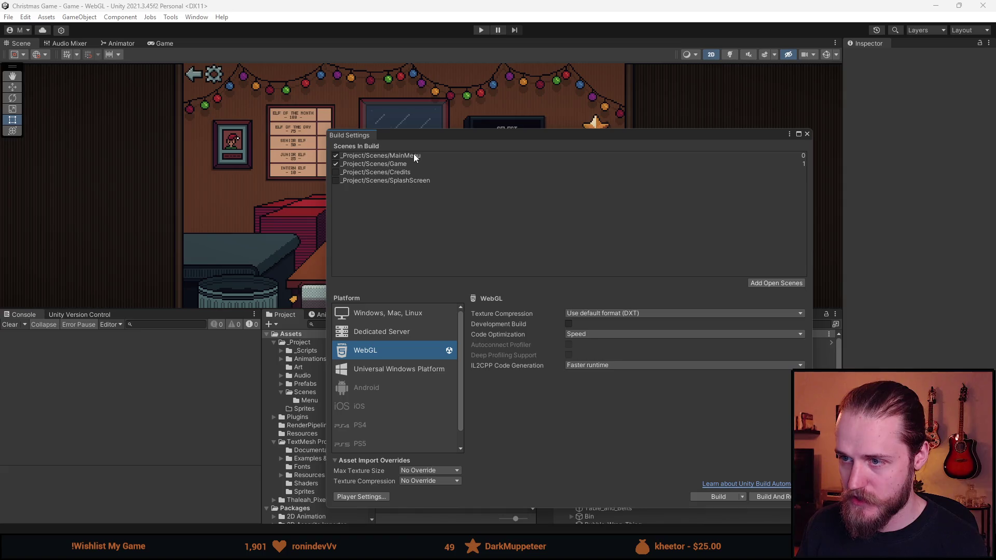
{"action": "left_click", "coordinate": [373, 497]}
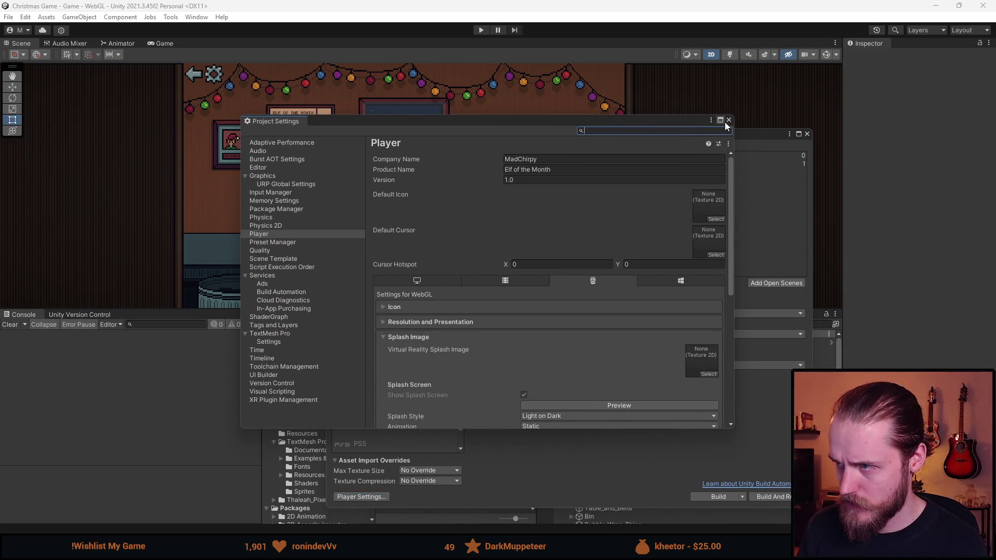
{"action": "left_click", "coordinate": [728, 120]}
Step: Start the WebGL build into a new Build_3 folder inside Builds
{"action": "left_click", "coordinate": [718, 496]}
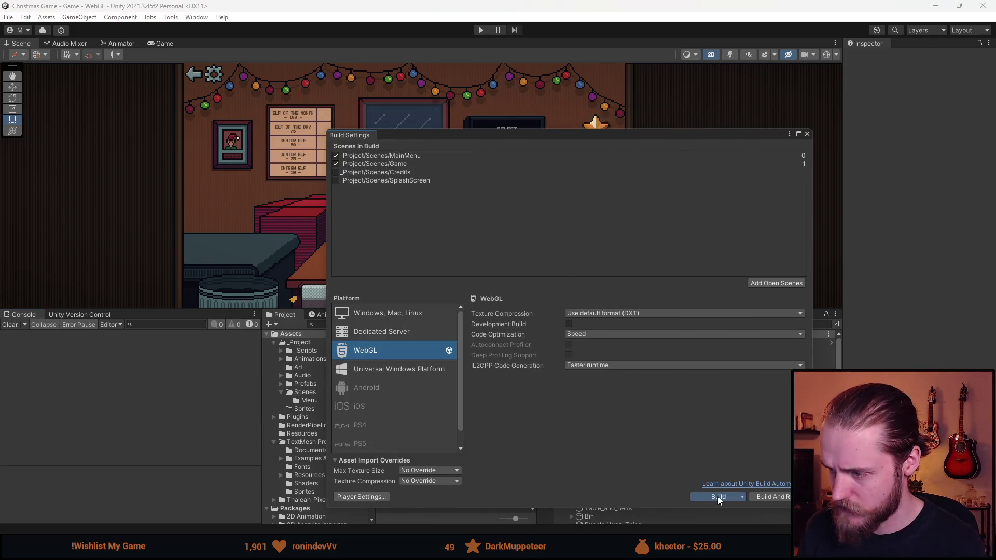
{"action": "right_click", "coordinate": [130, 195]}
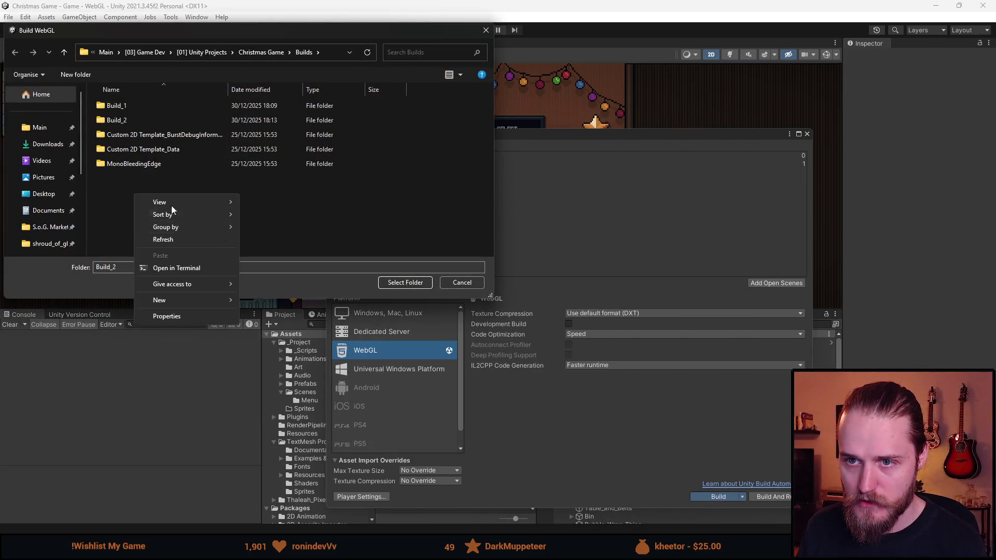
{"action": "mouse_move", "coordinate": [218, 299]}
{"action": "left_click", "coordinate": [269, 302]}
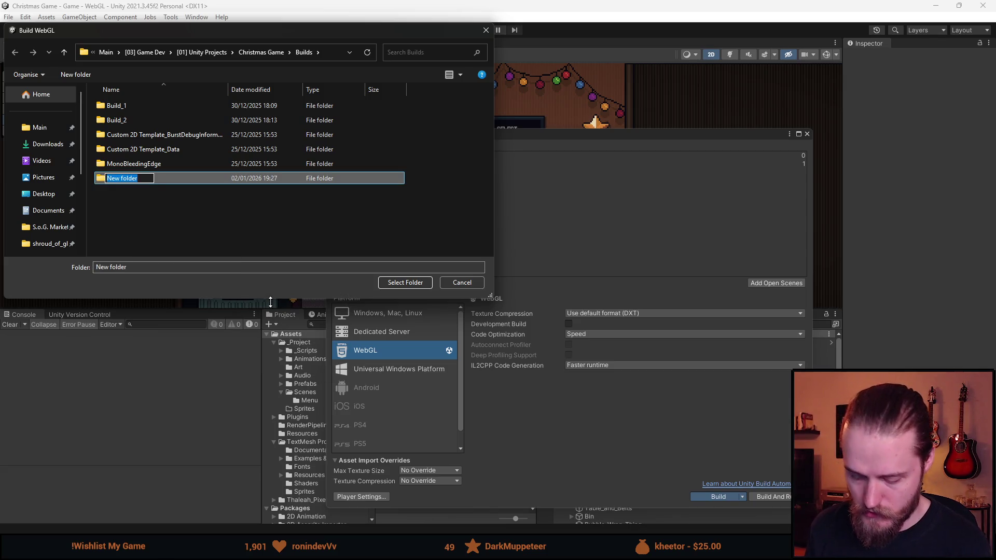
{"action": "type", "text": "Builk"}
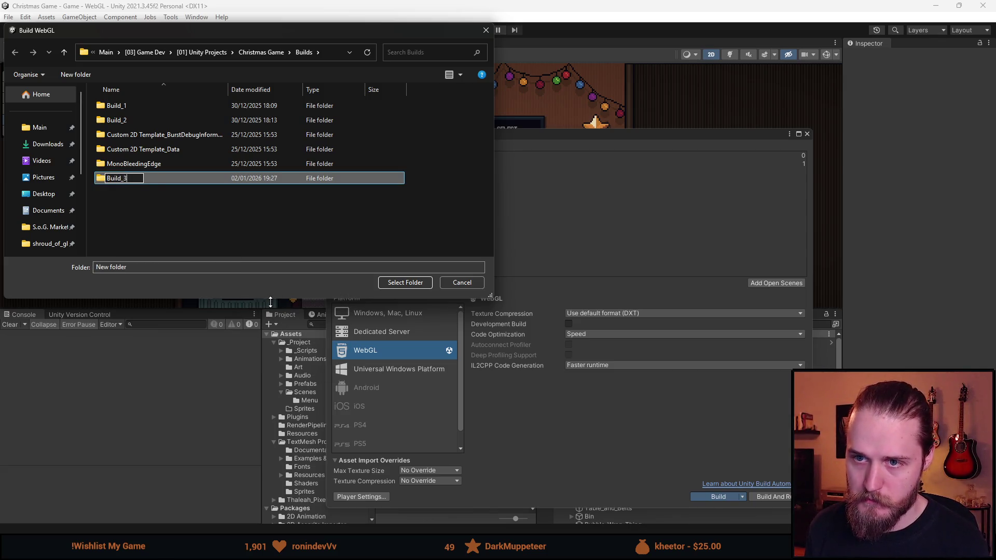
{"action": "key", "text": "Return"}
{"action": "double_click", "coordinate": [194, 135]}
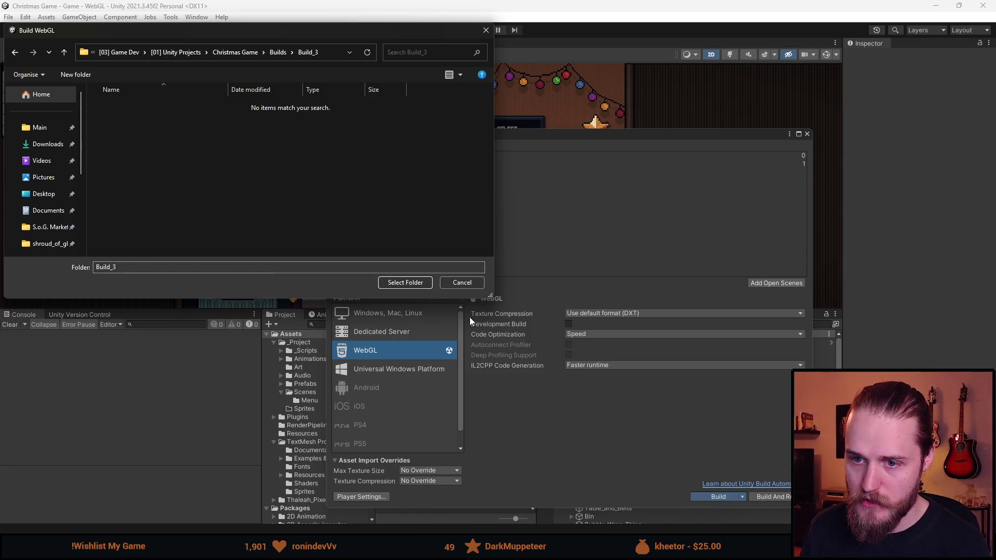
{"action": "left_click", "coordinate": [405, 282]}
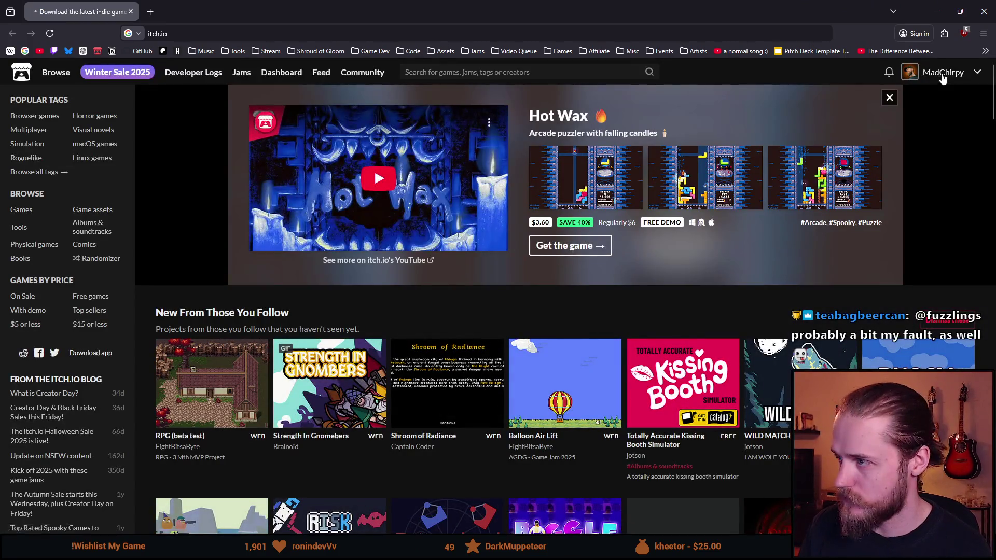
Step: Go from the itch.io profile to the Elf of the Month edit page, which has no cover image
{"action": "left_click", "coordinate": [943, 73]}
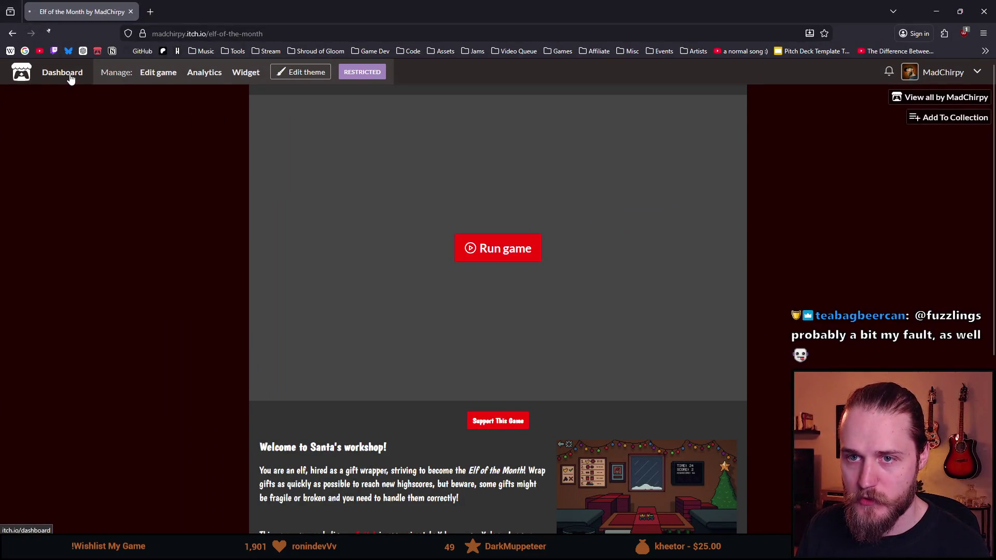
{"action": "scroll", "coordinate": [299, 237], "scroll_direction": "down", "scroll_amount": 2}
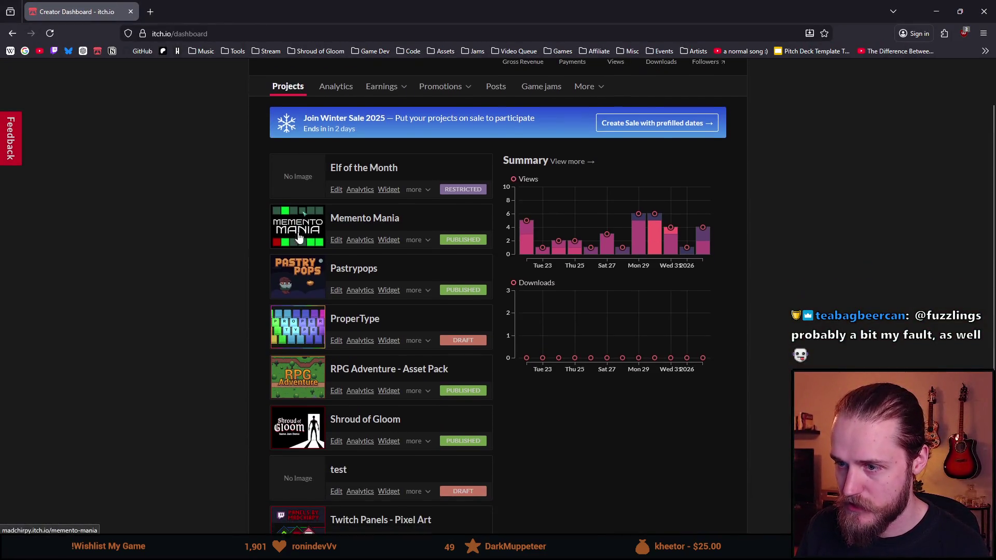
{"action": "scroll", "coordinate": [299, 237], "scroll_direction": "down", "scroll_amount": 2}
{"action": "key", "text": "alt+Left"}
{"action": "left_click", "coordinate": [156, 72]}
{"action": "scroll", "coordinate": [671, 312], "scroll_direction": "down", "scroll_amount": 2}
{"action": "scroll", "coordinate": [670, 234], "scroll_direction": "up", "scroll_amount": 1}
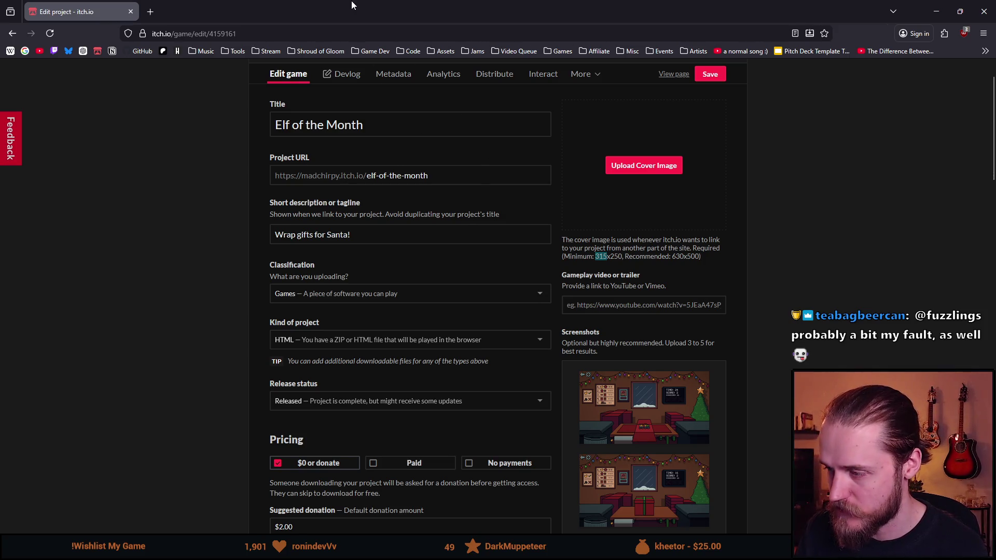
{"action": "key", "text": "alt+Tab"}
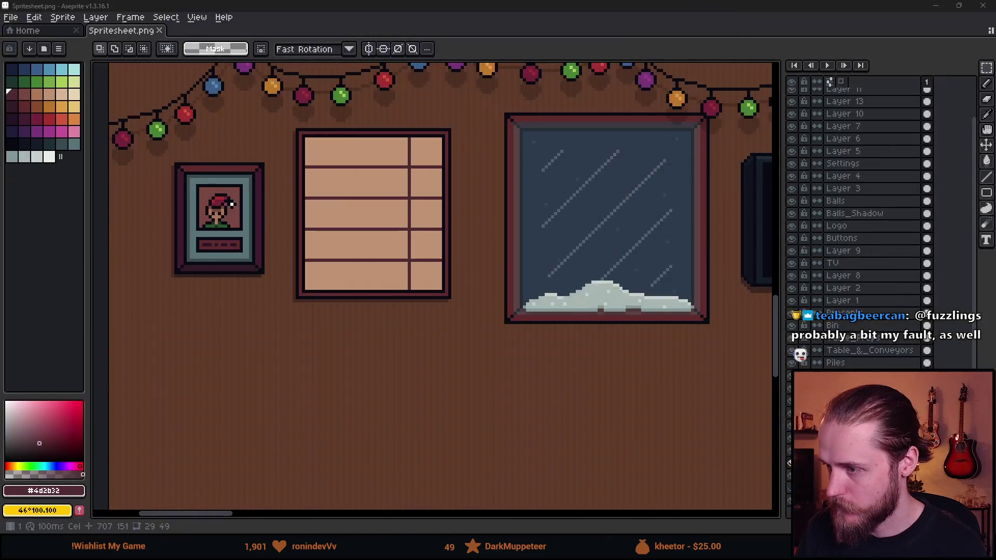
Step: Marquee-select the ELF OF THE MONTH logo area on Spritesheet.png
{"action": "left_click", "coordinate": [59, 32]}
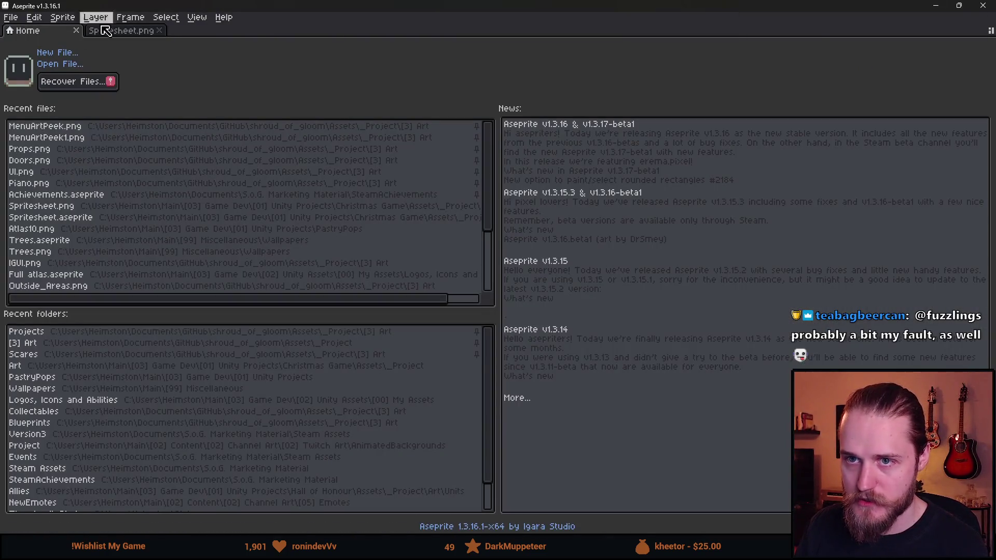
{"action": "left_click", "coordinate": [107, 30]}
{"action": "scroll", "coordinate": [239, 272], "scroll_direction": "down", "scroll_amount": 3}
{"action": "scroll", "coordinate": [284, 178], "scroll_direction": "up", "scroll_amount": 5}
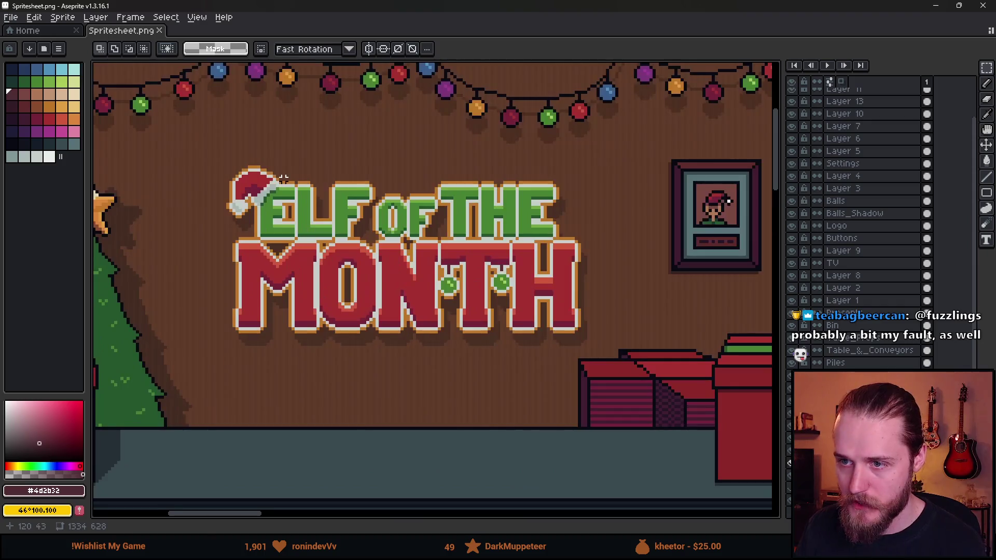
{"action": "mouse_move", "coordinate": [215, 155]}
{"action": "left_mouse_down"}
{"action": "mouse_move", "coordinate": [529, 359]}
{"action": "mouse_move", "coordinate": [591, 353]}
{"action": "left_mouse_up"}
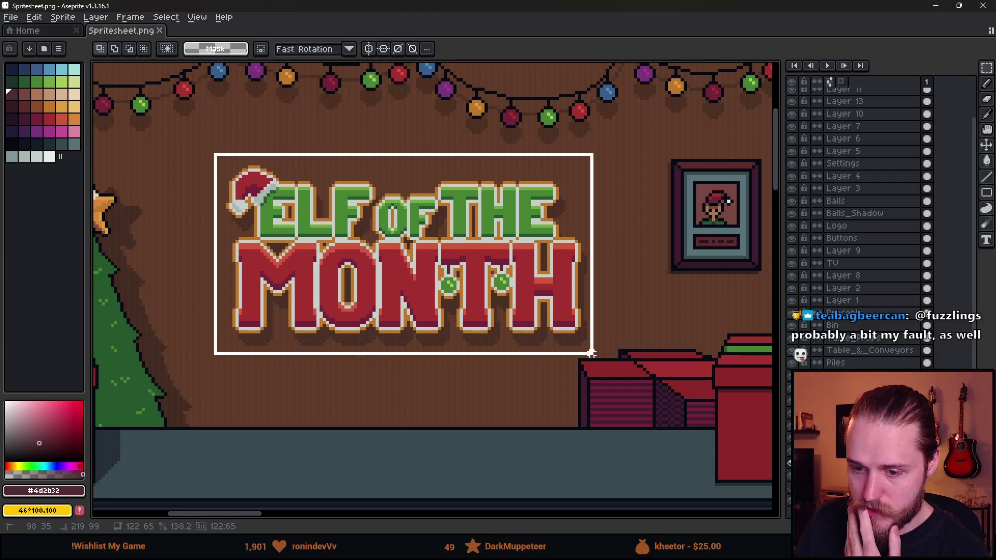
{"action": "left_click_drag", "start_coordinate": [592, 353], "coordinate": [591, 354]}
{"action": "left_click", "coordinate": [210, 144]}
{"action": "left_click_drag", "start_coordinate": [210, 144], "coordinate": [607, 372]}
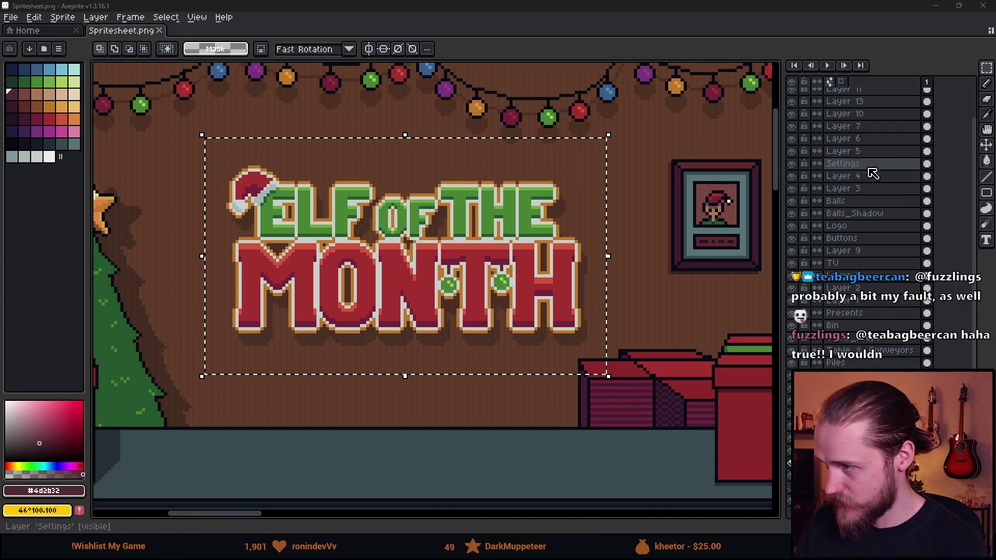
Step: Make the Logo layer active and bring up the New Sprite dialog
{"action": "left_click", "coordinate": [837, 226]}
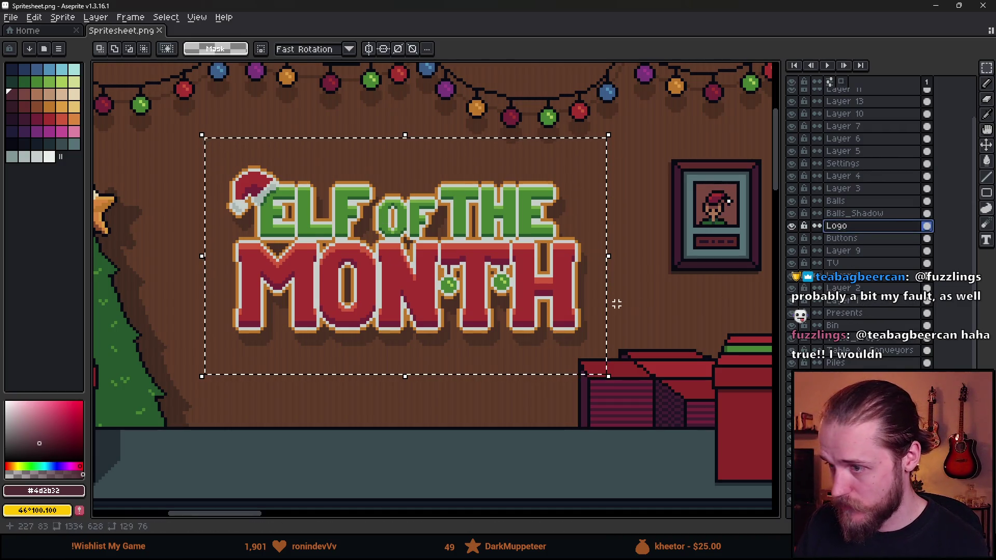
{"action": "left_click", "coordinate": [16, 20]}
{"action": "left_click", "coordinate": [22, 31]}
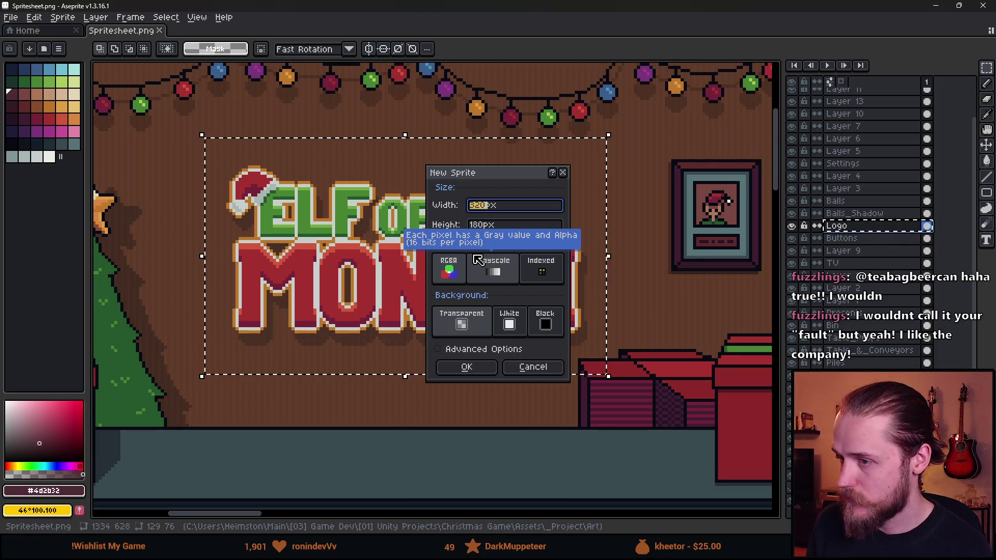
Step: Create a new 315×250 sprite
{"action": "type", "text": "6"}
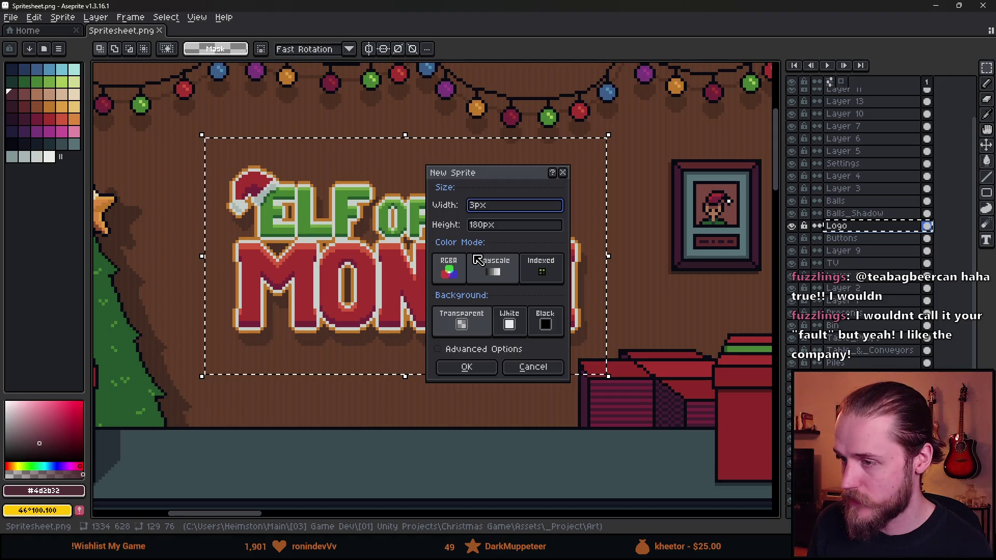
{"action": "type", "text": "5"}
{"action": "key", "text": "Tab"}
{"action": "type", "text": "2"}
{"action": "key", "text": "Return"}
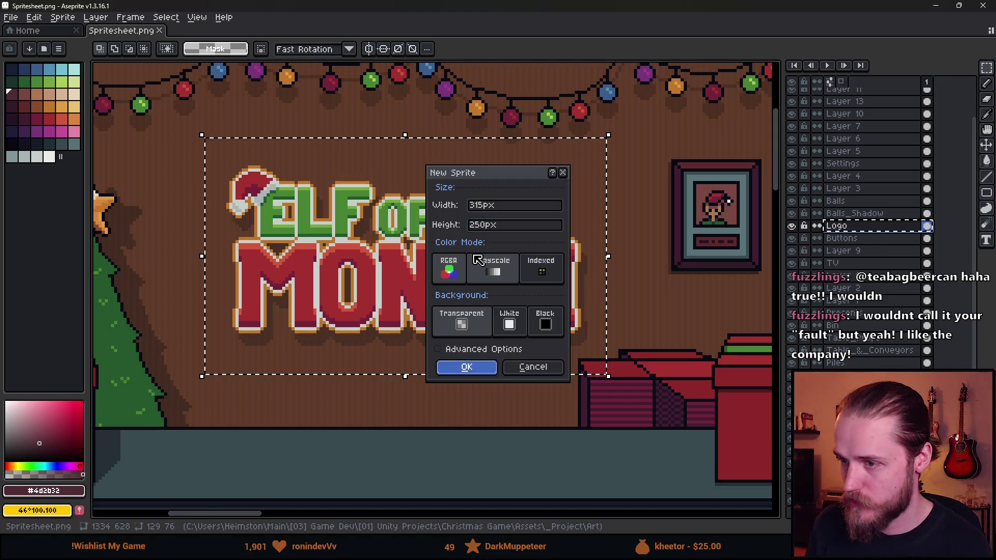
{"action": "key", "text": "ctrl+v"}
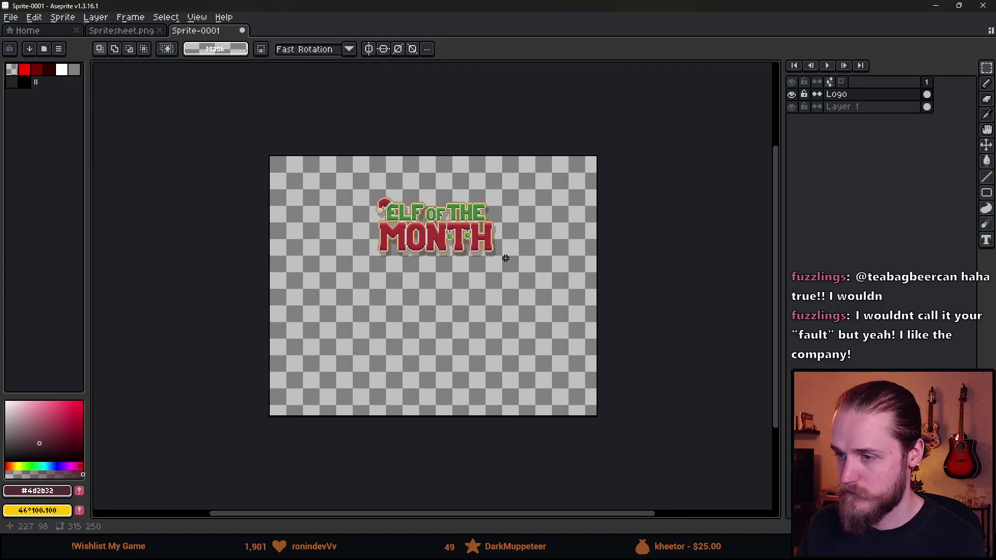
{"action": "key", "text": "ctrl+z"}
Step: Resize the sprite to 50% (157×125) and paste the logo into it
{"action": "left_click", "coordinate": [34, 18]}
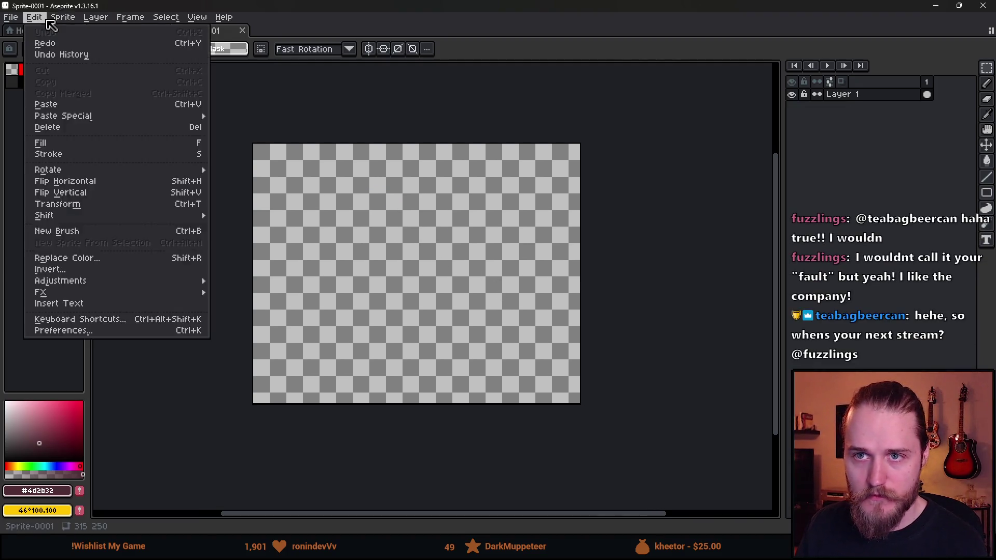
{"action": "mouse_move", "coordinate": [62, 17]}
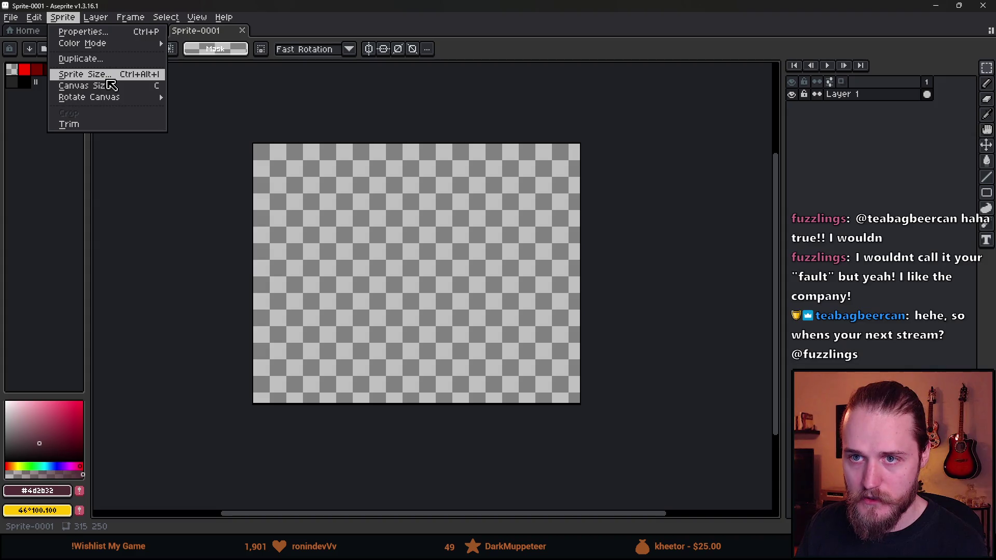
{"action": "left_click", "coordinate": [109, 78]}
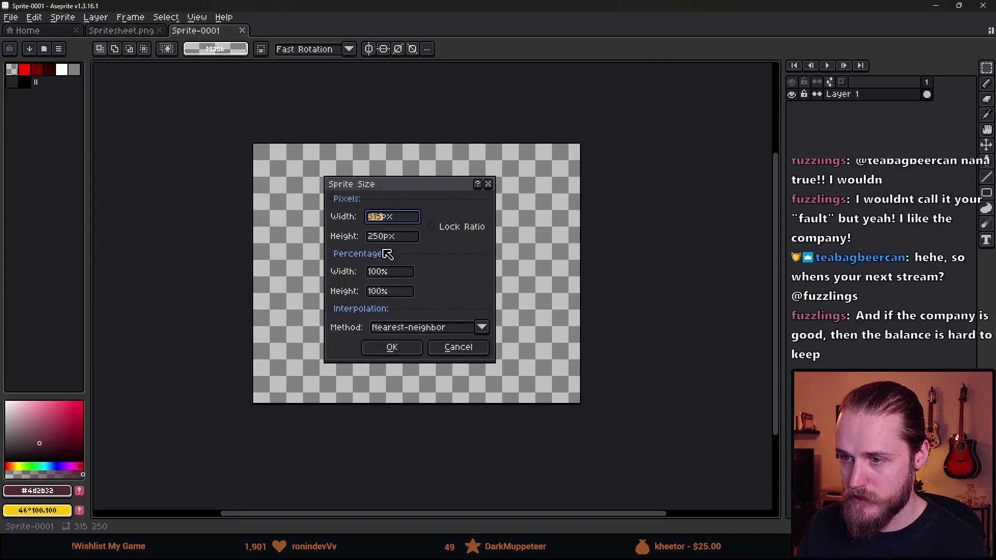
{"action": "left_click", "coordinate": [382, 273]}
{"action": "type", "text": "50"}
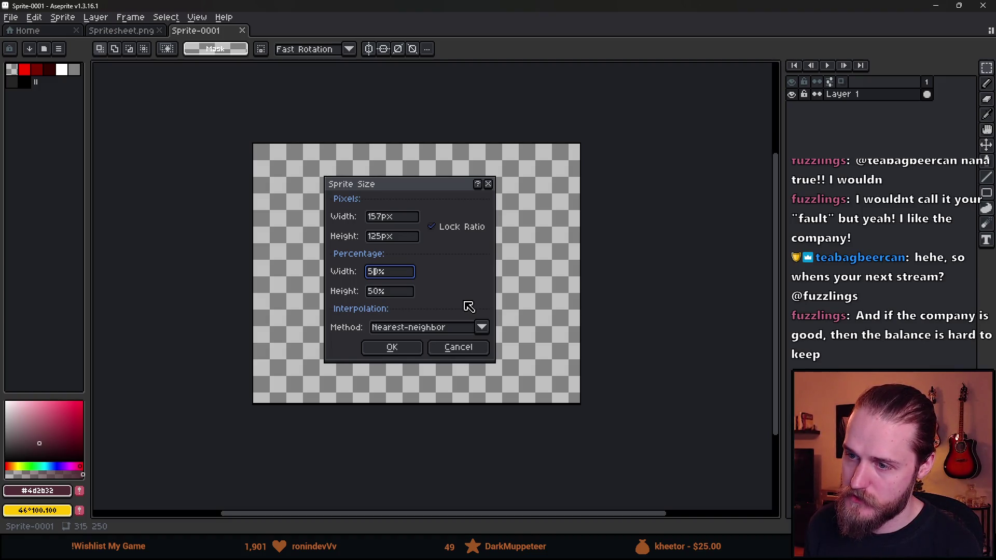
{"action": "key", "text": "Return"}
{"action": "key", "text": "ctrl+v"}
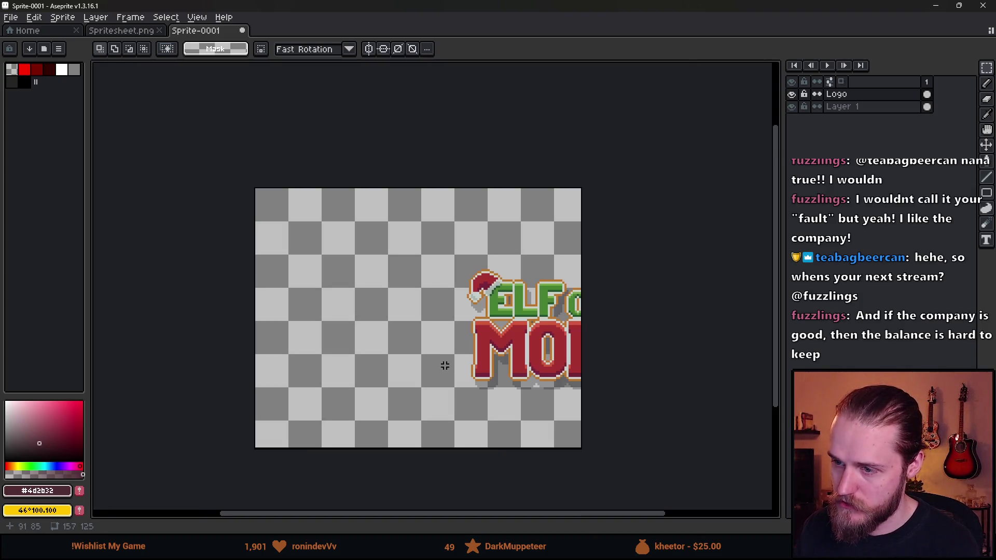
Step: Restore the pasted logo and move it toward the canvas centre
{"action": "key", "text": "ctrl+z"}
{"action": "key", "text": "ctrl+z"}
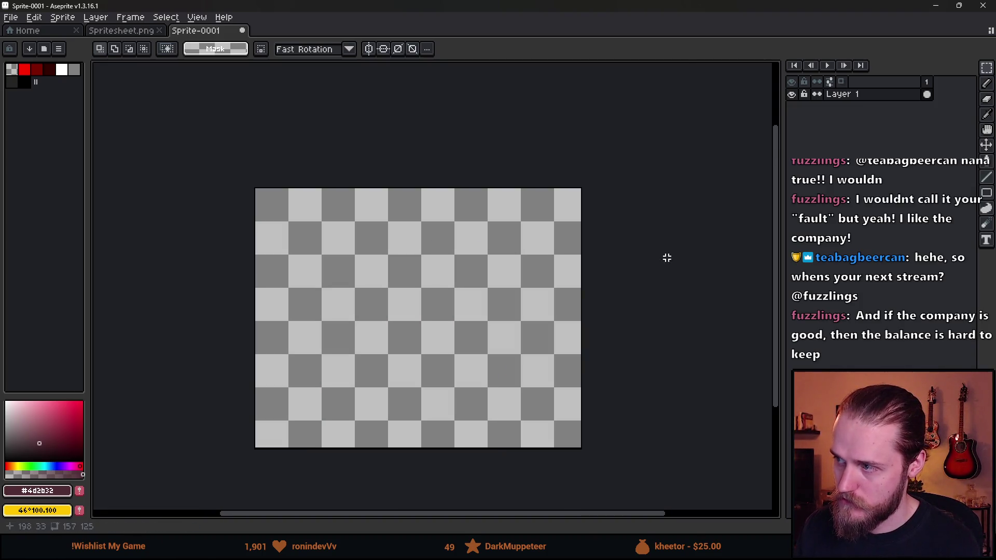
{"action": "key", "text": "ctrl+y"}
{"action": "key", "text": "ctrl+y"}
{"action": "key", "text": "b"}
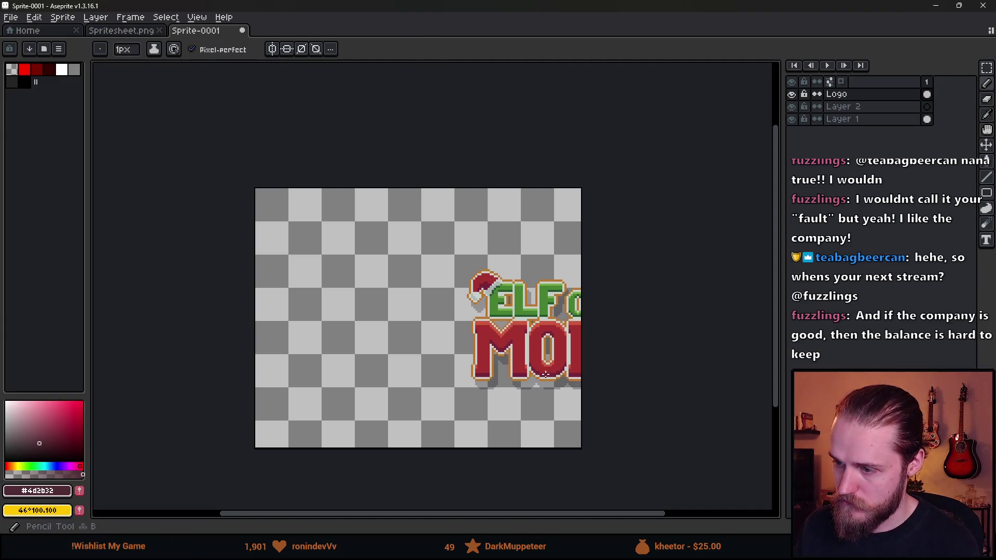
{"action": "key", "text": "v"}
{"action": "left_click_drag", "start_coordinate": [538, 396], "coordinate": [381, 384]}
Step: Centre the logo precisely with spacing guides and a one-pixel nudge, then return to Spritesheet.png
{"action": "scroll", "coordinate": [381, 384], "scroll_direction": "down", "scroll_amount": 3}
{"action": "scroll", "coordinate": [392, 396], "scroll_direction": "up", "scroll_amount": 3}
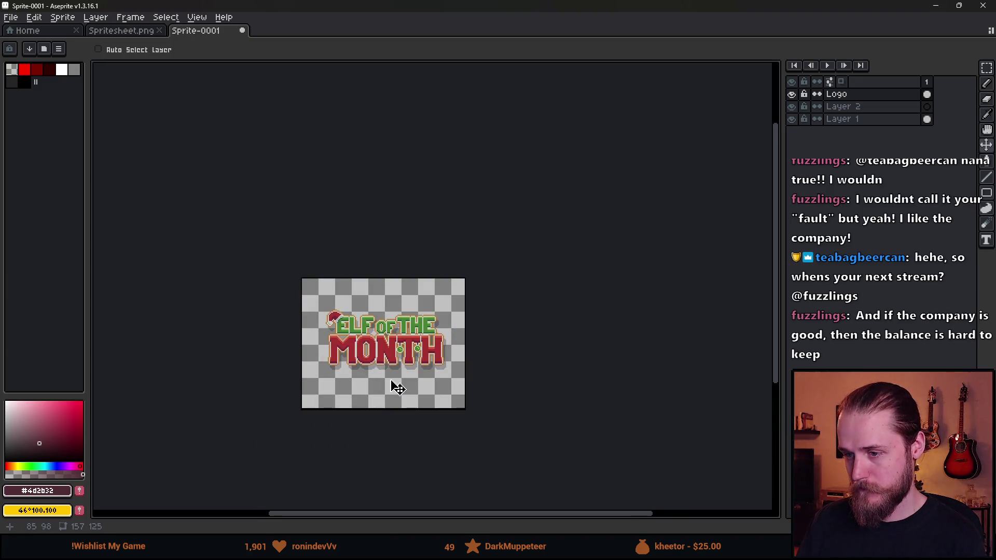
{"action": "mouse_move", "coordinate": [403, 347]}
{"action": "left_mouse_down"}
{"action": "mouse_move", "coordinate": [375, 312]}
{"action": "mouse_move", "coordinate": [376, 258]}
{"action": "mouse_move", "coordinate": [367, 282]}
{"action": "left_mouse_up"}
{"action": "scroll", "coordinate": [391, 319], "scroll_direction": "up", "scroll_amount": 2}
{"action": "key", "text": "ctrl"}
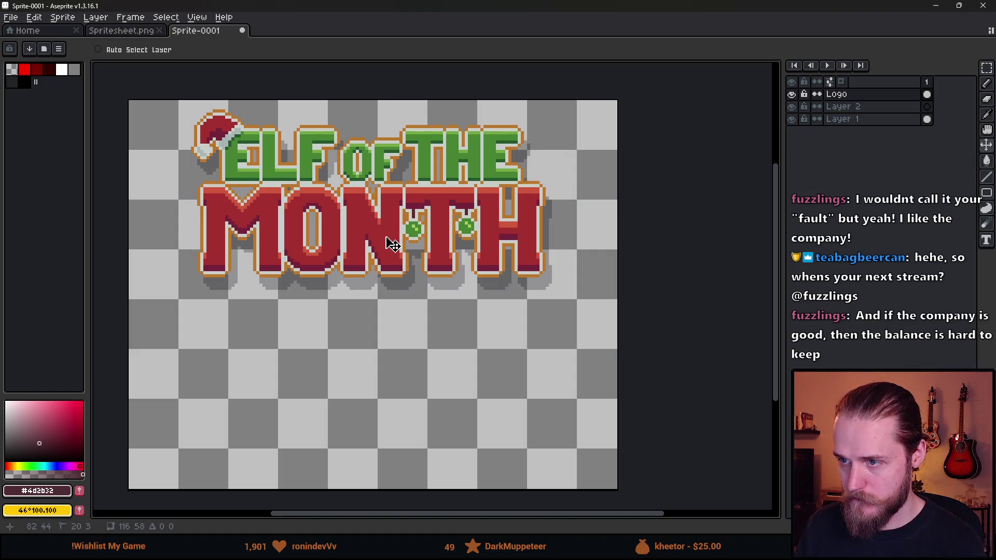
{"action": "left_click_drag", "start_coordinate": [392, 240], "coordinate": [395, 241]}
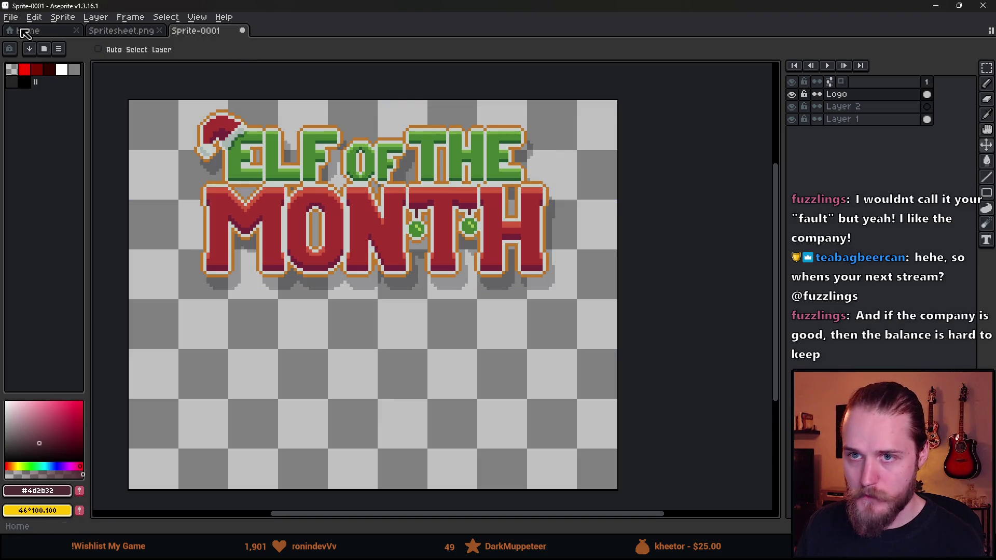
{"action": "left_click", "coordinate": [25, 31]}
{"action": "left_click", "coordinate": [122, 30]}
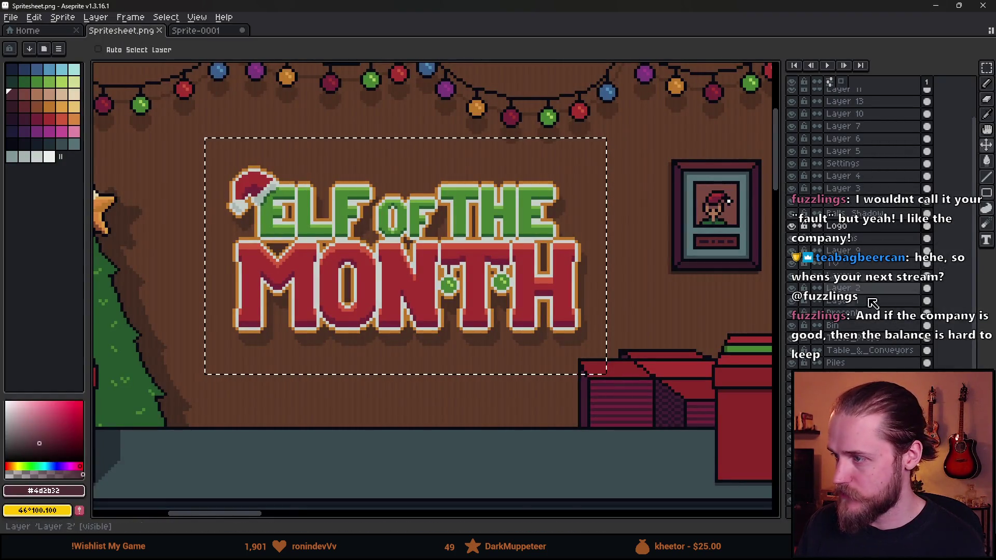
Step: Select a section of the brown wall on the spritesheet
{"action": "key", "text": "m"}
{"action": "key", "text": "ctrl+d"}
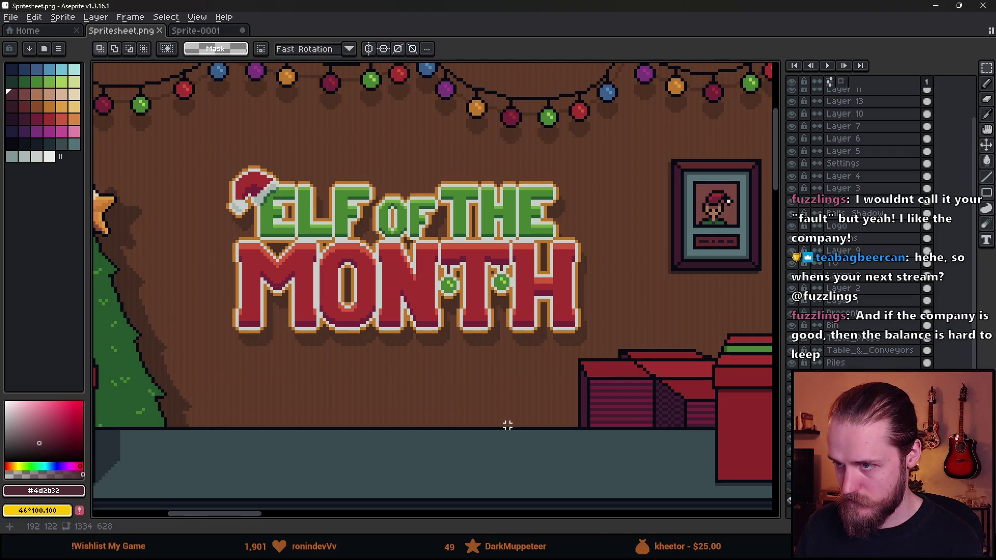
{"action": "scroll", "coordinate": [508, 426], "scroll_direction": "down", "scroll_amount": 4}
{"action": "left_click_drag", "start_coordinate": [354, 285], "coordinate": [600, 441]}
Step: Paste the brown wall onto Layer 2 of Sprite-0001, positioned to cover the canvas
{"action": "left_click", "coordinate": [196, 30]}
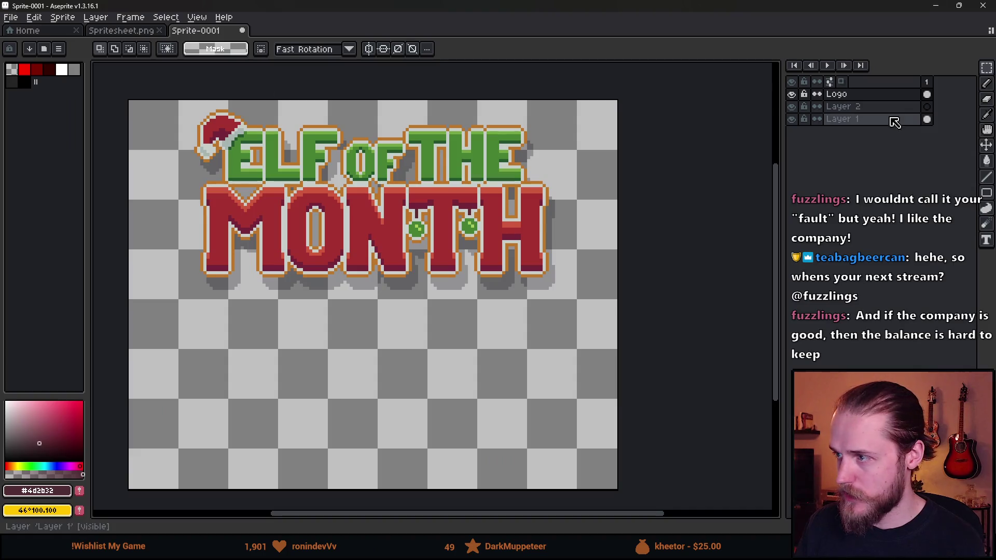
{"action": "left_click", "coordinate": [872, 106]}
{"action": "key", "text": "ctrl+v"}
{"action": "left_click_drag", "start_coordinate": [477, 348], "coordinate": [307, 311]}
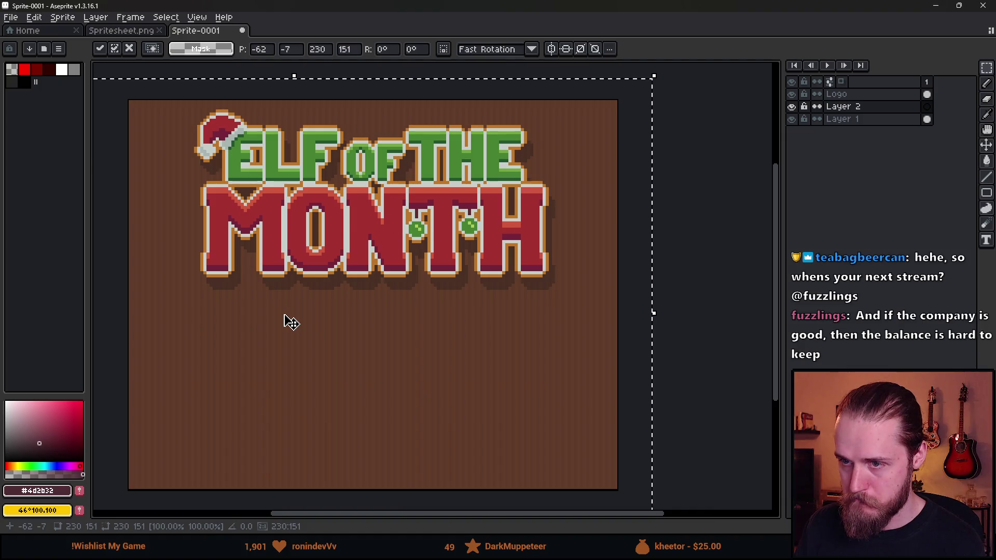
{"action": "scroll", "coordinate": [289, 320], "scroll_direction": "down", "scroll_amount": 1}
{"action": "key", "text": "Return"}
Step: Check Layer 2's visibility and add a new Layer 3 above the Logo layer
{"action": "left_click", "coordinate": [792, 107]}
{"action": "left_click", "coordinate": [793, 107]}
{"action": "left_click", "coordinate": [850, 95]}
{"action": "key", "text": "shift+n"}
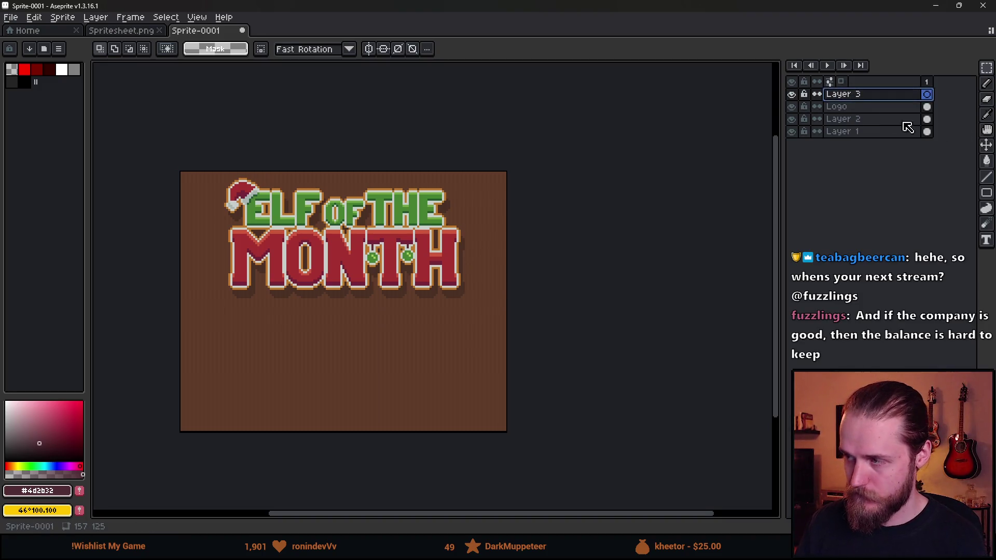
Step: Rename Layer 3 to Border
{"action": "double_click", "coordinate": [874, 96]}
{"action": "type", "text": "rder"}
{"action": "key", "text": "Return"}
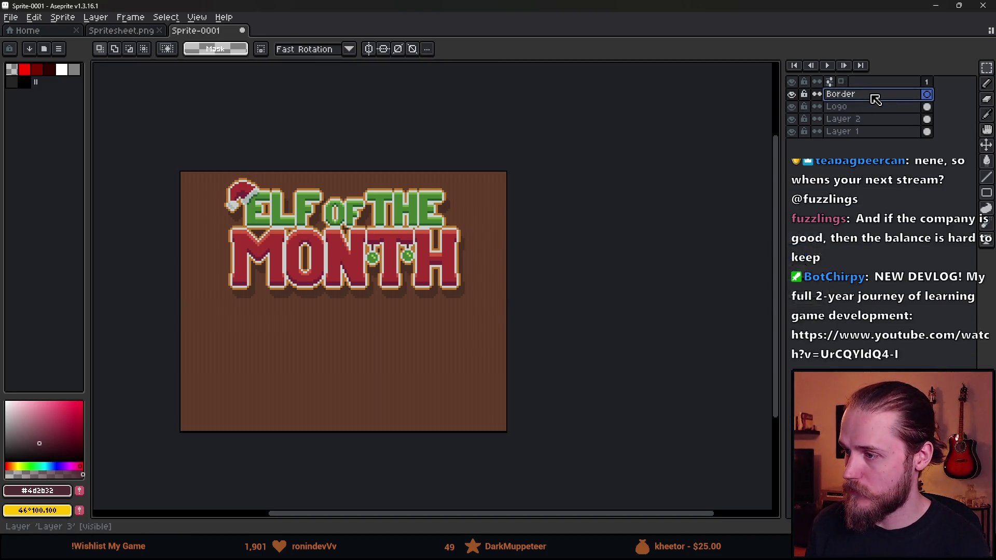
Step: Draw a rectangle outline around the canvas edge in the hat's dark red
{"action": "scroll", "coordinate": [237, 218], "scroll_direction": "up", "scroll_amount": 2}
{"action": "key", "text": "i"}
{"action": "left_click", "coordinate": [275, 127]}
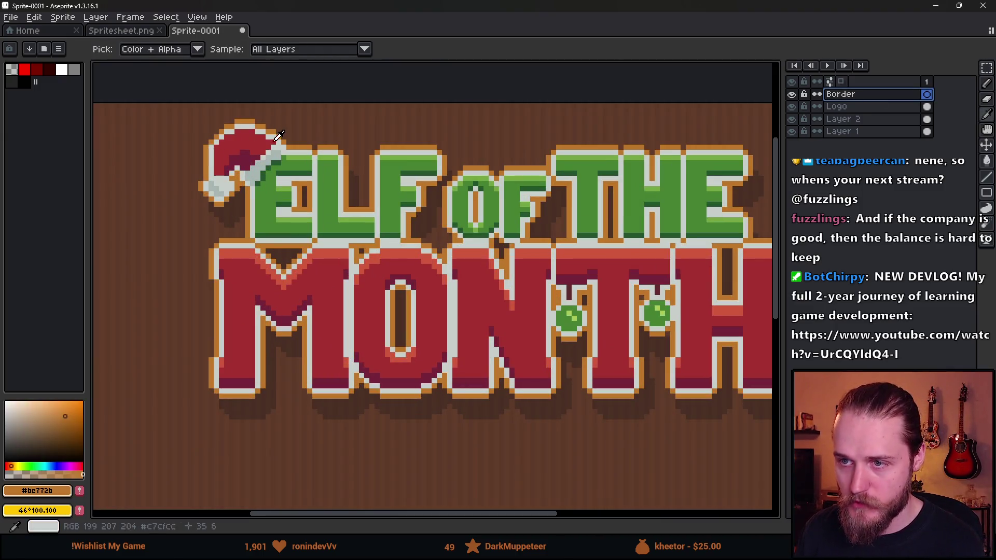
{"action": "key", "text": "b"}
{"action": "scroll", "coordinate": [289, 223], "scroll_direction": "up", "scroll_amount": 3}
{"action": "scroll", "coordinate": [371, 184], "scroll_direction": "up", "scroll_amount": 1}
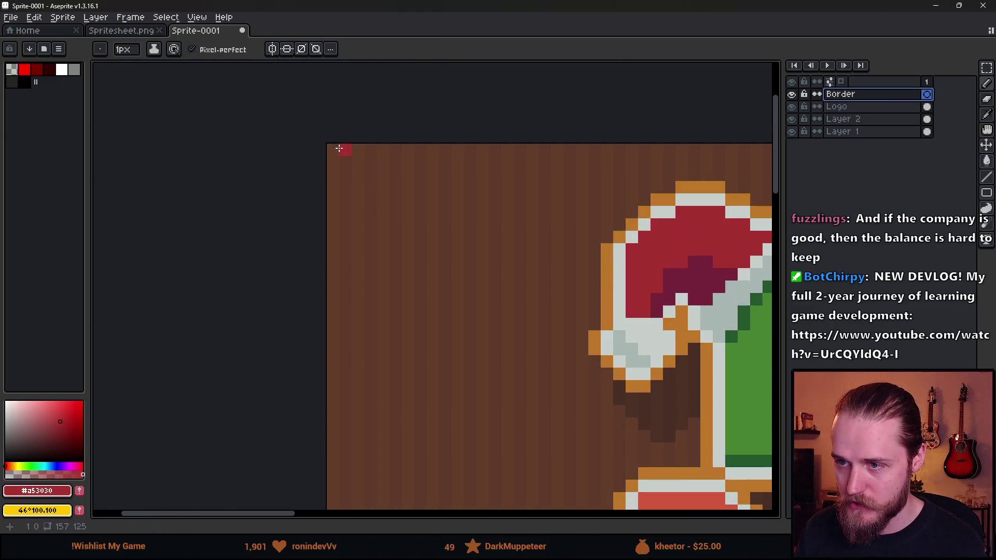
{"action": "left_click", "coordinate": [987, 193]}
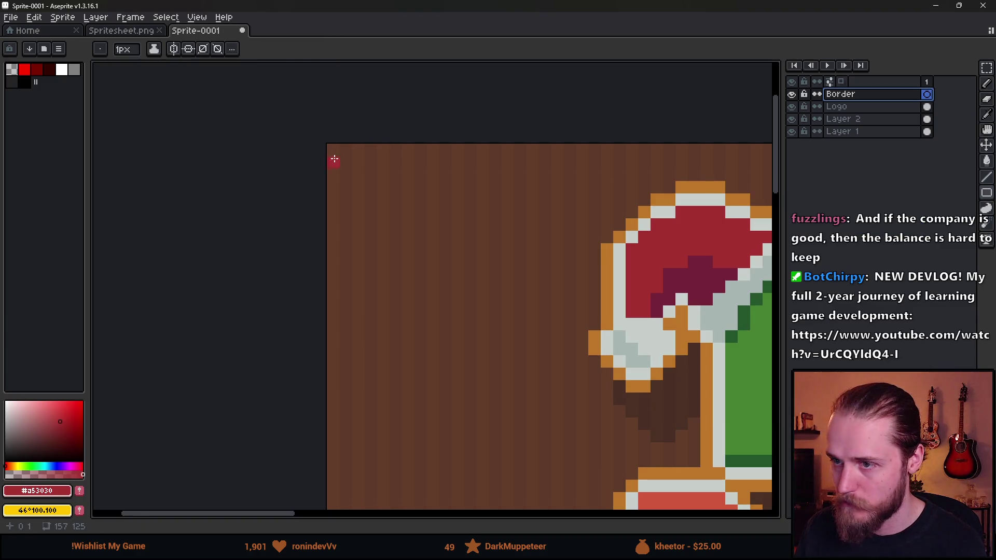
{"action": "scroll", "coordinate": [597, 441], "scroll_direction": "down", "scroll_amount": 4}
{"action": "mouse_move", "coordinate": [334, 151]}
{"action": "left_mouse_down"}
{"action": "mouse_move", "coordinate": [597, 441]}
{"action": "mouse_move", "coordinate": [612, 438]}
{"action": "mouse_move", "coordinate": [681, 504]}
{"action": "mouse_move", "coordinate": [581, 370]}
{"action": "left_mouse_up"}
{"action": "scroll", "coordinate": [681, 505], "scroll_direction": "up", "scroll_amount": 4}
{"action": "scroll", "coordinate": [581, 369], "scroll_direction": "down", "scroll_amount": 4}
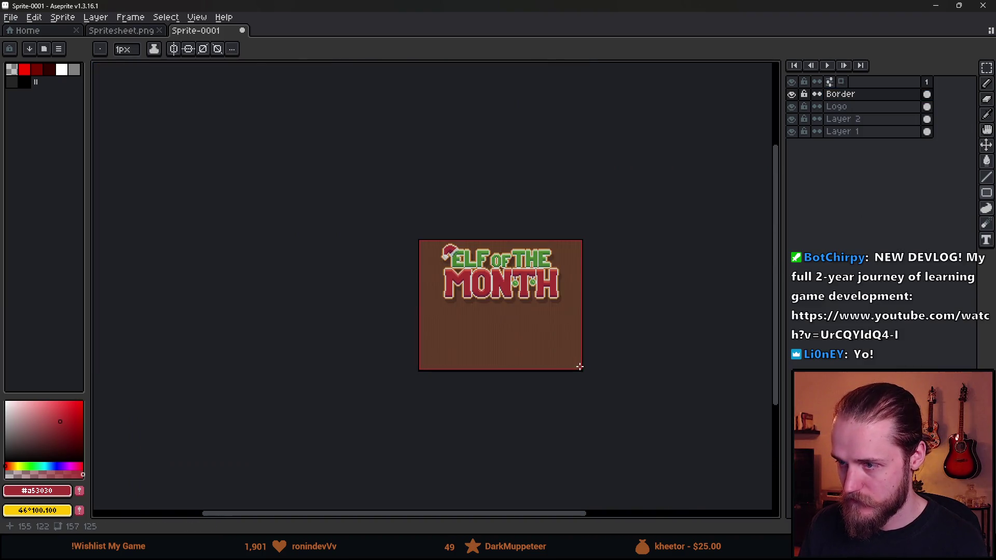
{"action": "scroll", "coordinate": [522, 301], "scroll_direction": "up", "scroll_amount": 6}
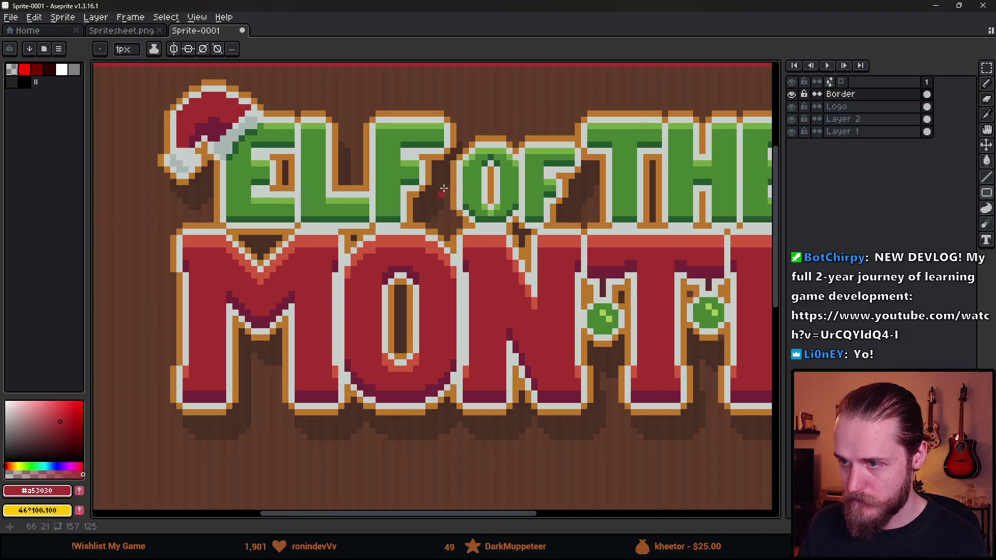
{"action": "scroll", "coordinate": [444, 188], "scroll_direction": "up", "scroll_amount": 2}
Step: Draw a second rectangle outline from the canvas top-left in dark brown picked from the logo
{"action": "left_click", "coordinate": [434, 165], "text": "alt"}
{"action": "scroll", "coordinate": [312, 171], "scroll_direction": "down", "scroll_amount": 3}
{"action": "scroll", "coordinate": [295, 167], "scroll_direction": "up", "scroll_amount": 2}
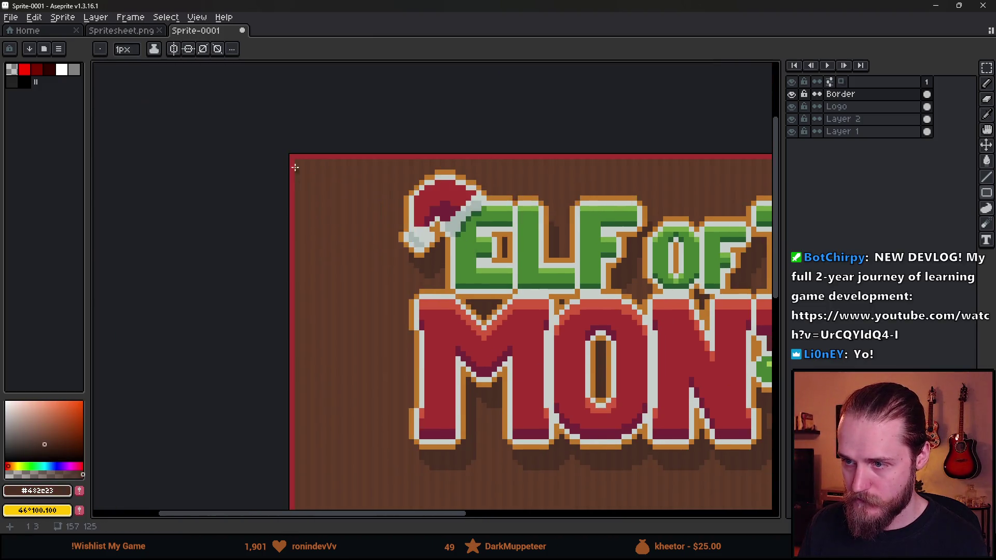
{"action": "scroll", "coordinate": [294, 167], "scroll_direction": "up", "scroll_amount": 1}
{"action": "mouse_move", "coordinate": [300, 163]}
{"action": "left_mouse_down"}
{"action": "mouse_move", "coordinate": [528, 400]}
{"action": "mouse_move", "coordinate": [786, 514]}
{"action": "mouse_move", "coordinate": [621, 360]}
{"action": "mouse_move", "coordinate": [556, 349]}
{"action": "mouse_move", "coordinate": [566, 346]}
{"action": "left_mouse_up"}
{"action": "scroll", "coordinate": [524, 329], "scroll_direction": "down", "scroll_amount": 4}
{"action": "scroll", "coordinate": [473, 284], "scroll_direction": "up", "scroll_amount": 2}
{"action": "scroll", "coordinate": [527, 274], "scroll_direction": "down", "scroll_amount": 2}
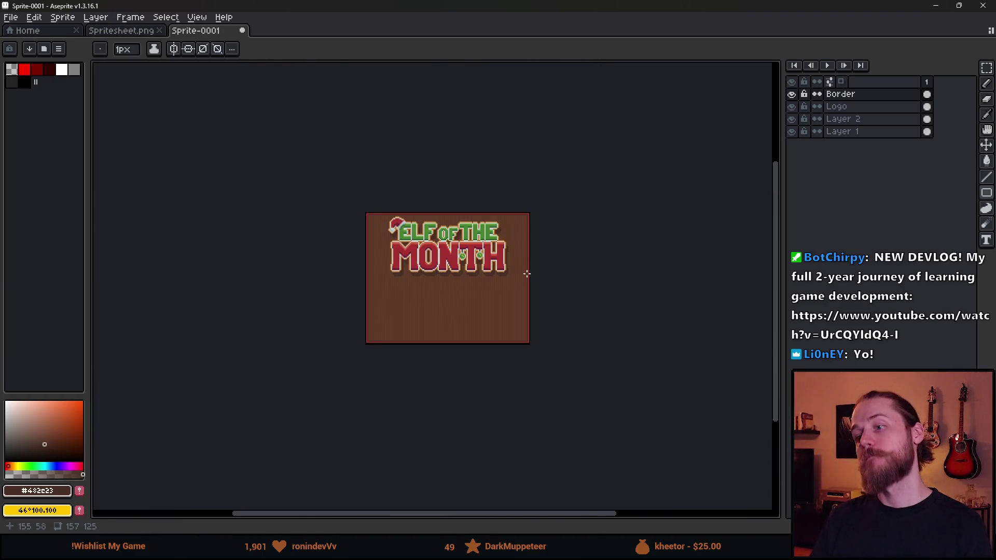
{"action": "scroll", "coordinate": [484, 260], "scroll_direction": "up", "scroll_amount": 2}
{"action": "left_click", "coordinate": [865, 106]}
Step: Lower the logo about 20 px, then check Spritesheet.png's Table_&_Conveyors layer
{"action": "key", "text": "v"}
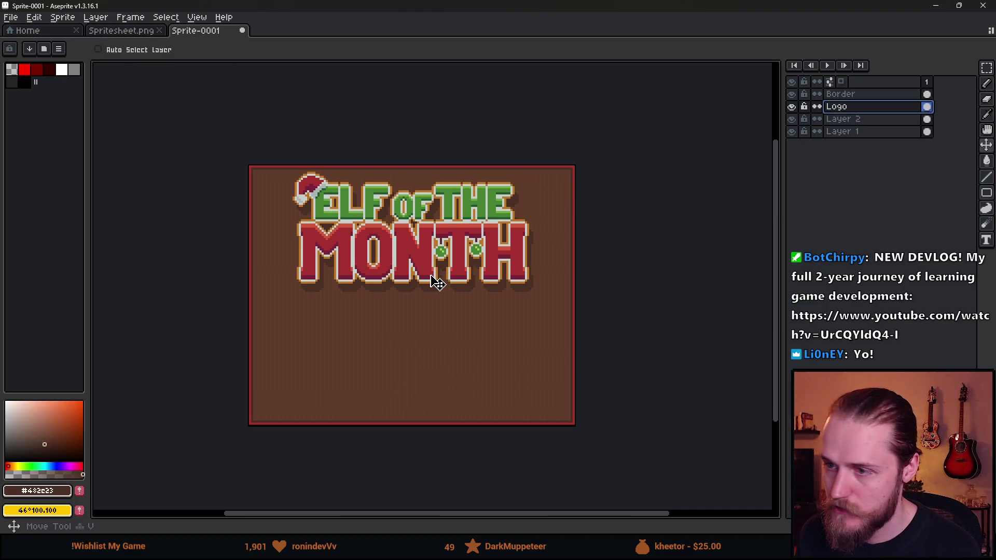
{"action": "left_click_drag", "start_coordinate": [437, 283], "coordinate": [438, 293]}
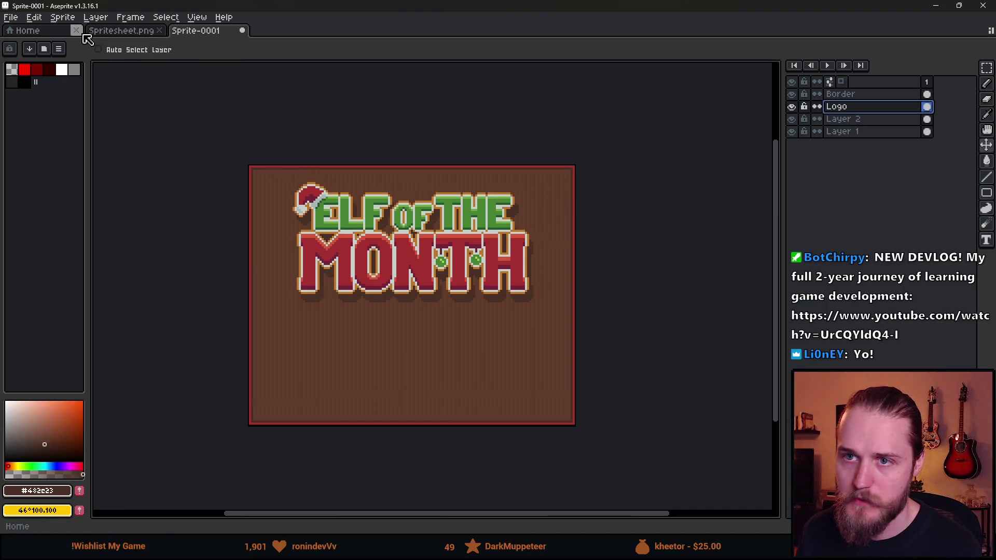
{"action": "left_click", "coordinate": [50, 33]}
{"action": "left_click", "coordinate": [133, 31]}
{"action": "scroll", "coordinate": [351, 204], "scroll_direction": "down", "scroll_amount": 2}
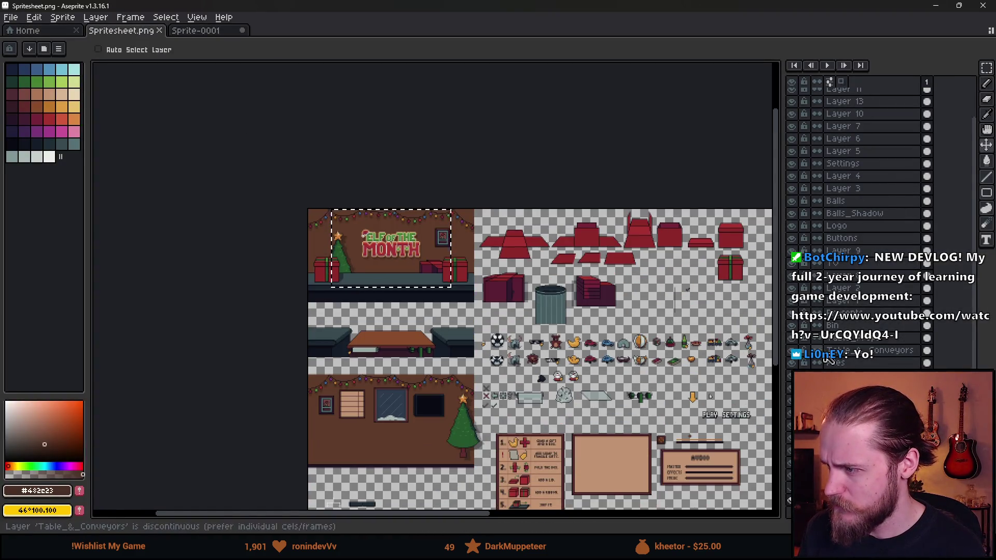
{"action": "left_click", "coordinate": [792, 351]}
{"action": "left_click", "coordinate": [793, 352]}
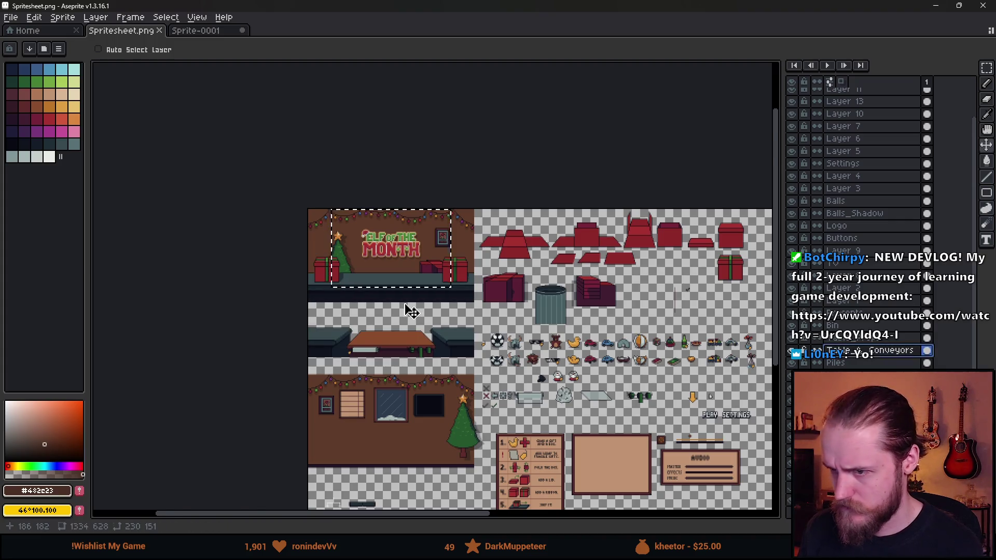
{"action": "scroll", "coordinate": [409, 314], "scroll_direction": "up", "scroll_amount": 2}
Step: Copy the conveyor section from Spritesheet.png and trial-paste it into the cover
{"action": "key", "text": "m"}
{"action": "scroll", "coordinate": [409, 324], "scroll_direction": "up", "scroll_amount": 2}
{"action": "left_click_drag", "start_coordinate": [238, 182], "coordinate": [529, 407]}
{"action": "key", "text": "ctrl+c"}
{"action": "left_click", "coordinate": [196, 30]}
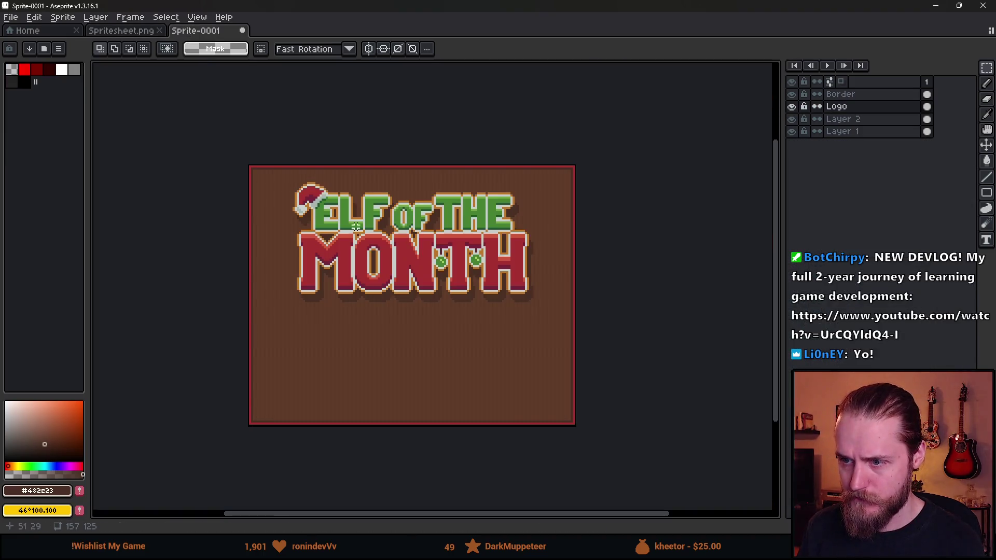
{"action": "key", "text": "ctrl+v"}
{"action": "mouse_move", "coordinate": [576, 450]}
{"action": "left_mouse_down"}
{"action": "mouse_move", "coordinate": [483, 360]}
{"action": "mouse_move", "coordinate": [373, 363]}
{"action": "mouse_move", "coordinate": [427, 357]}
{"action": "mouse_move", "coordinate": [373, 371]}
{"action": "left_mouse_up"}
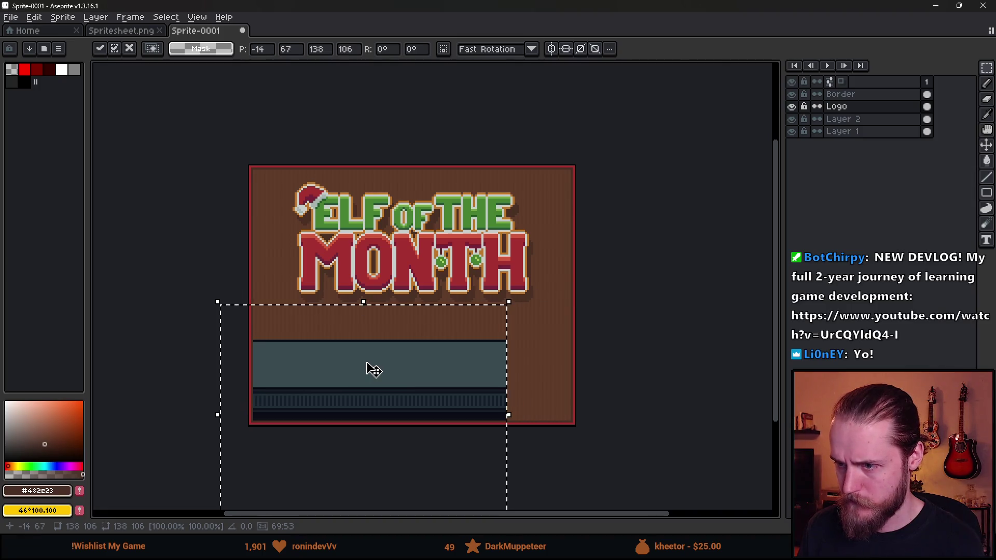
{"action": "key", "text": "Escape"}
Step: Rename Layer 2 to Wall
{"action": "left_click", "coordinate": [845, 120]}
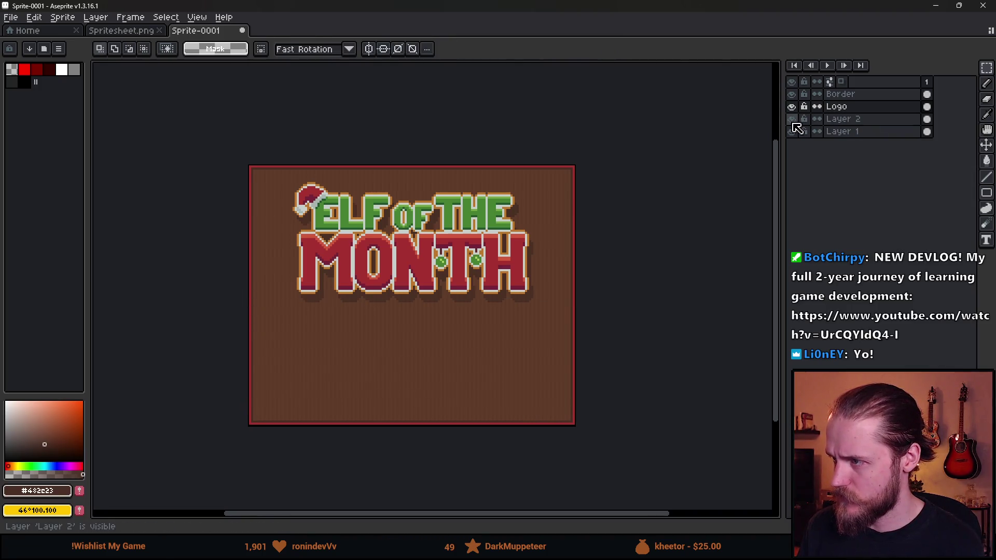
{"action": "double_click", "coordinate": [861, 121]}
{"action": "type", "text": "Wall"}
{"action": "key", "text": "Return"}
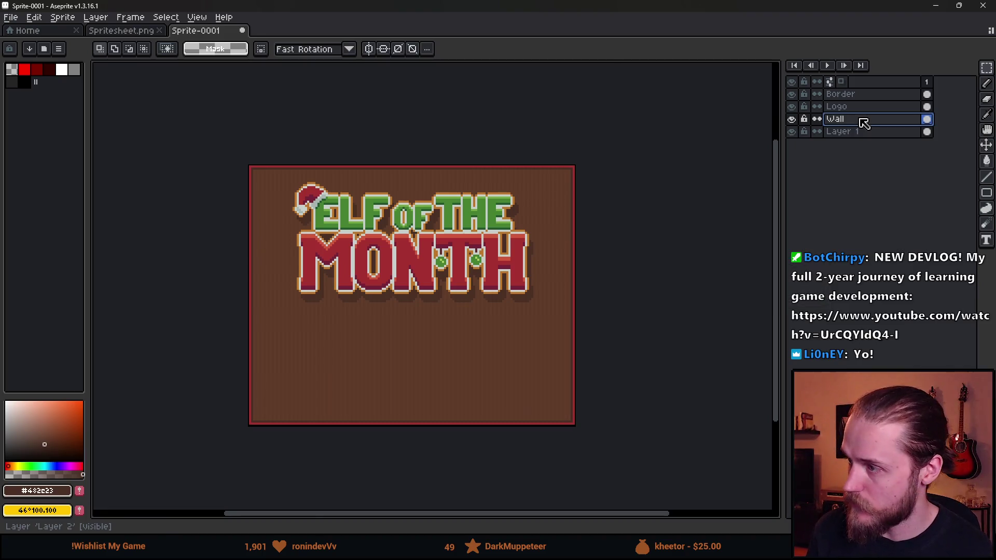
Step: Add a Conveyor layer and paste the conveyor along the bottom of the cover
{"action": "key", "text": "shift+n"}
{"action": "double_click", "coordinate": [844, 124]}
{"action": "key", "text": "e"}
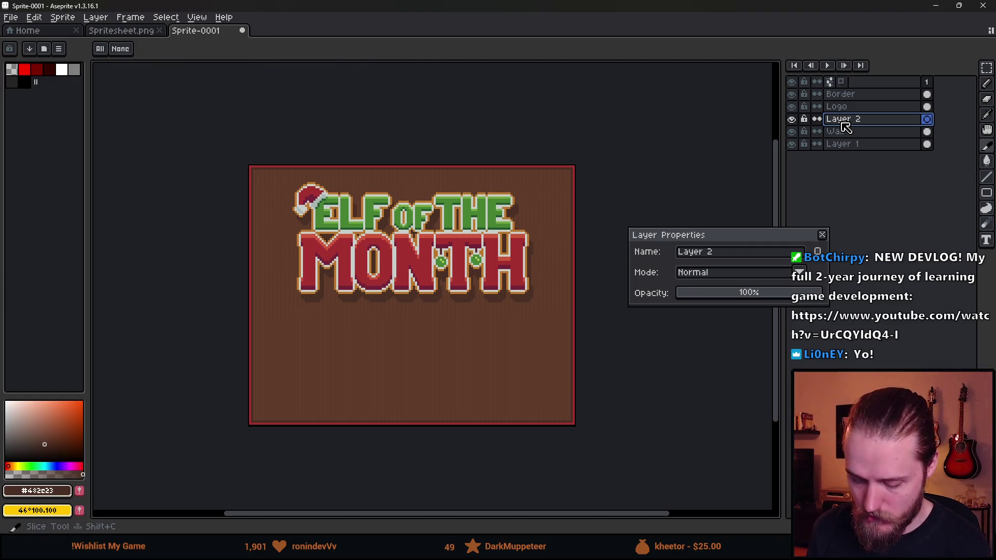
{"action": "left_click", "coordinate": [720, 256]}
{"action": "type", "text": "Conveyo"}
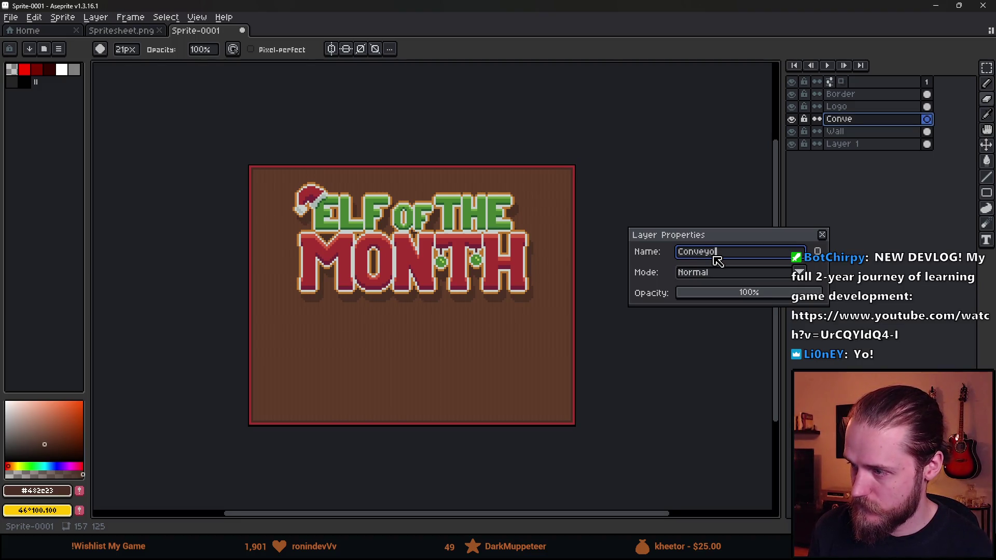
{"action": "type", "text": "r"}
{"action": "key", "text": "Return"}
{"action": "key", "text": "ctrl+v"}
{"action": "mouse_move", "coordinate": [540, 449]}
{"action": "left_mouse_down"}
{"action": "mouse_move", "coordinate": [369, 351]}
{"action": "mouse_move", "coordinate": [349, 356]}
{"action": "left_mouse_up"}
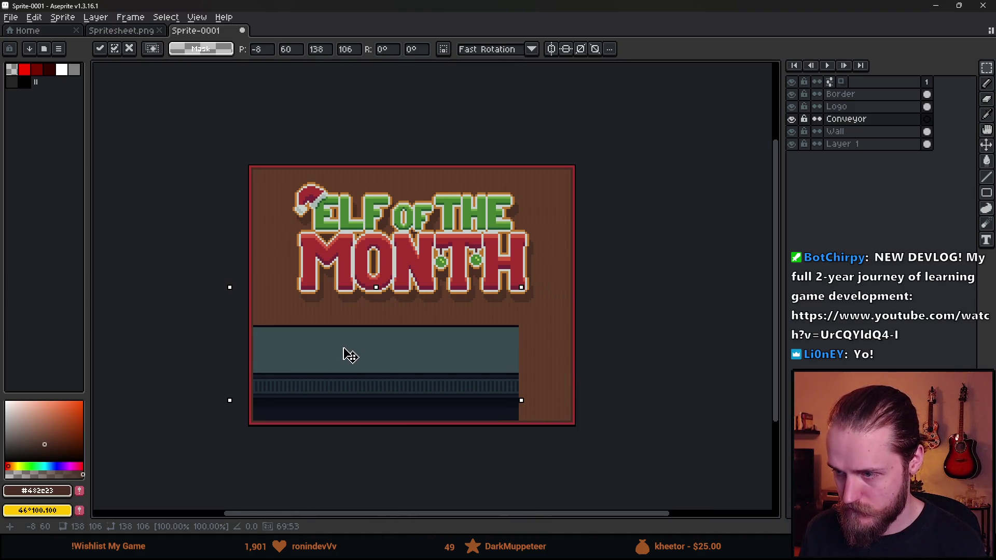
{"action": "left_click", "coordinate": [545, 391]}
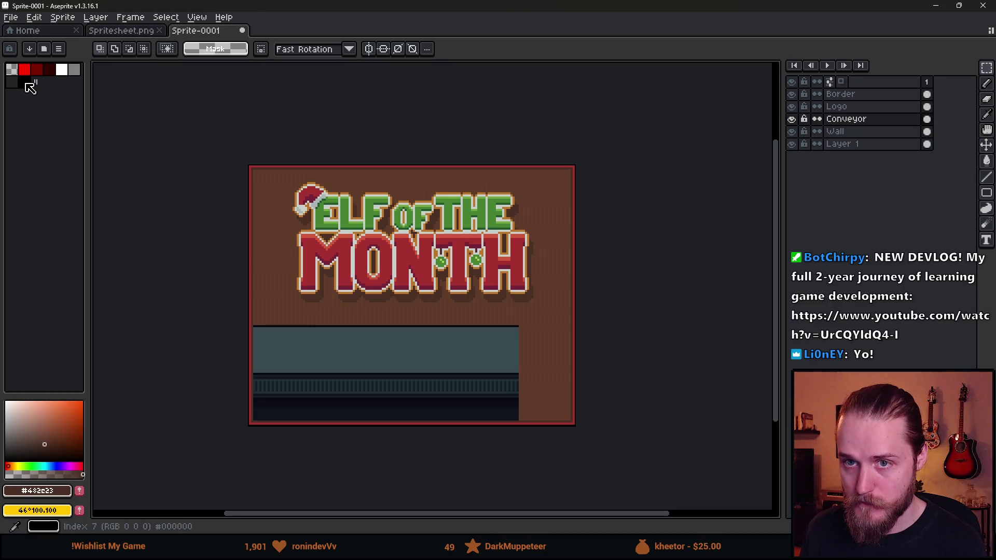
Step: Load the apollo palette preset, pick a dark colour and select the Border layer
{"action": "left_click", "coordinate": [44, 48]}
{"action": "type", "text": "apoll"}
{"action": "key", "text": "Down"}
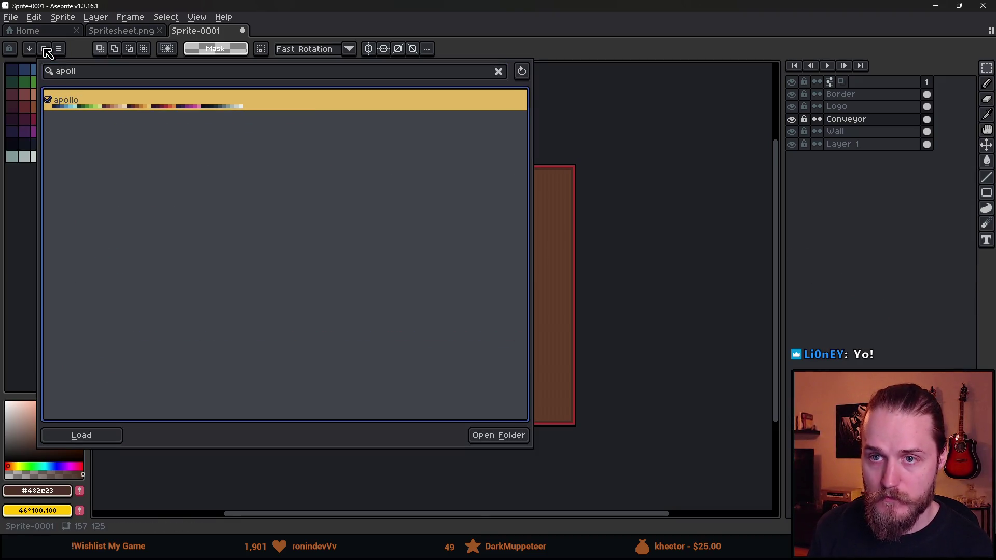
{"action": "left_click", "coordinate": [29, 213]}
{"action": "left_click", "coordinate": [25, 144]}
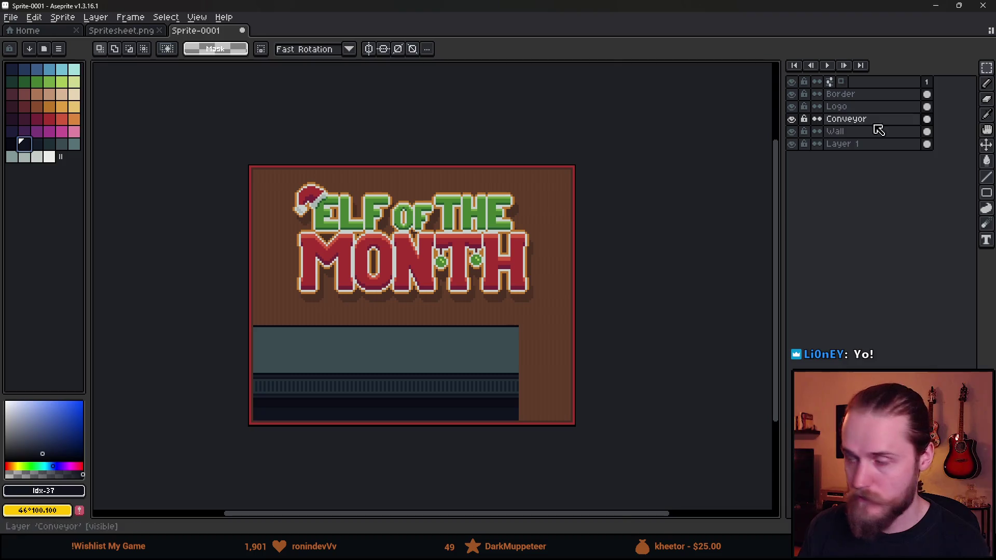
{"action": "left_click", "coordinate": [876, 94]}
{"action": "scroll", "coordinate": [260, 176], "scroll_direction": "up", "scroll_amount": 4}
Step: With the fill bucket, choose the neighbouring dark apollo palette colour
{"action": "key", "text": "g"}
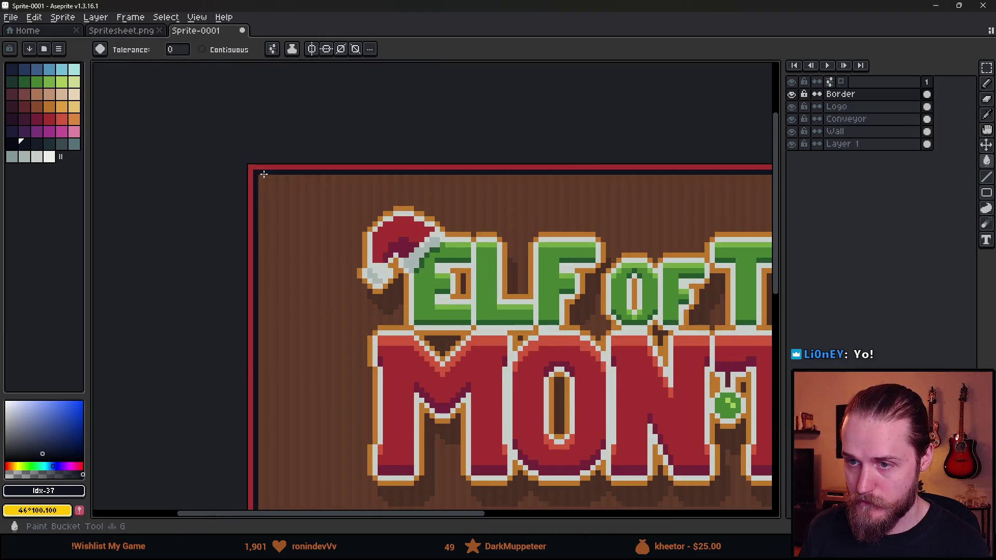
{"action": "scroll", "coordinate": [469, 298], "scroll_direction": "down", "scroll_amount": 3}
{"action": "scroll", "coordinate": [469, 298], "scroll_direction": "down", "scroll_amount": 2}
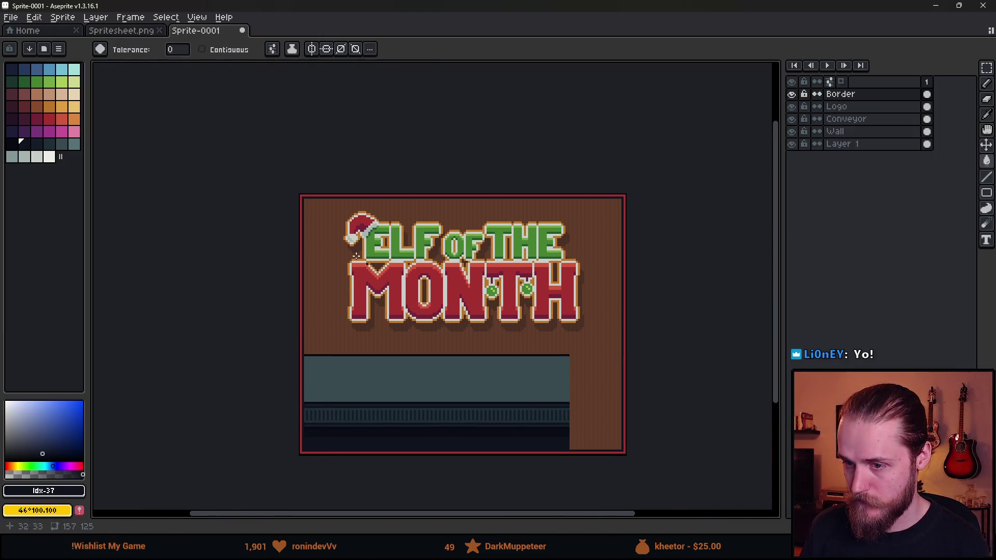
{"action": "scroll", "coordinate": [357, 255], "scroll_direction": "up", "scroll_amount": 2}
{"action": "left_click", "coordinate": [12, 144]}
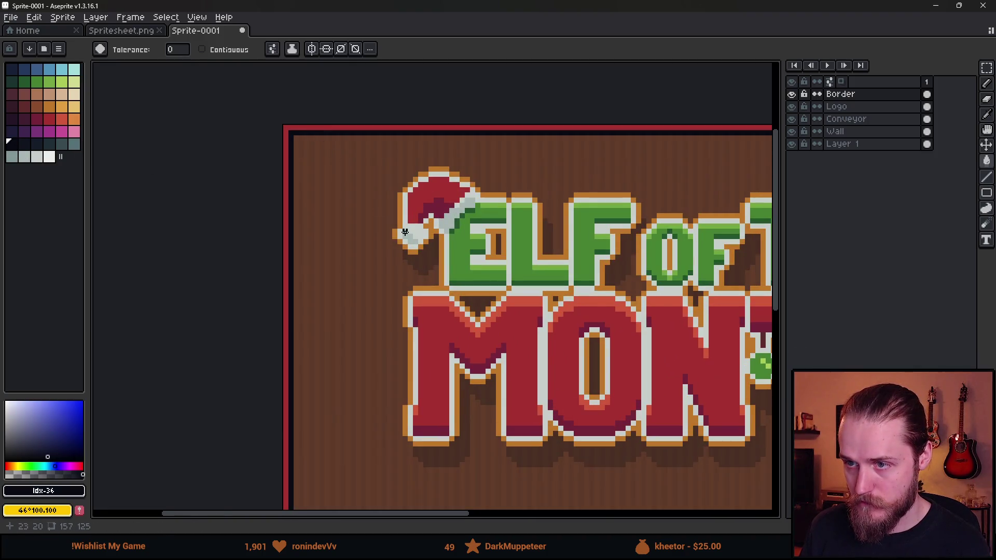
{"action": "scroll", "coordinate": [529, 306], "scroll_direction": "down", "scroll_amount": 5}
{"action": "scroll", "coordinate": [383, 287], "scroll_direction": "up", "scroll_amount": 2}
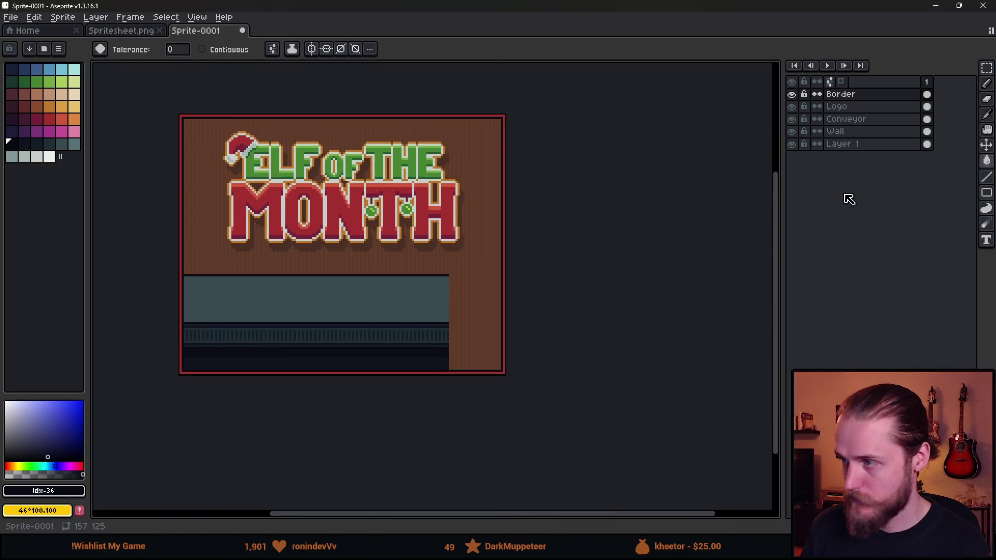
Step: On the Conveyor layer, drag the conveyor's right end out to the canvas edge
{"action": "left_click", "coordinate": [858, 120]}
{"action": "key", "text": "m"}
{"action": "left_click_drag", "start_coordinate": [283, 369], "coordinate": [509, 374]}
{"action": "mouse_move", "coordinate": [272, 333]}
{"action": "left_mouse_down"}
{"action": "mouse_move", "coordinate": [507, 418]}
{"action": "mouse_move", "coordinate": [507, 329]}
{"action": "left_mouse_up"}
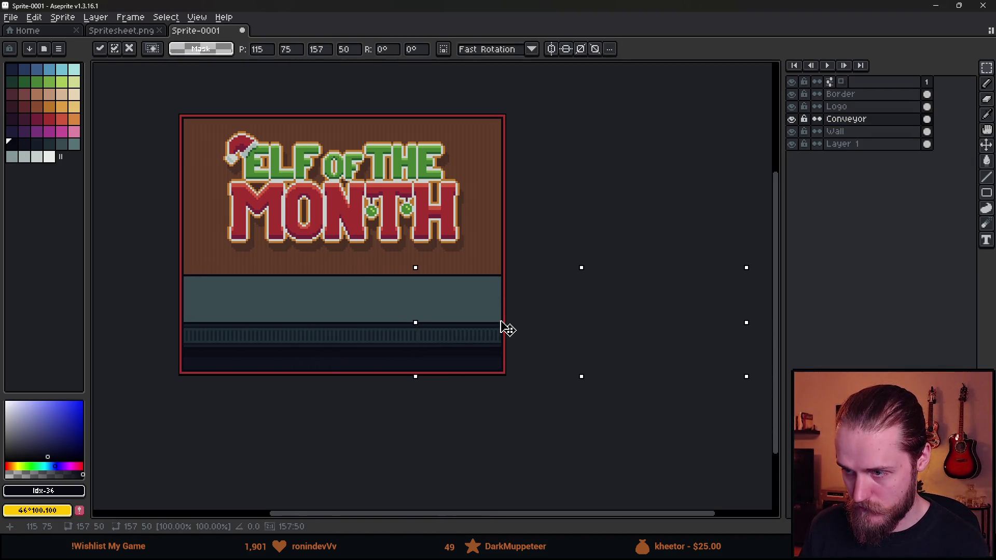
{"action": "left_click", "coordinate": [494, 374]}
{"action": "scroll", "coordinate": [428, 394], "scroll_direction": "down", "scroll_amount": 2}
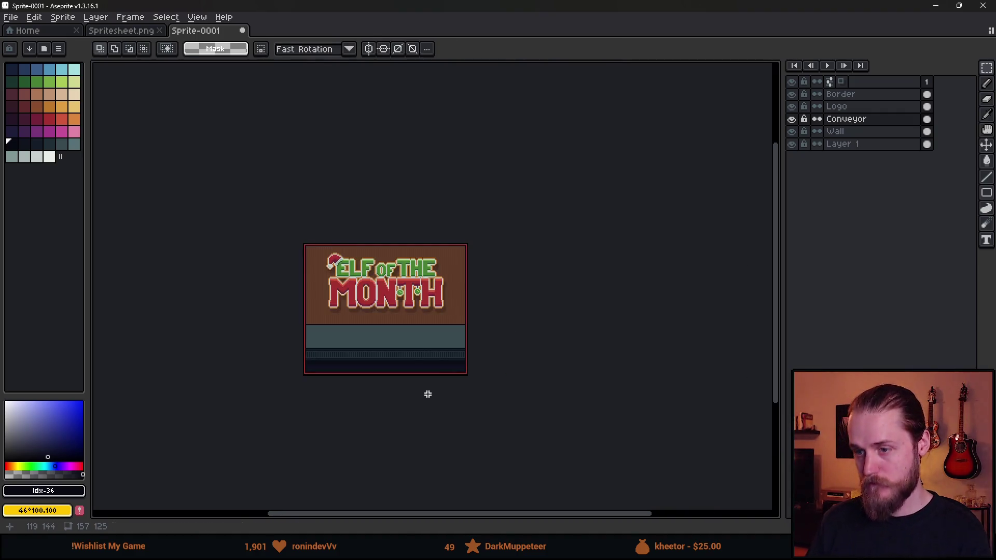
Step: Select the red gift box in Spritesheet.png
{"action": "left_click", "coordinate": [117, 31]}
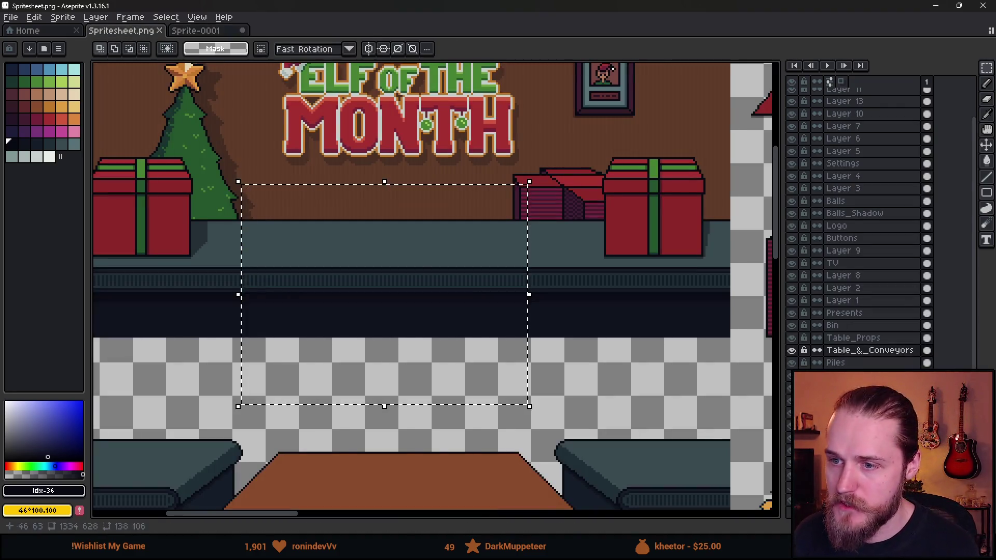
{"action": "scroll", "coordinate": [407, 243], "scroll_direction": "down", "scroll_amount": 3}
{"action": "scroll", "coordinate": [874, 171], "scroll_direction": "up", "scroll_amount": 2}
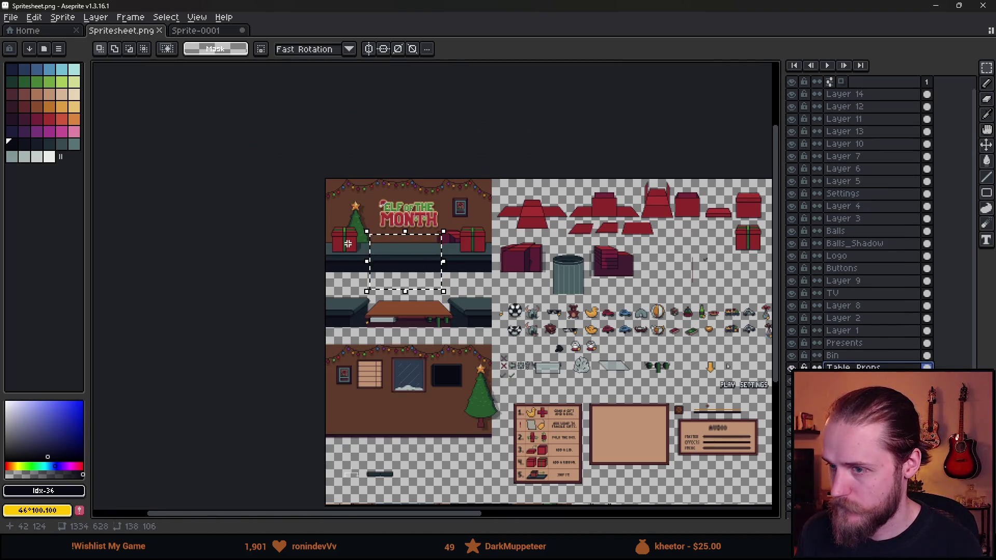
{"action": "scroll", "coordinate": [345, 241], "scroll_direction": "up", "scroll_amount": 3}
{"action": "left_click_drag", "start_coordinate": [237, 126], "coordinate": [518, 352]}
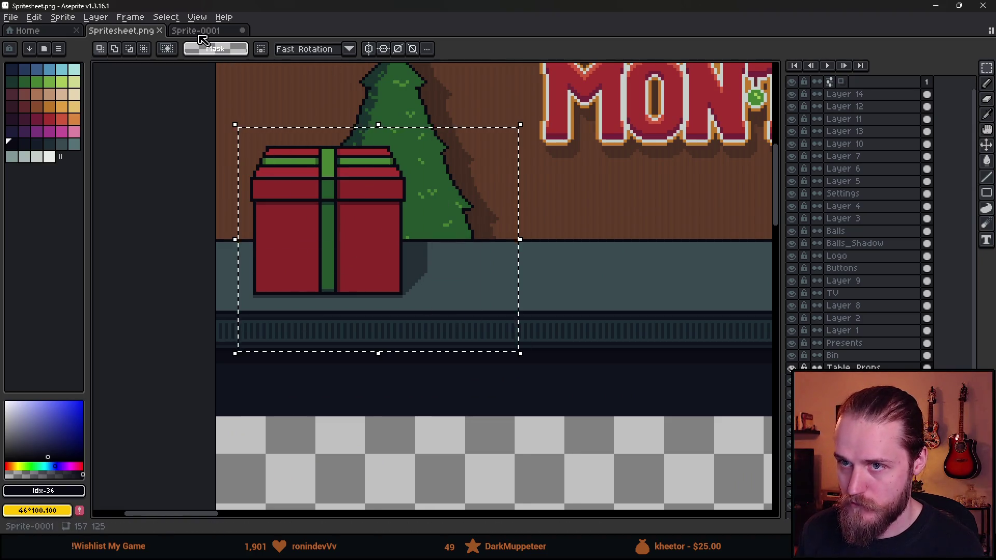
Step: Paste the gift box onto a new layer and set it on the conveyor near the centre
{"action": "left_click", "coordinate": [196, 31]}
{"action": "left_click", "coordinate": [792, 119]}
{"action": "left_click", "coordinate": [792, 119]}
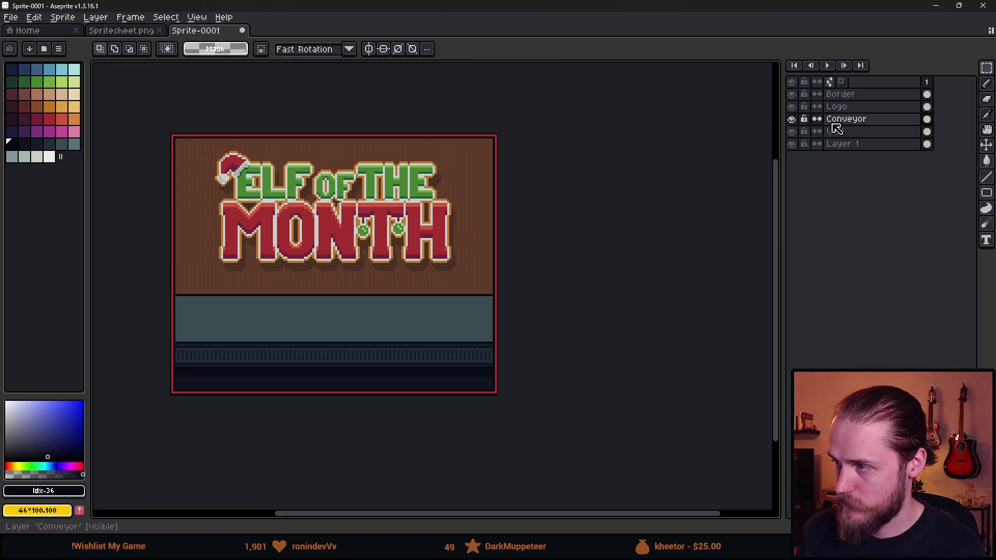
{"action": "key", "text": "shift+n"}
{"action": "key", "text": "ctrl+v"}
{"action": "mouse_move", "coordinate": [278, 374]}
{"action": "left_mouse_down"}
{"action": "mouse_move", "coordinate": [396, 289]}
{"action": "mouse_move", "coordinate": [407, 307]}
{"action": "mouse_move", "coordinate": [449, 307]}
{"action": "mouse_move", "coordinate": [394, 312]}
{"action": "mouse_move", "coordinate": [390, 339]}
{"action": "left_mouse_up"}
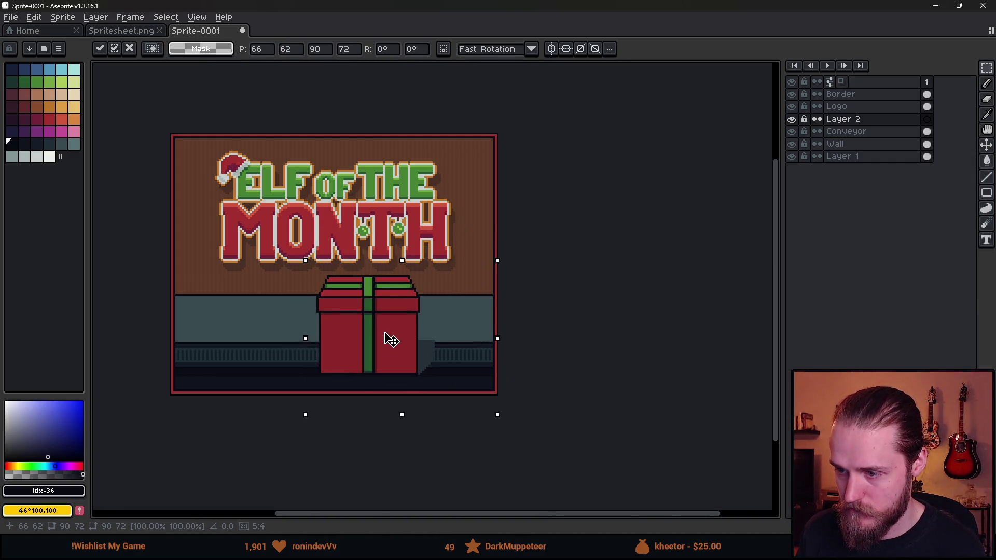
{"action": "left_click_drag", "start_coordinate": [390, 340], "coordinate": [362, 341]}
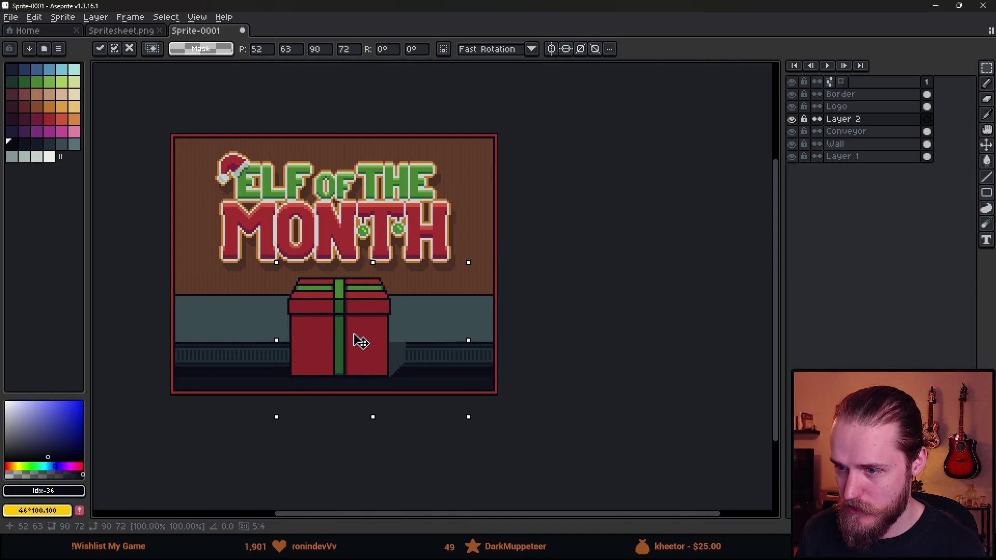
{"action": "key", "text": "Return"}
Step: Move the conveyor down slightly
{"action": "left_click", "coordinate": [882, 132]}
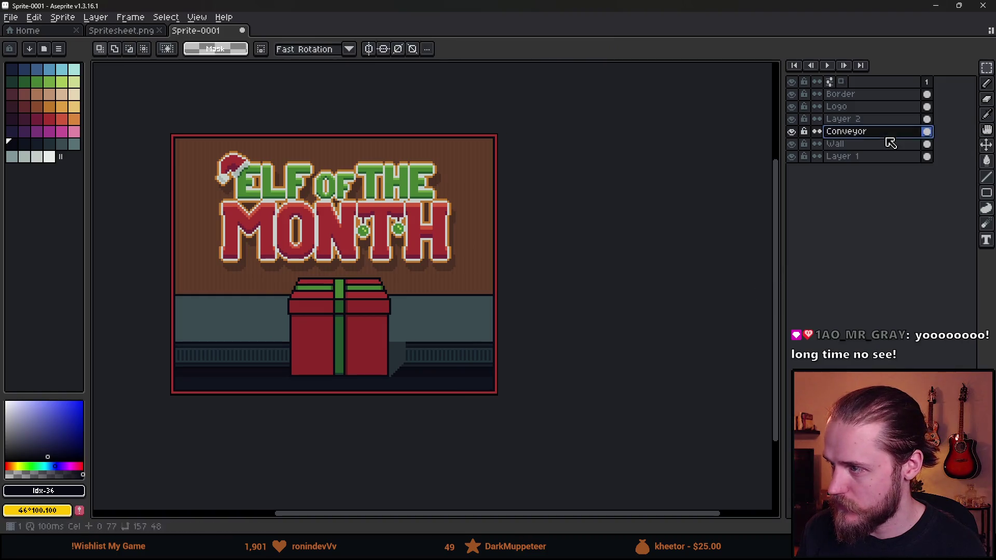
{"action": "key", "text": "v"}
{"action": "left_click_drag", "start_coordinate": [400, 337], "coordinate": [403, 383]}
Step: Raise the logo a few pixels and shift it one pixel left
{"action": "scroll", "coordinate": [401, 381], "scroll_direction": "down", "scroll_amount": 4}
{"action": "scroll", "coordinate": [400, 377], "scroll_direction": "up", "scroll_amount": 2}
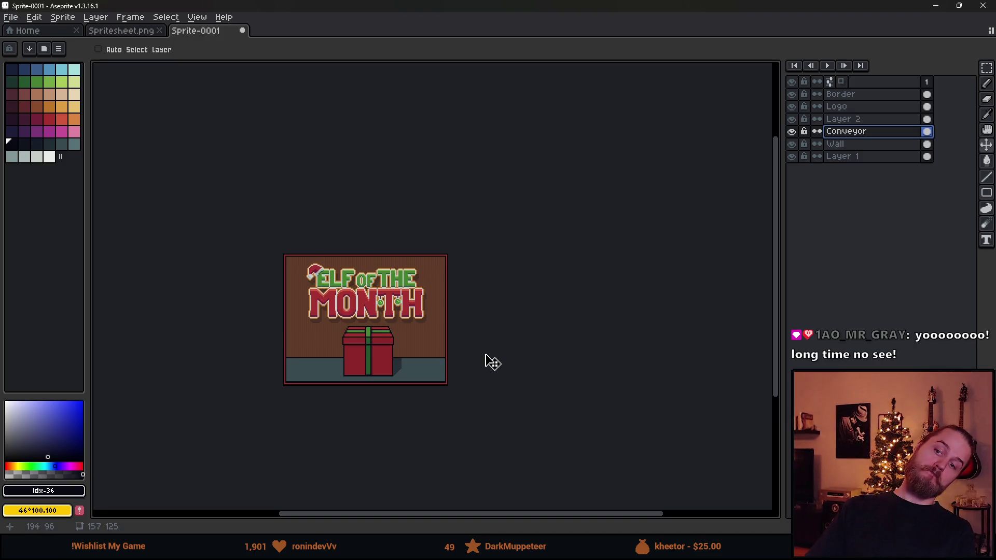
{"action": "scroll", "coordinate": [366, 342], "scroll_direction": "up", "scroll_amount": 2}
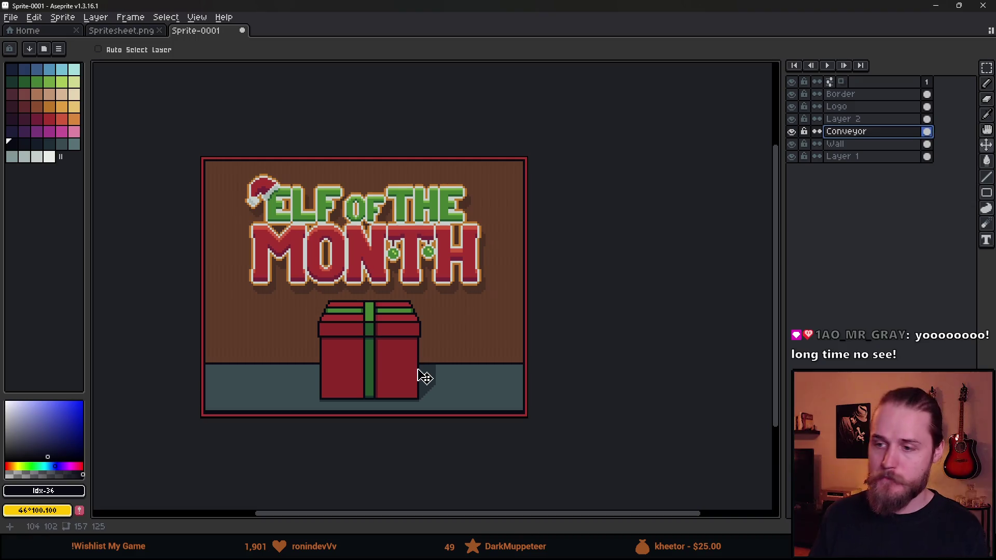
{"action": "left_click", "coordinate": [861, 107]}
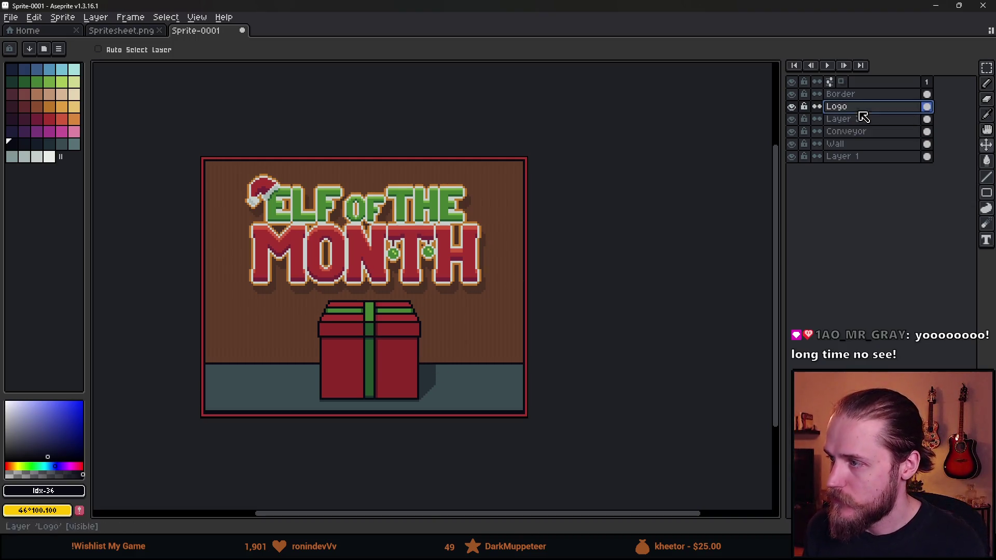
{"action": "left_click_drag", "start_coordinate": [351, 262], "coordinate": [354, 255]}
{"action": "key", "text": "Up"}
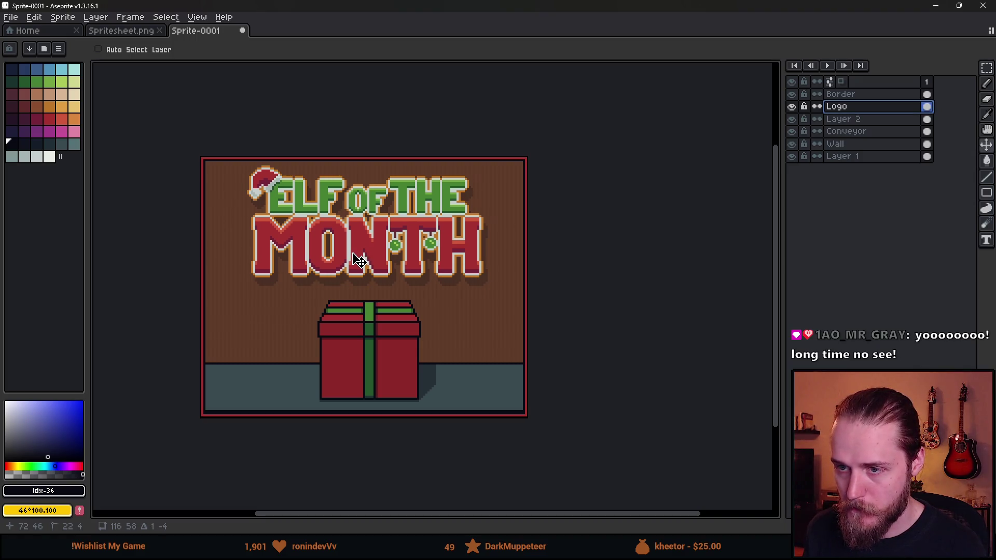
{"action": "key", "text": "ctrl"}
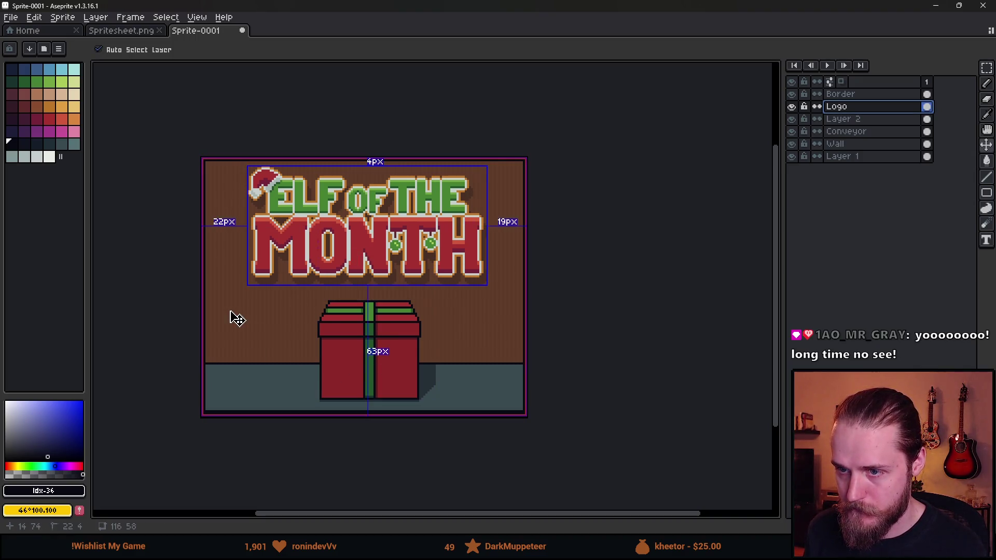
{"action": "left_click_drag", "start_coordinate": [311, 270], "coordinate": [334, 256]}
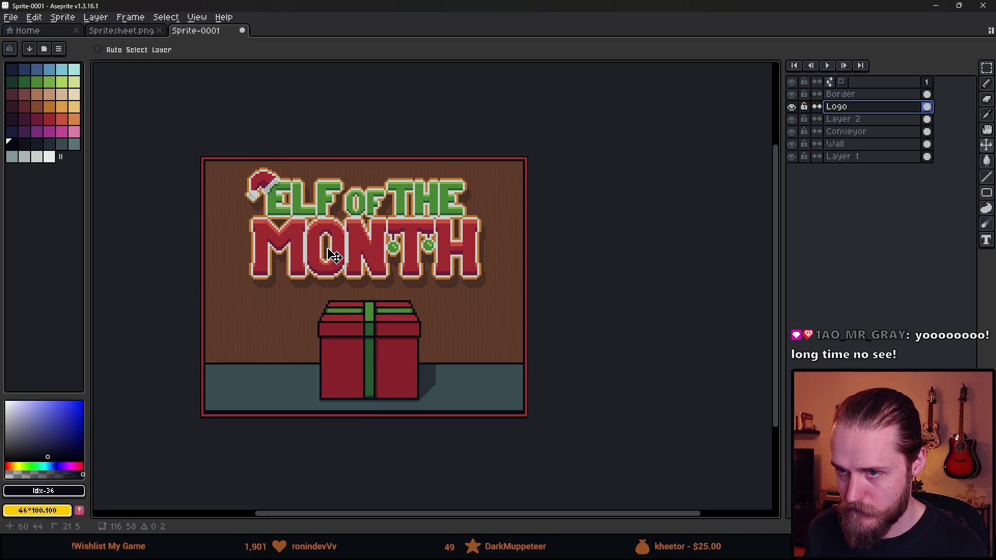
Step: Raise the conveyor about seven pixels
{"action": "scroll", "coordinate": [502, 371], "scroll_direction": "down", "scroll_amount": 1}
{"action": "scroll", "coordinate": [467, 356], "scroll_direction": "up", "scroll_amount": 1}
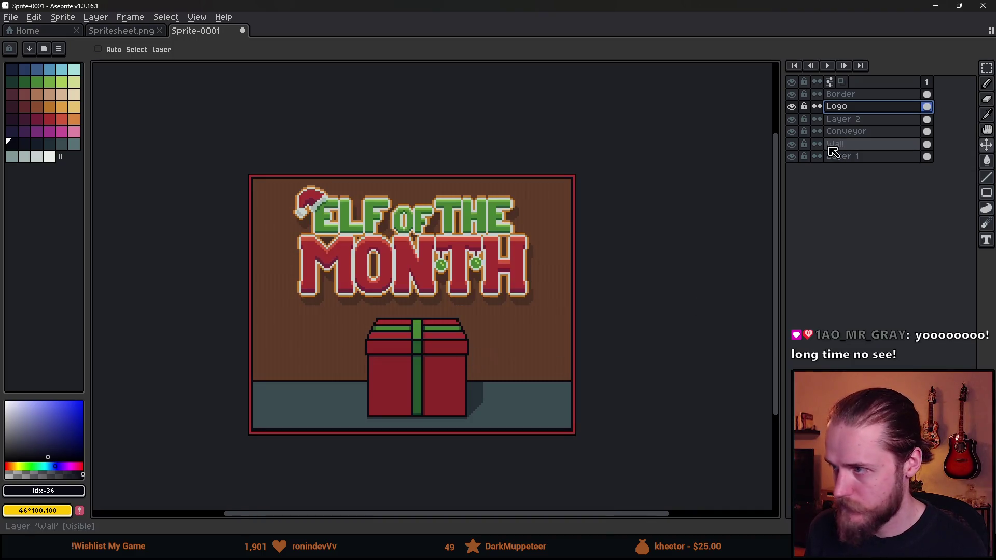
{"action": "left_click", "coordinate": [861, 131]}
{"action": "left_click_drag", "start_coordinate": [512, 398], "coordinate": [510, 376]}
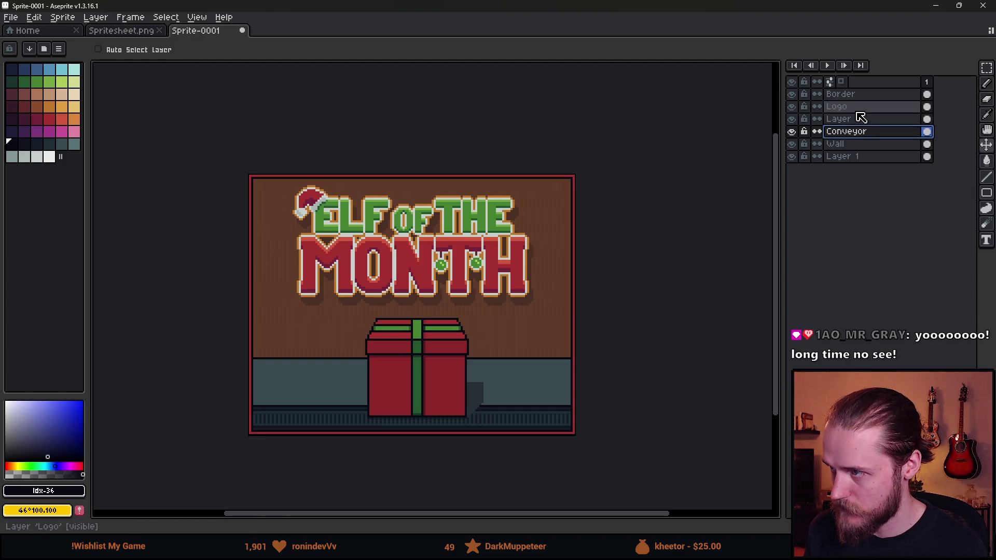
Step: Lift the gift box on Layer 2 up about 11 pixels onto the grey floor
{"action": "left_click", "coordinate": [792, 144]}
{"action": "left_click", "coordinate": [792, 145]}
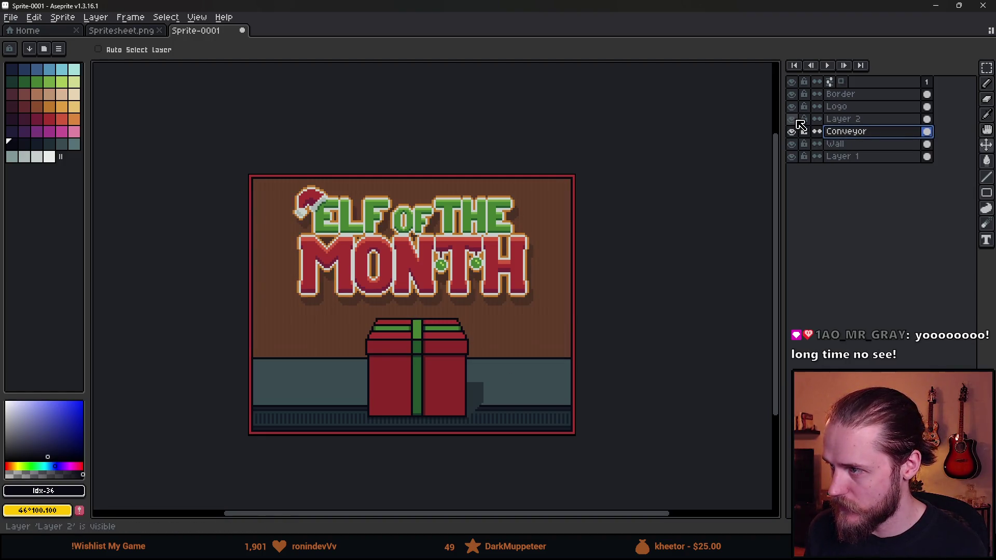
{"action": "left_click", "coordinate": [793, 119]}
{"action": "left_click", "coordinate": [792, 119]}
{"action": "left_click", "coordinate": [844, 119]}
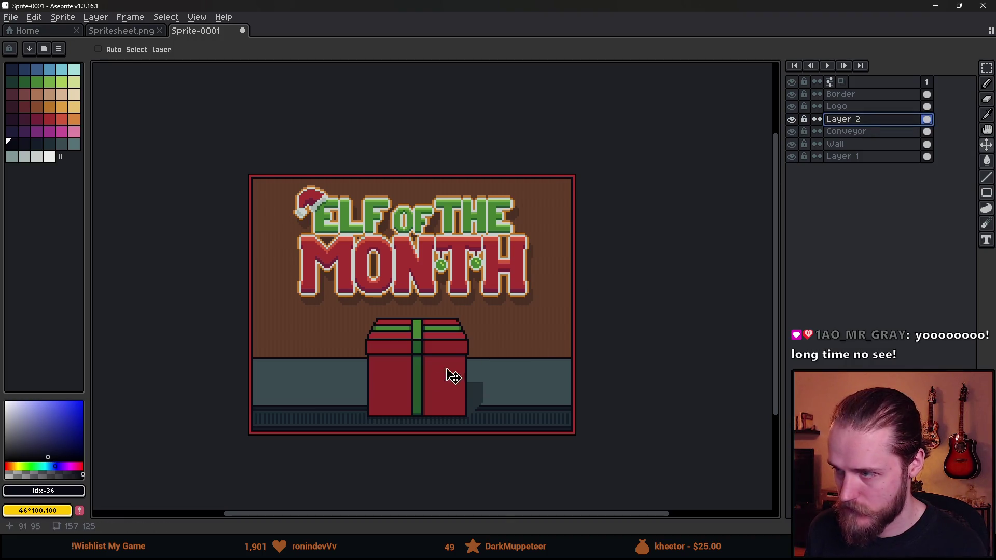
{"action": "left_click_drag", "start_coordinate": [496, 357], "coordinate": [495, 335]}
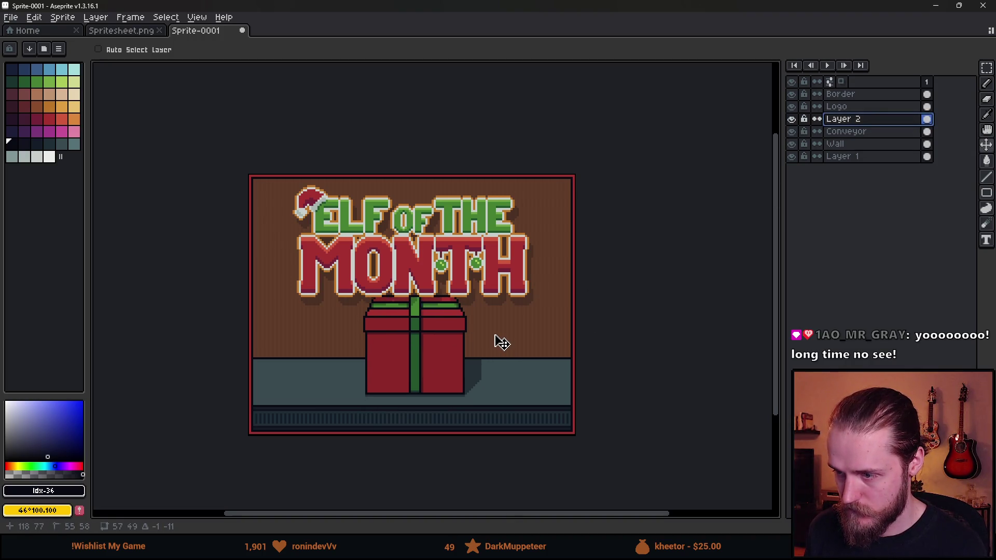
{"action": "scroll", "coordinate": [501, 344], "scroll_direction": "down", "scroll_amount": 2}
{"action": "scroll", "coordinate": [500, 345], "scroll_direction": "down", "scroll_amount": 2}
{"action": "scroll", "coordinate": [500, 344], "scroll_direction": "up", "scroll_amount": 2}
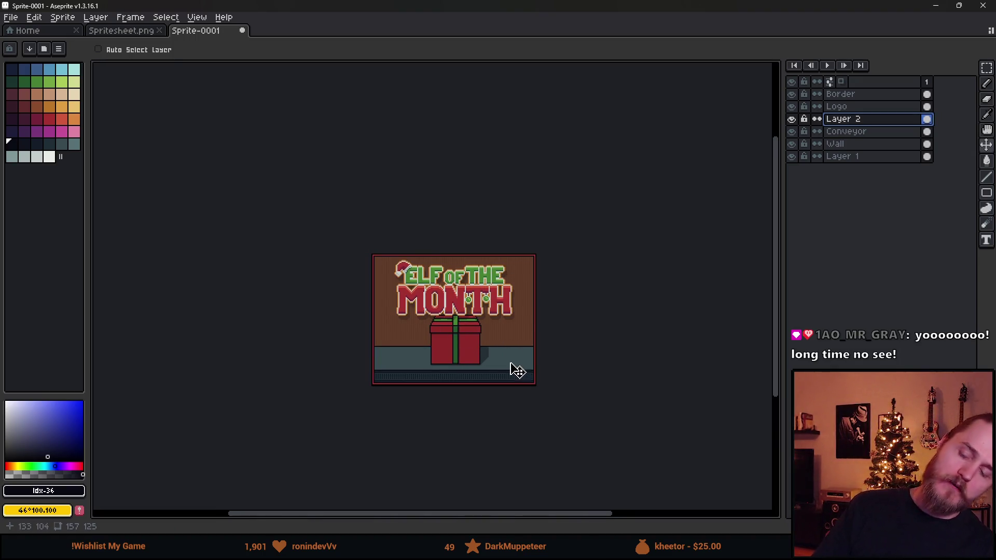
{"action": "scroll", "coordinate": [510, 366], "scroll_direction": "up", "scroll_amount": 2}
{"action": "scroll", "coordinate": [450, 337], "scroll_direction": "up", "scroll_amount": 1}
{"action": "left_click", "coordinate": [793, 130]}
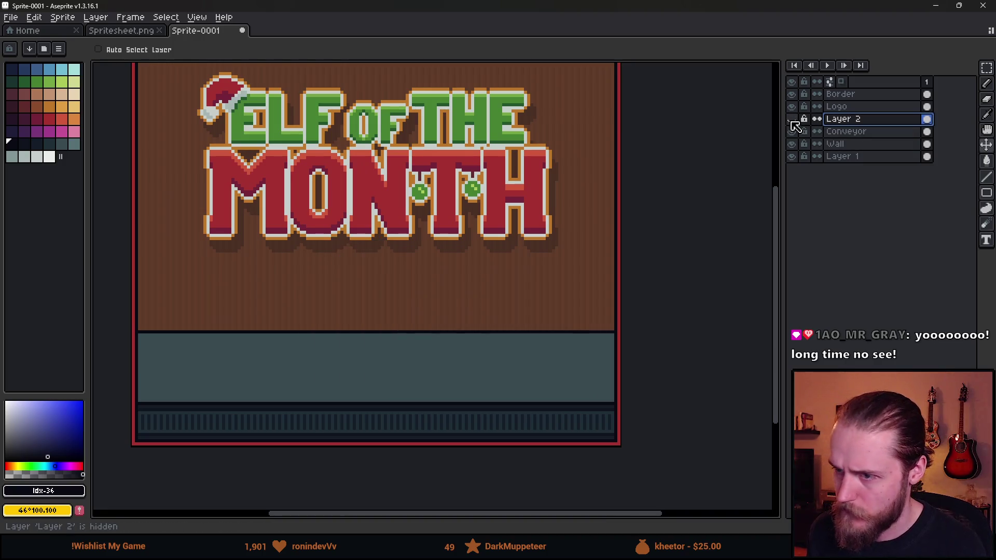
Step: Move the gift box right about 25 pixels and adjust its position
{"action": "left_click", "coordinate": [793, 130]}
{"action": "scroll", "coordinate": [438, 264], "scroll_direction": "up", "scroll_amount": 1}
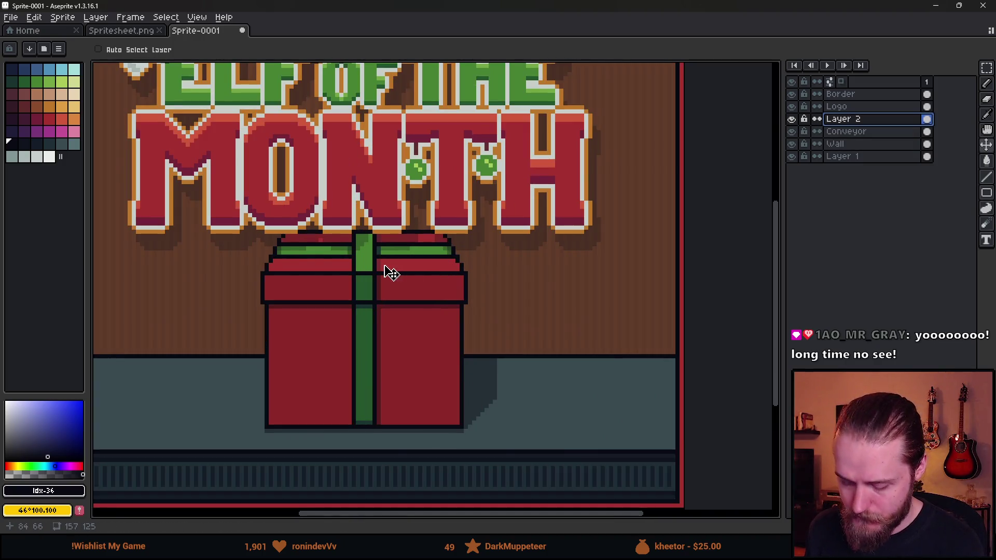
{"action": "key", "text": "m"}
{"action": "left_click_drag", "start_coordinate": [184, 188], "coordinate": [322, 478]}
{"action": "left_click", "coordinate": [301, 390]}
{"action": "left_click_drag", "start_coordinate": [301, 390], "coordinate": [312, 392]}
{"action": "left_click", "coordinate": [445, 365]}
{"action": "left_click_drag", "start_coordinate": [404, 207], "coordinate": [582, 486]}
{"action": "left_click_drag", "start_coordinate": [474, 378], "coordinate": [456, 378]}
{"action": "left_click", "coordinate": [701, 315]}
Step: Move the gift box down, finishing with a one-pixel nudge
{"action": "mouse_move", "coordinate": [200, 153]}
{"action": "left_mouse_down"}
{"action": "mouse_move", "coordinate": [395, 286]}
{"action": "mouse_move", "coordinate": [561, 318]}
{"action": "left_mouse_up"}
{"action": "left_click_drag", "start_coordinate": [385, 267], "coordinate": [385, 291]}
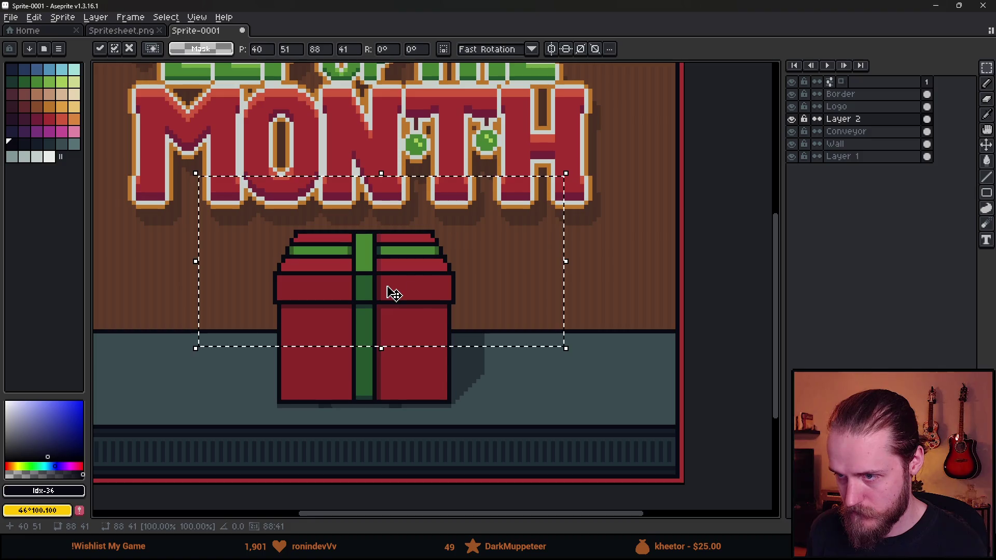
{"action": "left_click", "coordinate": [628, 298]}
{"action": "scroll", "coordinate": [628, 298], "scroll_direction": "down", "scroll_amount": 5}
{"action": "mouse_move", "coordinate": [596, 301]}
{"action": "left_mouse_down"}
{"action": "mouse_move", "coordinate": [540, 282]}
{"action": "mouse_move", "coordinate": [519, 309]}
{"action": "left_mouse_up"}
{"action": "scroll", "coordinate": [507, 300], "scroll_direction": "up", "scroll_amount": 4}
{"action": "mouse_move", "coordinate": [185, 175]}
{"action": "left_mouse_down"}
{"action": "mouse_move", "coordinate": [367, 272]}
{"action": "mouse_move", "coordinate": [553, 329]}
{"action": "left_mouse_up"}
{"action": "key", "text": "Down"}
{"action": "left_click", "coordinate": [180, 263]}
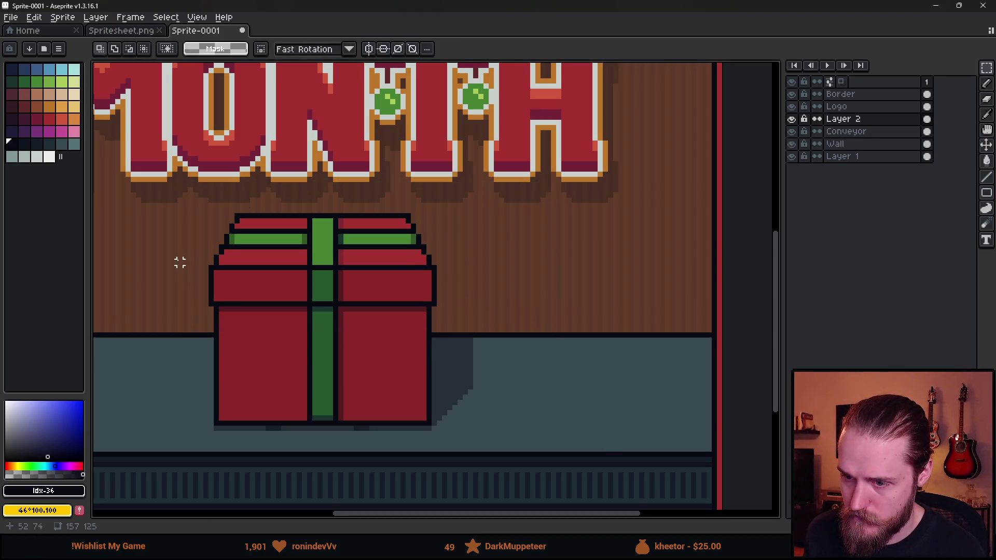
Step: Shift the gift box's left half two pixels inward
{"action": "left_click_drag", "start_coordinate": [145, 173], "coordinate": [258, 460]}
{"action": "left_click", "coordinate": [217, 314]}
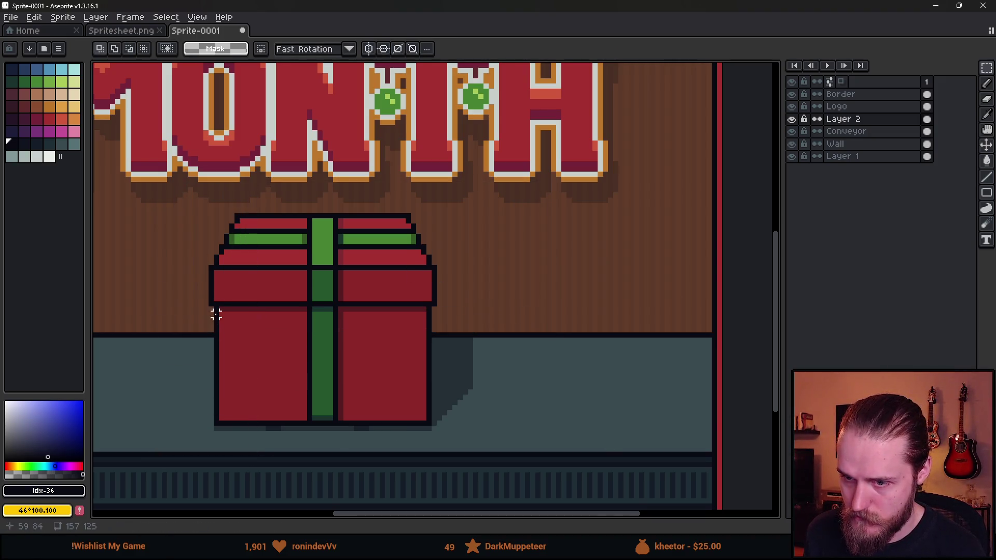
{"action": "mouse_move", "coordinate": [222, 309]}
{"action": "left_mouse_down"}
{"action": "mouse_move", "coordinate": [314, 405]}
{"action": "mouse_move", "coordinate": [304, 417]}
{"action": "left_mouse_up"}
{"action": "left_click_drag", "start_coordinate": [340, 309], "coordinate": [425, 419]}
{"action": "key", "text": "ctrl+d"}
{"action": "scroll", "coordinate": [494, 344], "scroll_direction": "down", "scroll_amount": 4}
{"action": "scroll", "coordinate": [489, 346], "scroll_direction": "up", "scroll_amount": 4}
{"action": "left_click_drag", "start_coordinate": [257, 229], "coordinate": [371, 440]}
{"action": "left_click", "coordinate": [338, 368]}
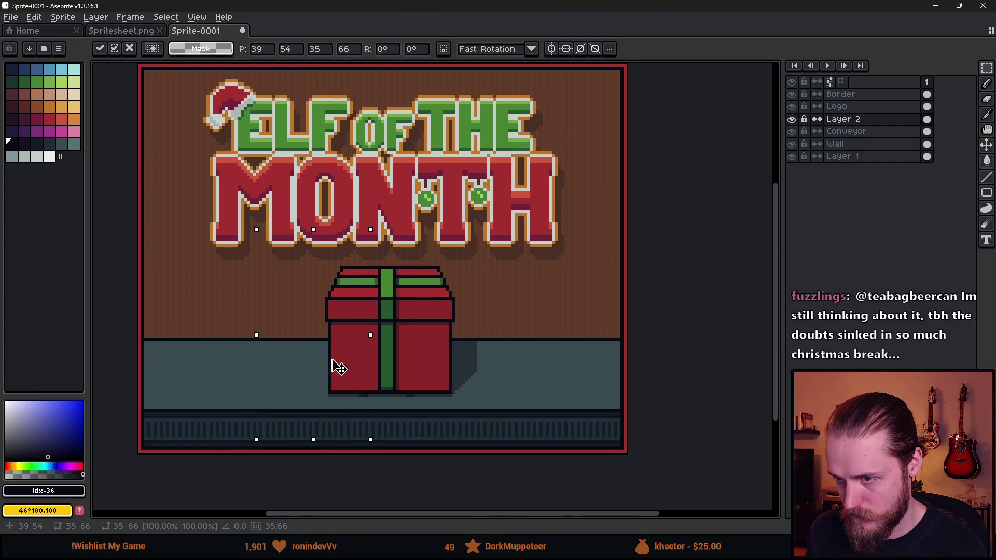
{"action": "left_click_drag", "start_coordinate": [338, 367], "coordinate": [334, 366]}
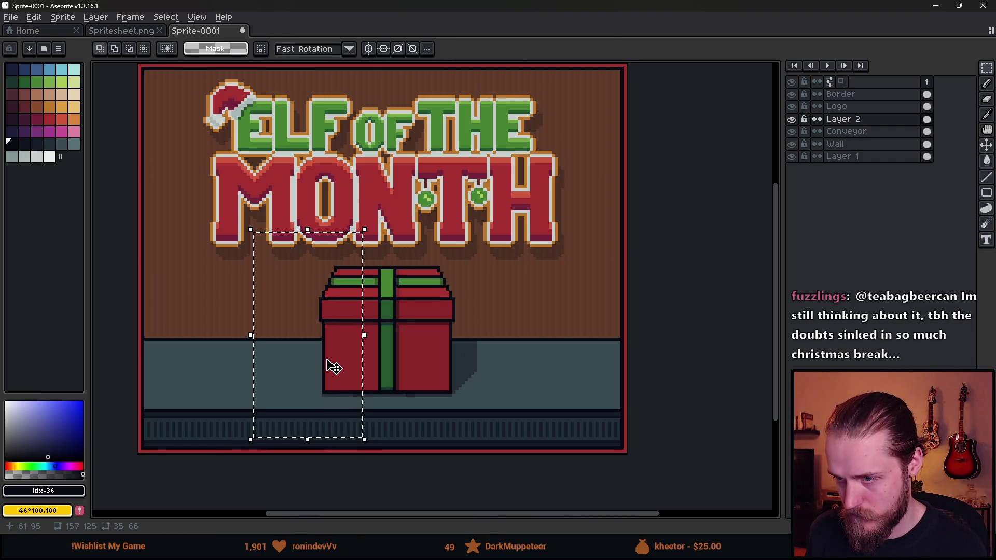
{"action": "key", "text": "Return"}
Step: Nudge the gift box's right side inward to narrow it
{"action": "left_click_drag", "start_coordinate": [507, 236], "coordinate": [413, 446]}
{"action": "left_click_drag", "start_coordinate": [456, 371], "coordinate": [451, 372]}
{"action": "left_click", "coordinate": [614, 344]}
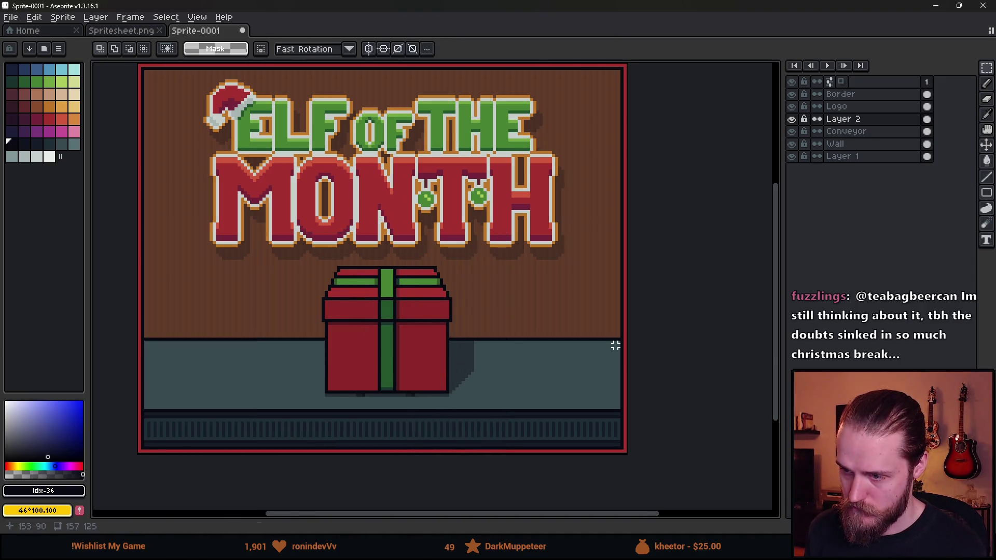
{"action": "scroll", "coordinate": [488, 336], "scroll_direction": "down", "scroll_amount": 4}
{"action": "scroll", "coordinate": [423, 312], "scroll_direction": "up", "scroll_amount": 4}
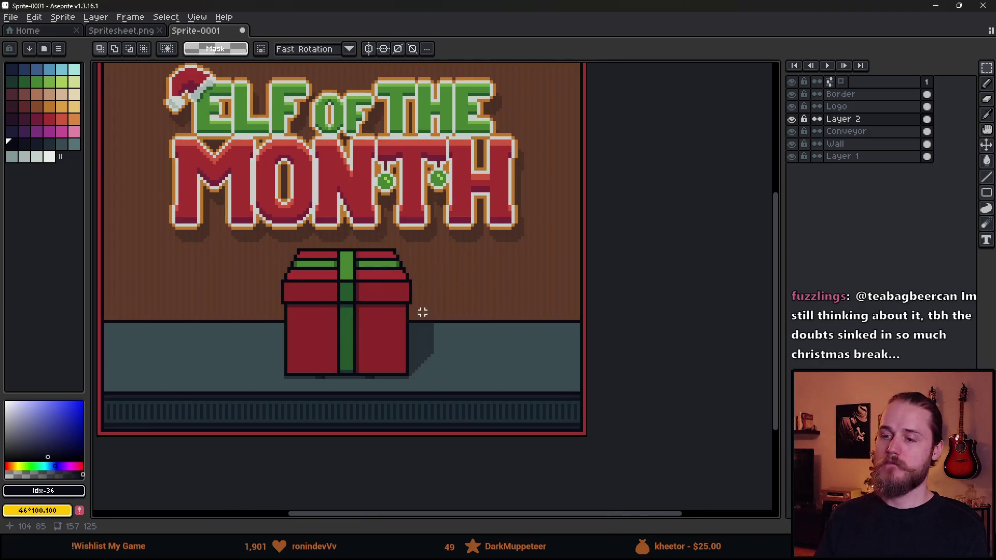
Step: Centre the gift box beneath the logo and pick the dark shadow colour
{"action": "left_click_drag", "start_coordinate": [236, 203], "coordinate": [448, 433]}
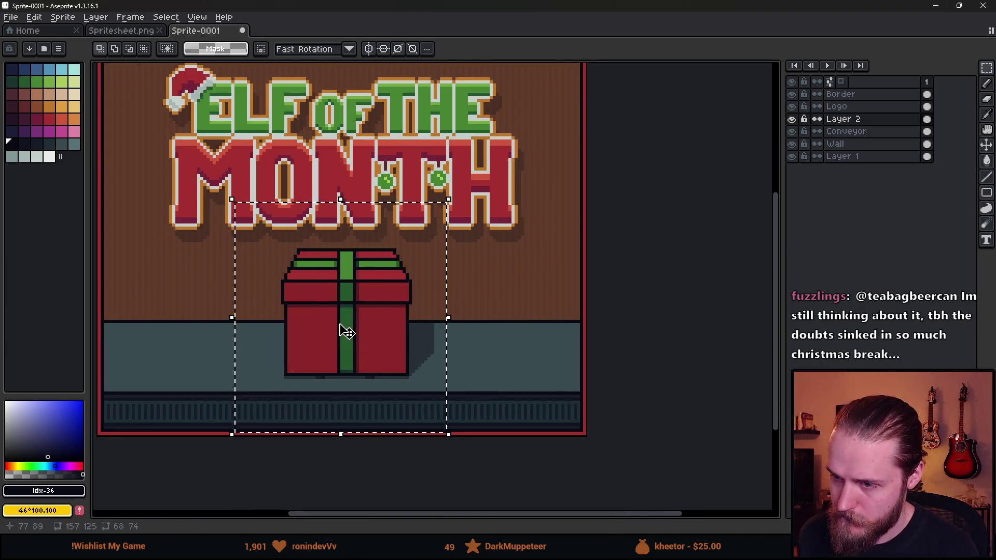
{"action": "mouse_move", "coordinate": [346, 333]}
{"action": "left_mouse_down"}
{"action": "mouse_move", "coordinate": [481, 336]}
{"action": "mouse_move", "coordinate": [327, 334]}
{"action": "mouse_move", "coordinate": [337, 333]}
{"action": "left_mouse_up"}
{"action": "scroll", "coordinate": [363, 363], "scroll_direction": "up", "scroll_amount": 3}
{"action": "key", "text": "b"}
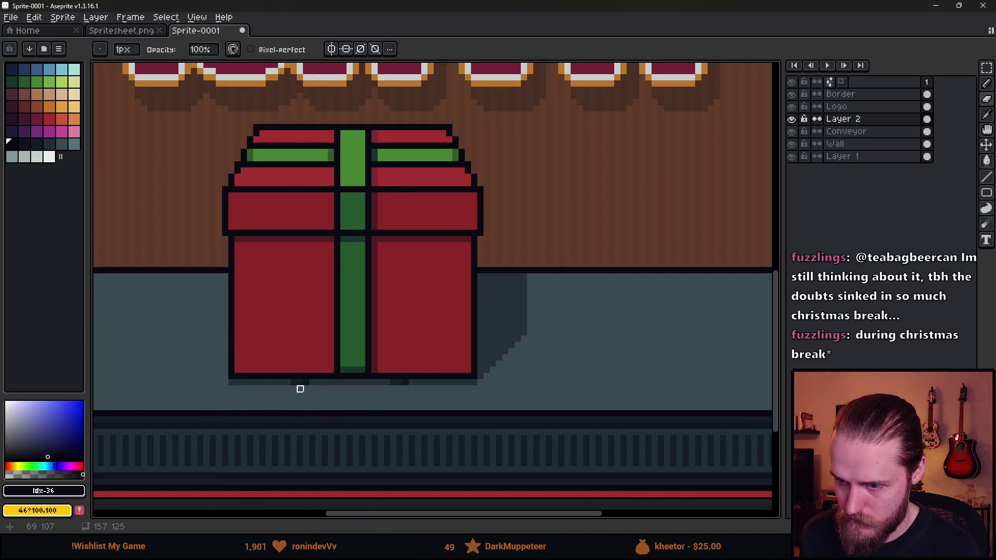
{"action": "left_click", "coordinate": [459, 380], "text": "alt"}
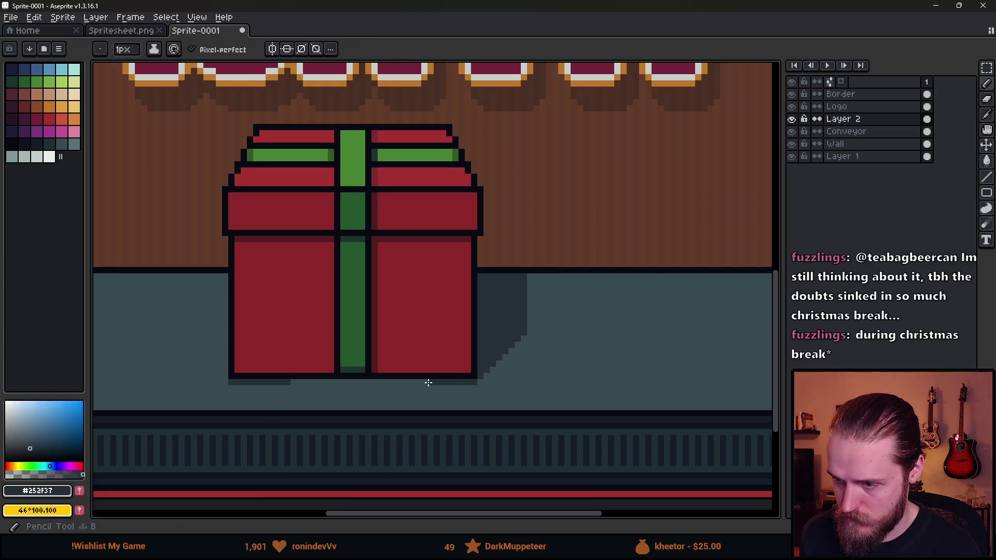
{"action": "scroll", "coordinate": [313, 388], "scroll_direction": "down", "scroll_amount": 3}
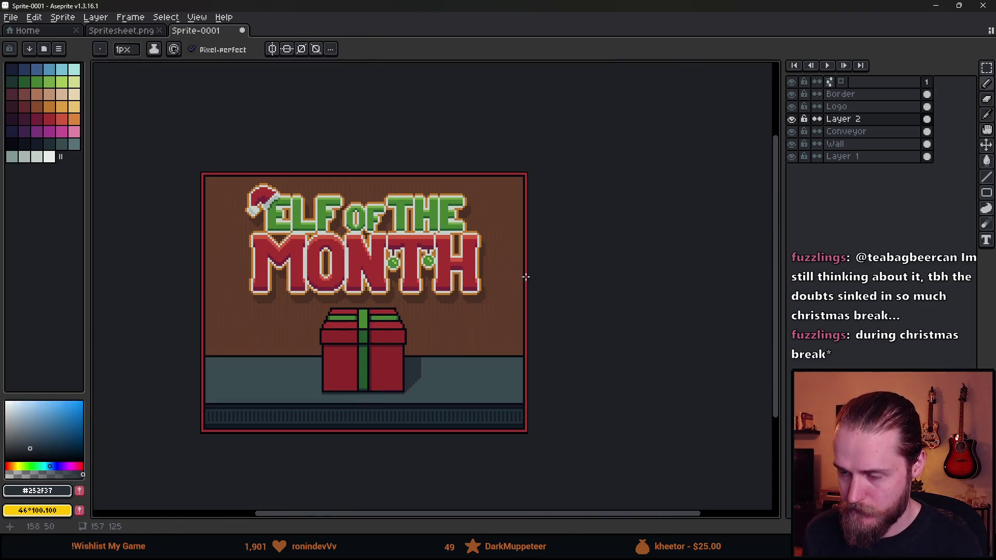
{"action": "left_click", "coordinate": [121, 30]}
Step: Bring Spritesheet.png's menu and audio sprites into view
{"action": "left_click", "coordinate": [28, 31]}
{"action": "left_click", "coordinate": [121, 30]}
{"action": "scroll", "coordinate": [482, 348], "scroll_direction": "down", "scroll_amount": 3}
{"action": "scroll", "coordinate": [483, 348], "scroll_direction": "up", "scroll_amount": 2}
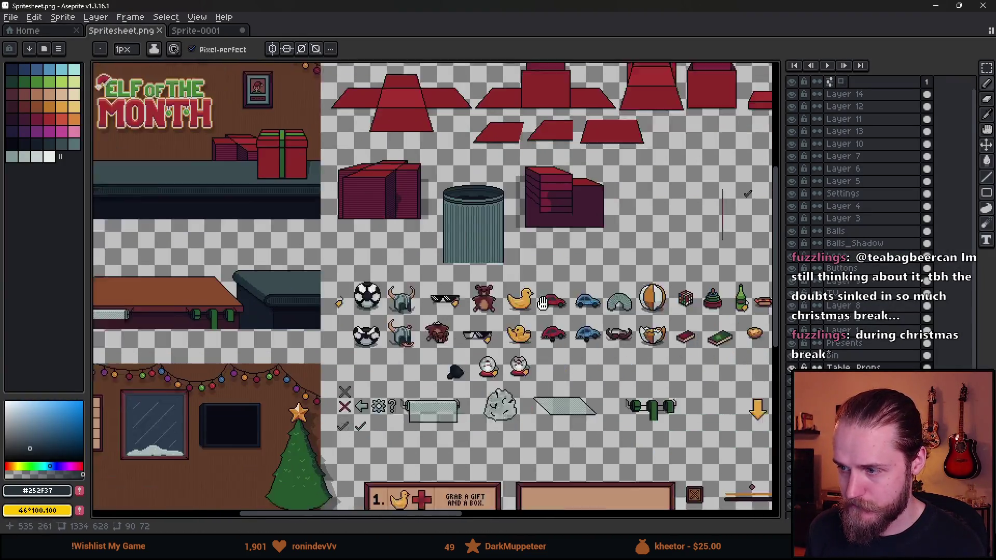
{"action": "left_click_drag", "start_coordinate": [538, 335], "coordinate": [472, 301]}
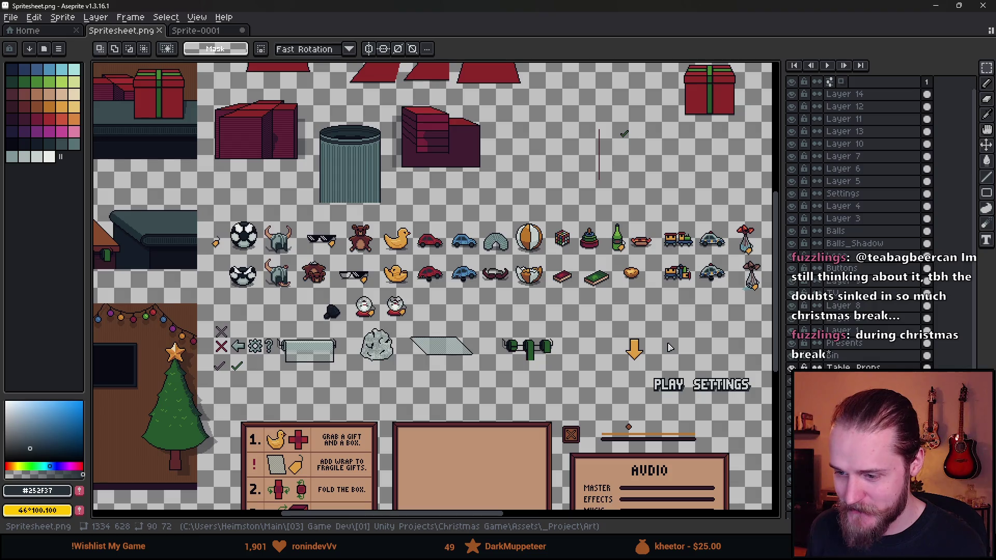
{"action": "mouse_move", "coordinate": [282, 555]}
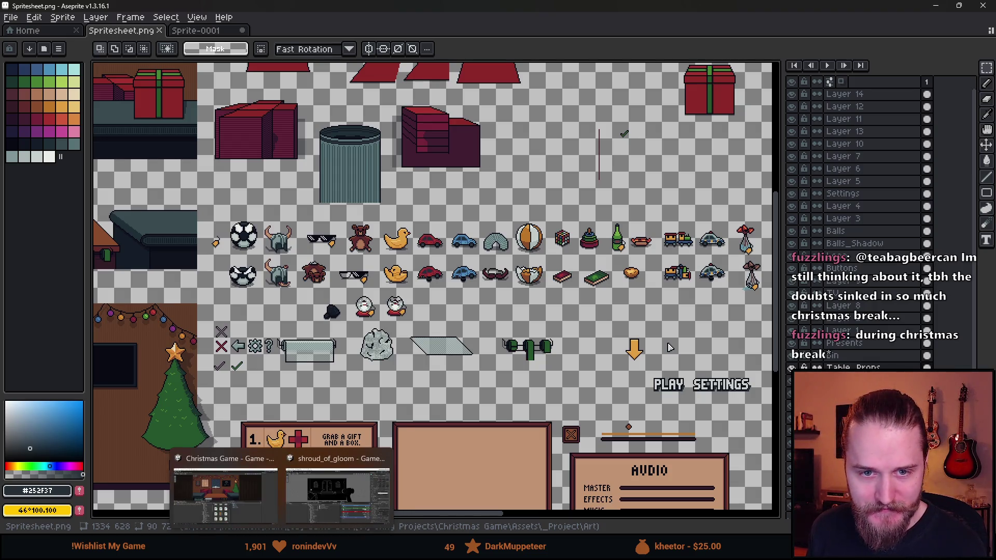
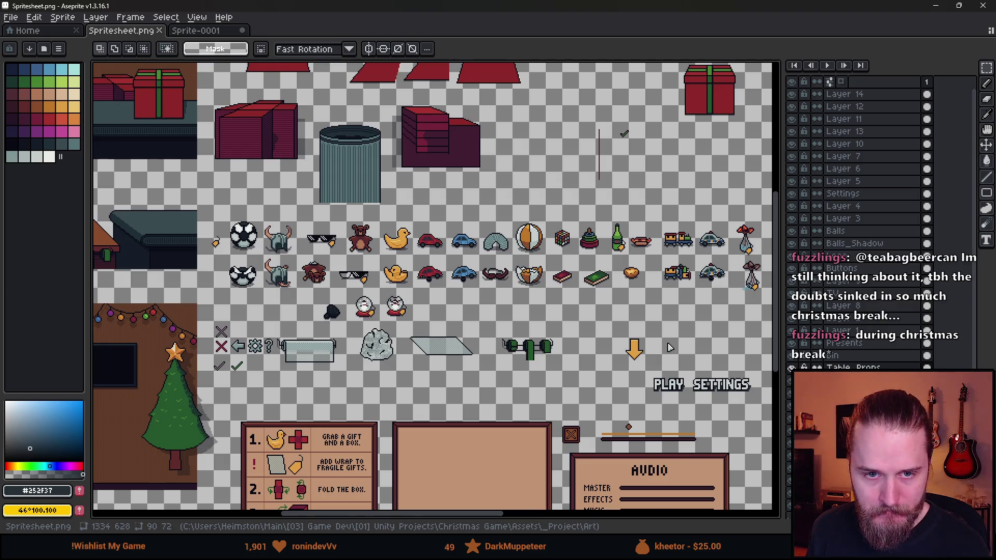
Step: In Spritesheet.png, select the Bin layer and marquee the soccer ball sprite
{"action": "scroll", "coordinate": [436, 285], "scroll_direction": "right", "scroll_amount": 3}
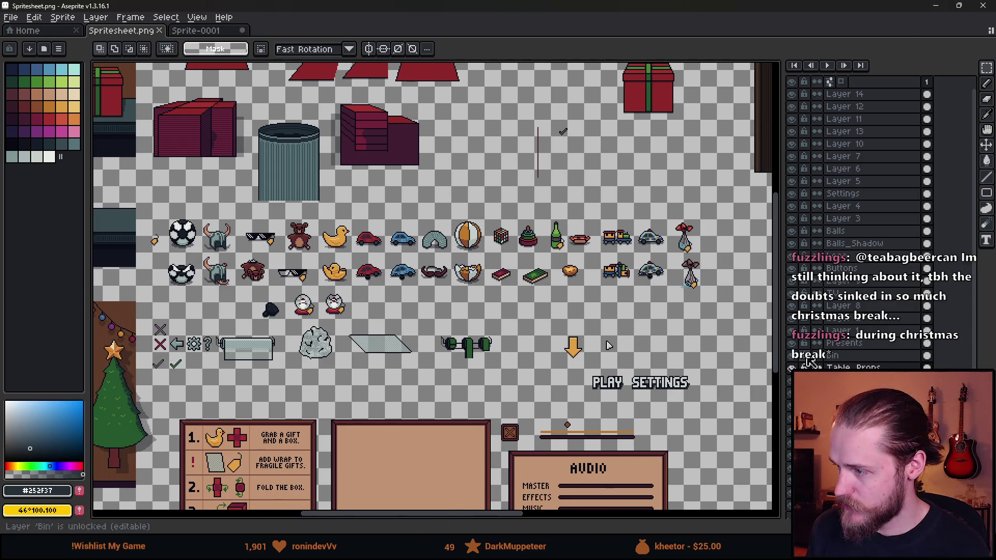
{"action": "scroll", "coordinate": [810, 284], "scroll_direction": "down", "scroll_amount": 2}
{"action": "scroll", "coordinate": [802, 301], "scroll_direction": "up", "scroll_amount": 1}
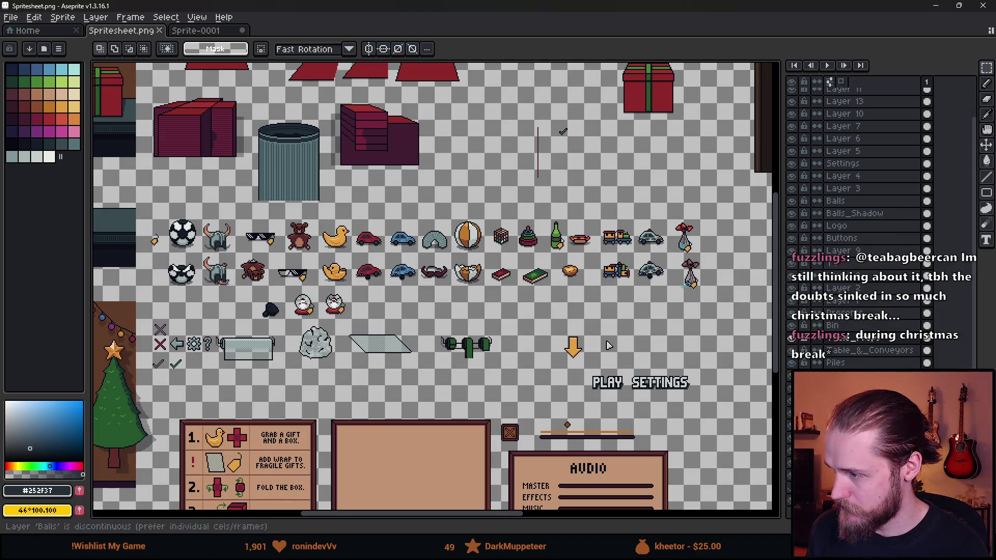
{"action": "scroll", "coordinate": [803, 295], "scroll_direction": "up", "scroll_amount": 2}
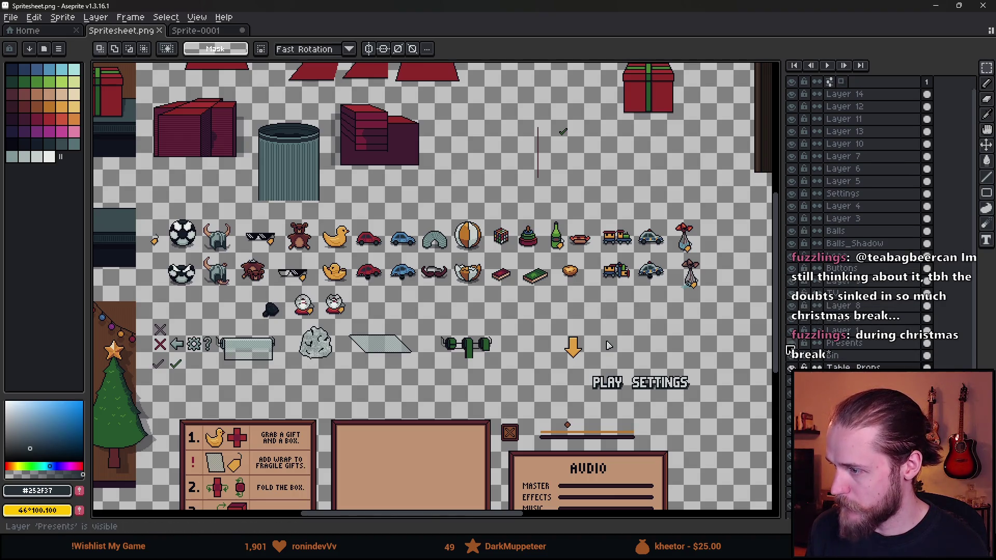
{"action": "left_click", "coordinate": [854, 356]}
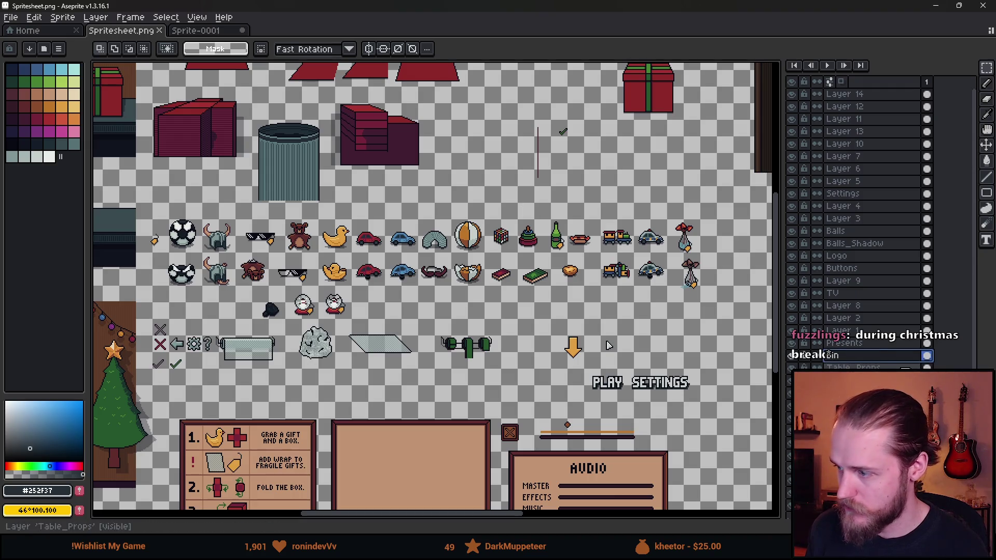
{"action": "scroll", "coordinate": [442, 232], "scroll_direction": "up", "scroll_amount": 2}
{"action": "scroll", "coordinate": [442, 232], "scroll_direction": "down", "scroll_amount": 2}
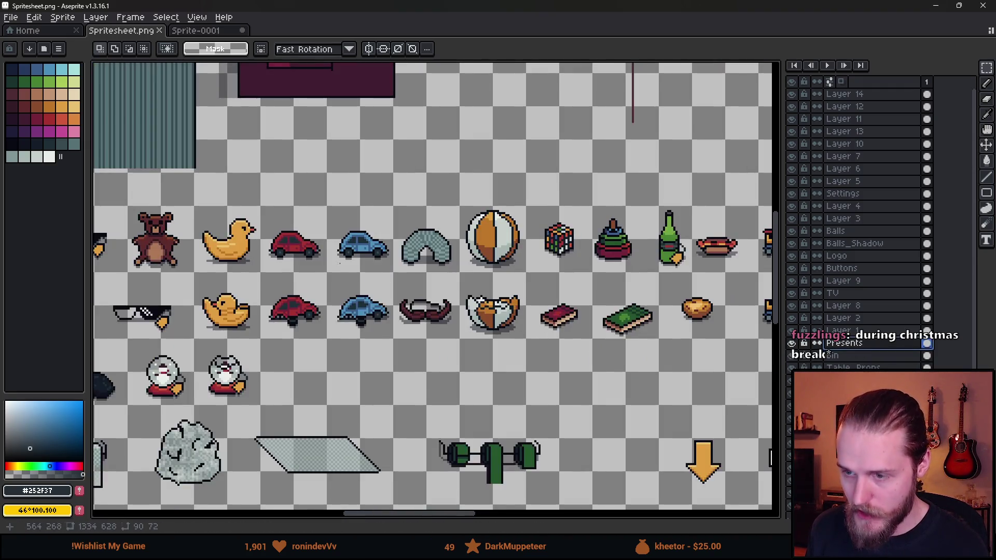
{"action": "scroll", "coordinate": [159, 233], "scroll_direction": "left", "scroll_amount": 5}
{"action": "scroll", "coordinate": [160, 233], "scroll_direction": "up", "scroll_amount": 2}
{"action": "left_click_drag", "start_coordinate": [135, 190], "coordinate": [241, 307]}
Step: Switch to the Sprite-0001 Elf of the Month banner
{"action": "scroll", "coordinate": [242, 307], "scroll_direction": "down", "scroll_amount": 2}
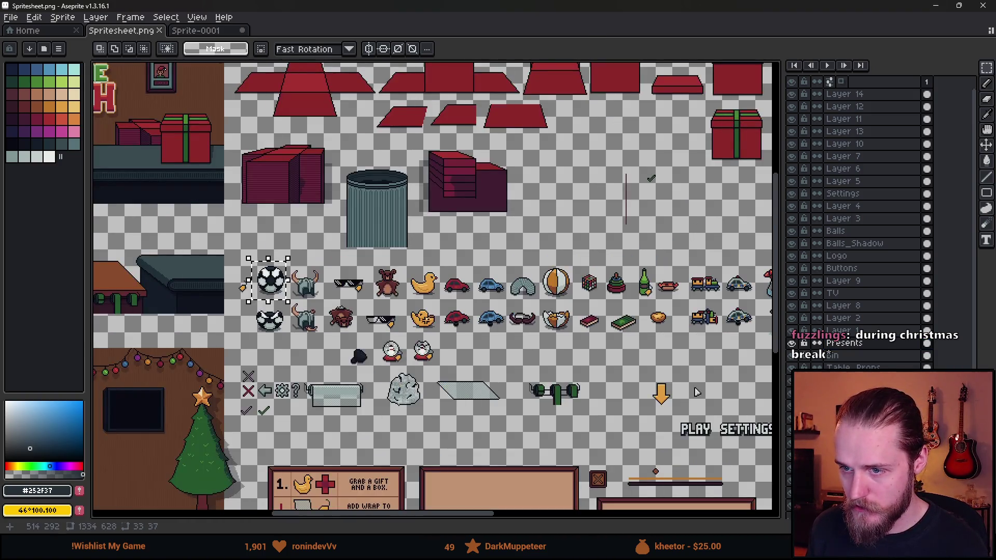
{"action": "scroll", "coordinate": [697, 393], "scroll_direction": "up", "scroll_amount": 1}
{"action": "scroll", "coordinate": [648, 374], "scroll_direction": "right", "scroll_amount": 3}
{"action": "scroll", "coordinate": [612, 358], "scroll_direction": "up", "scroll_amount": 1}
{"action": "scroll", "coordinate": [587, 343], "scroll_direction": "down", "scroll_amount": 2}
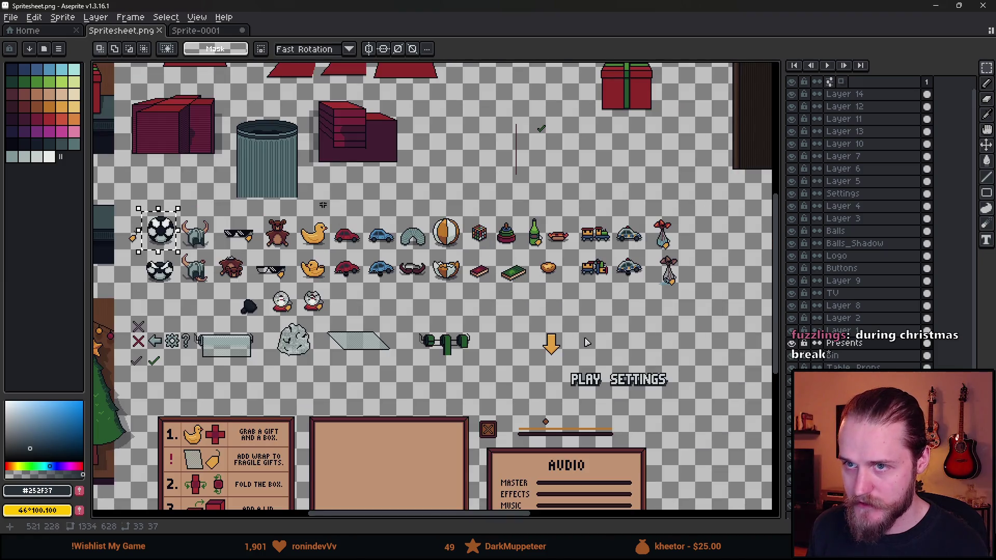
{"action": "left_click", "coordinate": [209, 32]}
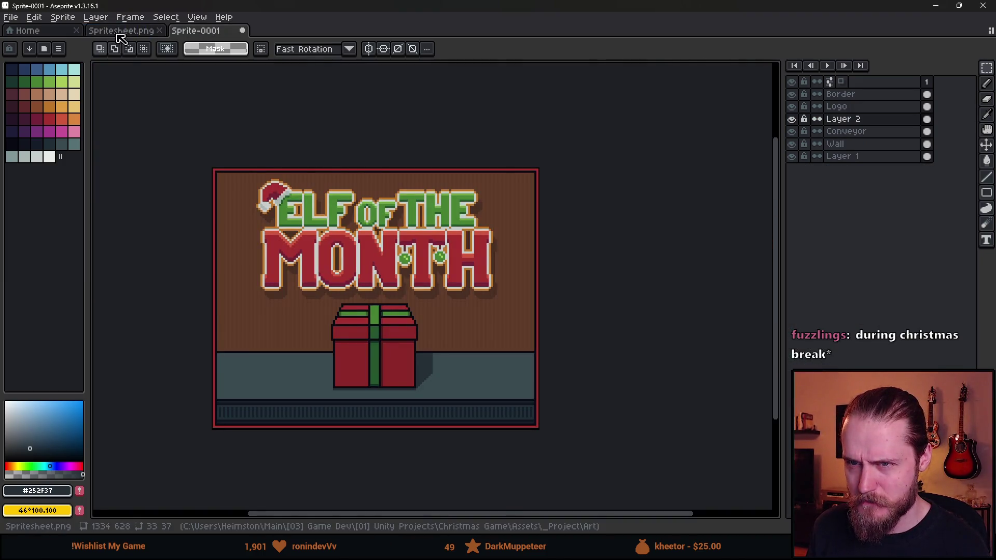
Step: Paste the copied soccer ball into the Sprite-0001 banner
{"action": "left_click", "coordinate": [120, 31]}
{"action": "scroll", "coordinate": [364, 251], "scroll_direction": "up", "scroll_amount": 3}
{"action": "mouse_move", "coordinate": [344, 228]}
{"action": "left_mouse_down"}
{"action": "mouse_move", "coordinate": [456, 319]}
{"action": "mouse_move", "coordinate": [472, 344]}
{"action": "mouse_move", "coordinate": [378, 303]}
{"action": "left_mouse_up"}
{"action": "scroll", "coordinate": [472, 345], "scroll_direction": "down", "scroll_amount": 5}
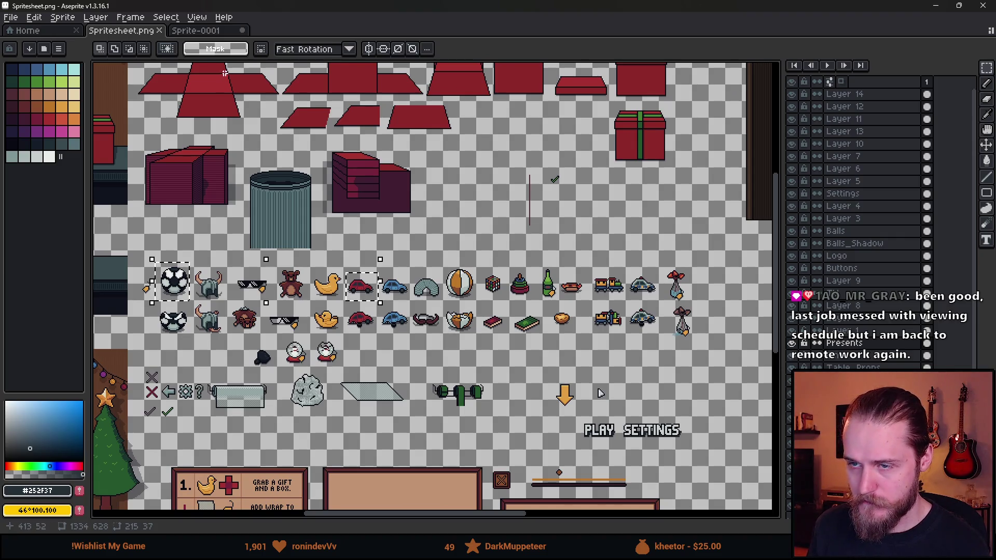
{"action": "left_click", "coordinate": [195, 30]}
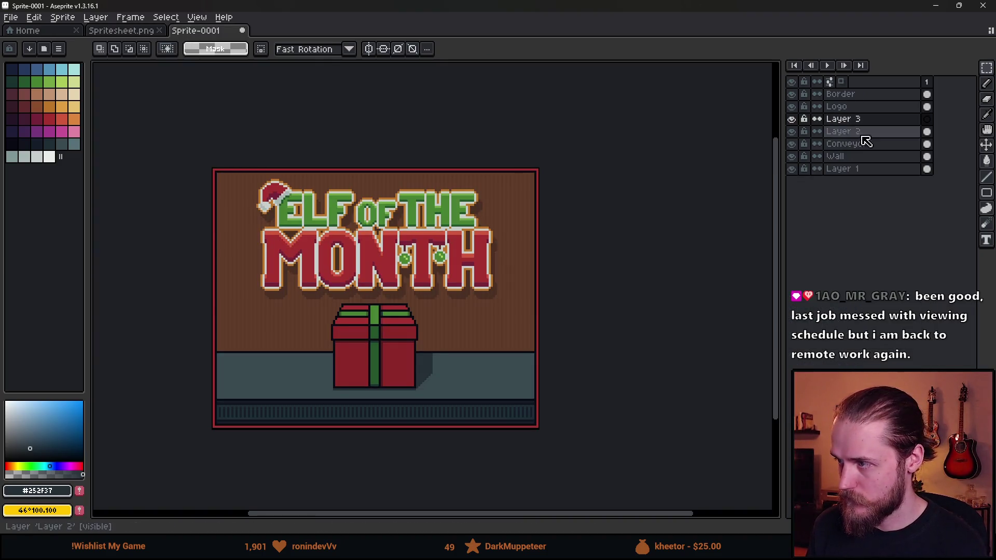
{"action": "key", "text": "ctrl+v"}
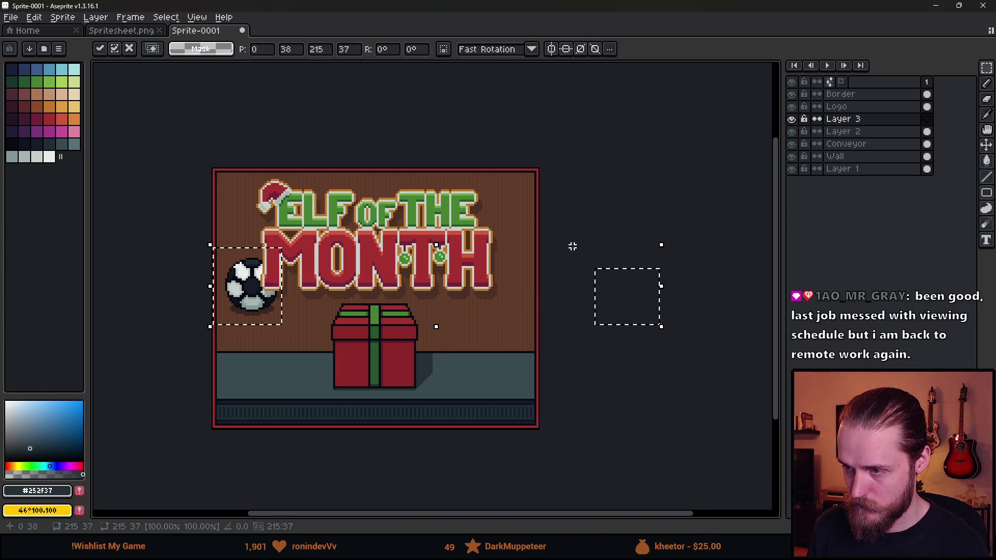
{"action": "left_click", "coordinate": [350, 215]}
Step: Move the soccer ball down onto the banner's floor
{"action": "left_click_drag", "start_coordinate": [211, 218], "coordinate": [312, 358]}
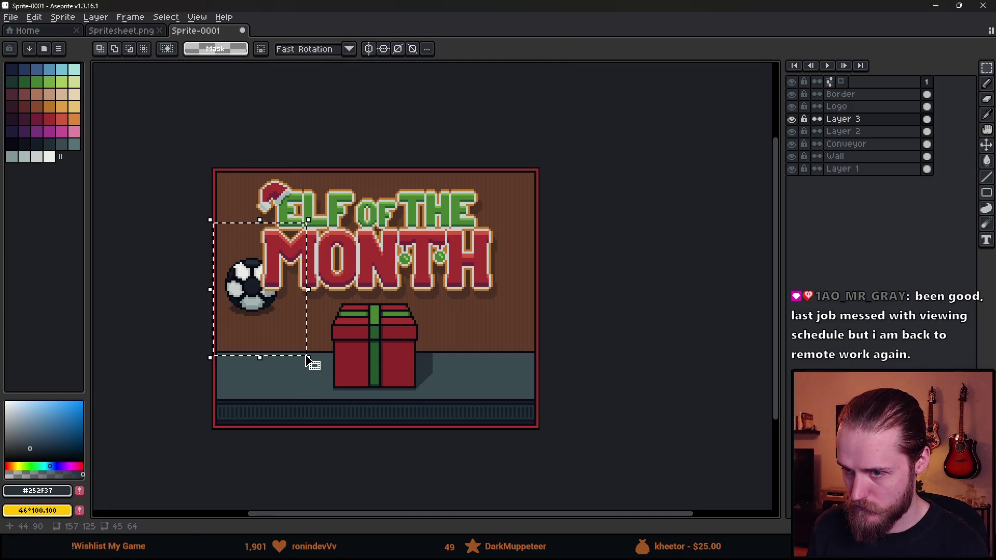
{"action": "key", "text": "Delete"}
{"action": "key", "text": "v"}
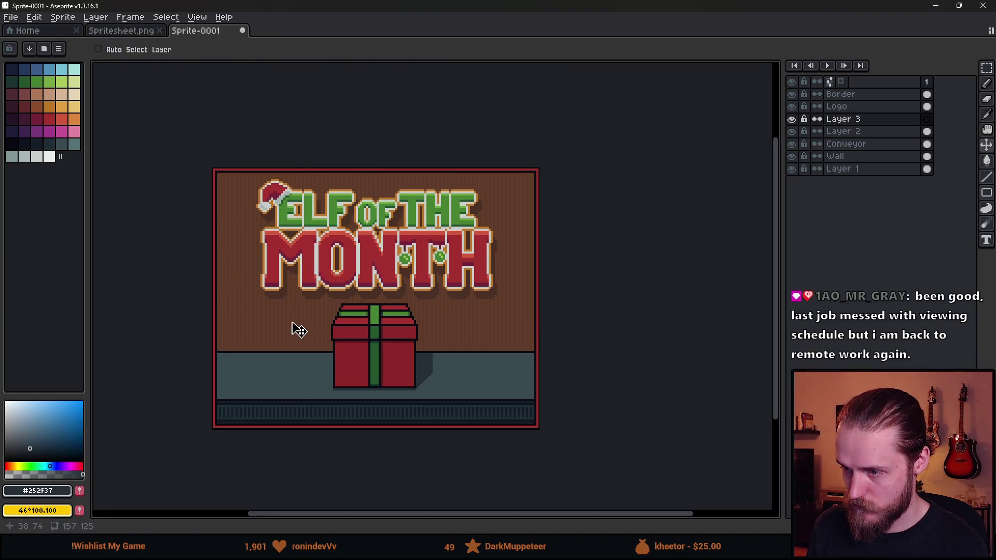
{"action": "key", "text": "ctrl+z"}
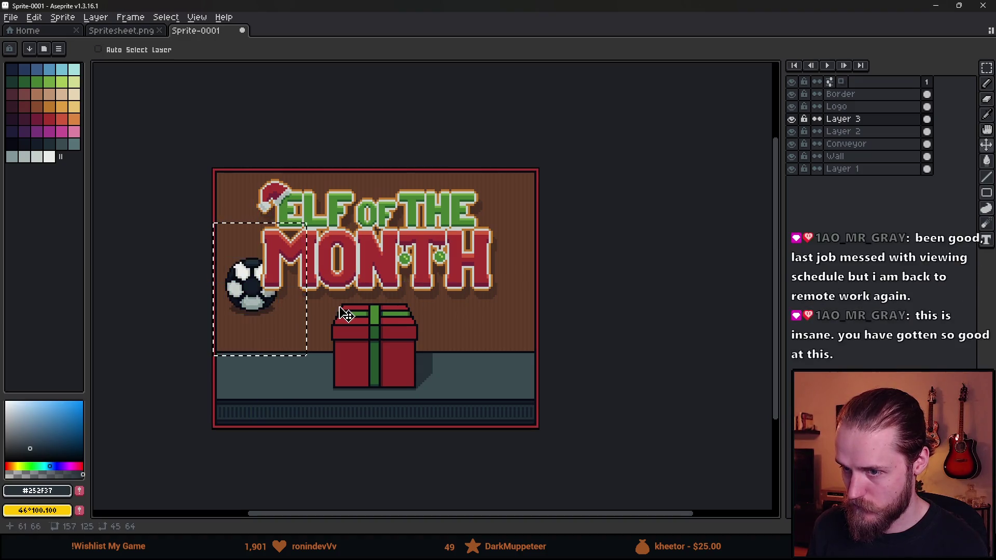
{"action": "left_click_drag", "start_coordinate": [267, 309], "coordinate": [283, 372]}
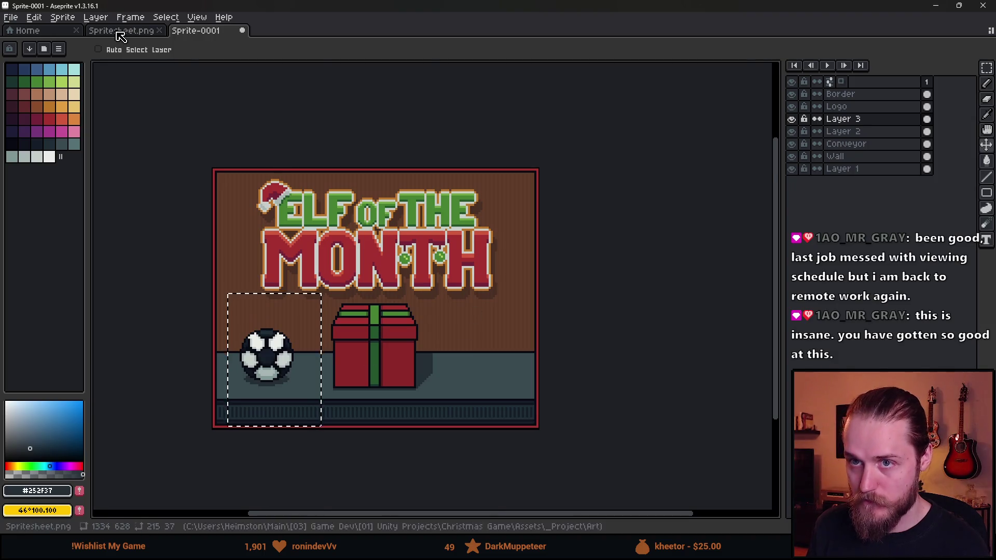
Step: Copy the red car from the spritesheet and place it on the floor right of the gift
{"action": "left_click", "coordinate": [120, 31]}
{"action": "key", "text": "m"}
{"action": "scroll", "coordinate": [384, 265], "scroll_direction": "up", "scroll_amount": 3}
{"action": "left_click_drag", "start_coordinate": [217, 280], "coordinate": [362, 413]}
{"action": "left_click", "coordinate": [196, 31]}
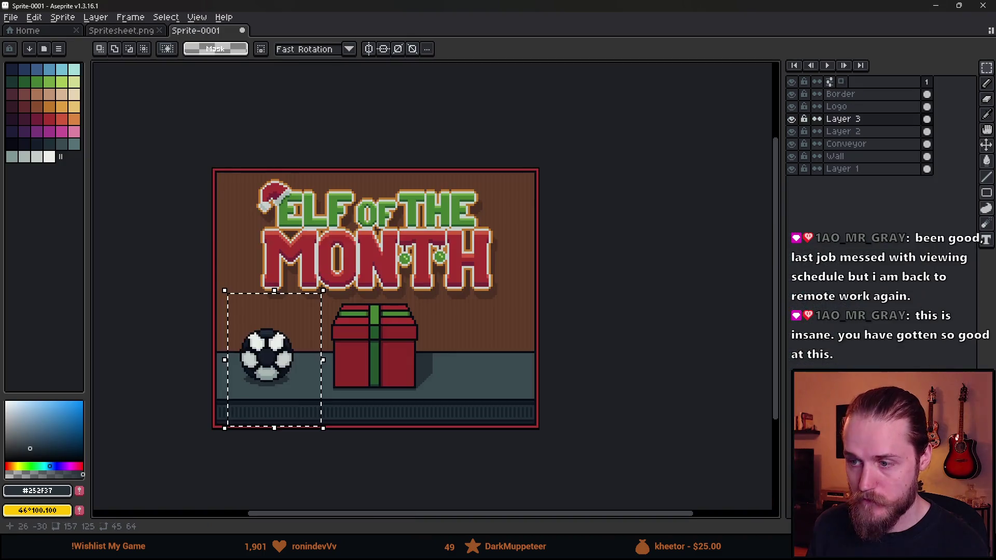
{"action": "key", "text": "ctrl+v"}
{"action": "left_click_drag", "start_coordinate": [443, 296], "coordinate": [497, 379]}
{"action": "left_click", "coordinate": [523, 361]}
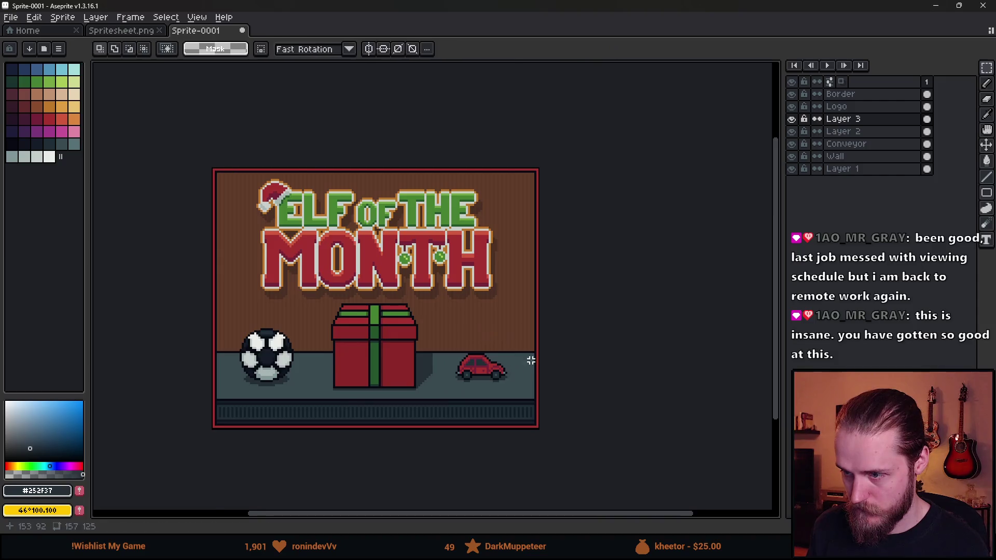
Step: Return to Spritesheet.png
{"action": "scroll", "coordinate": [521, 356], "scroll_direction": "down", "scroll_amount": 2}
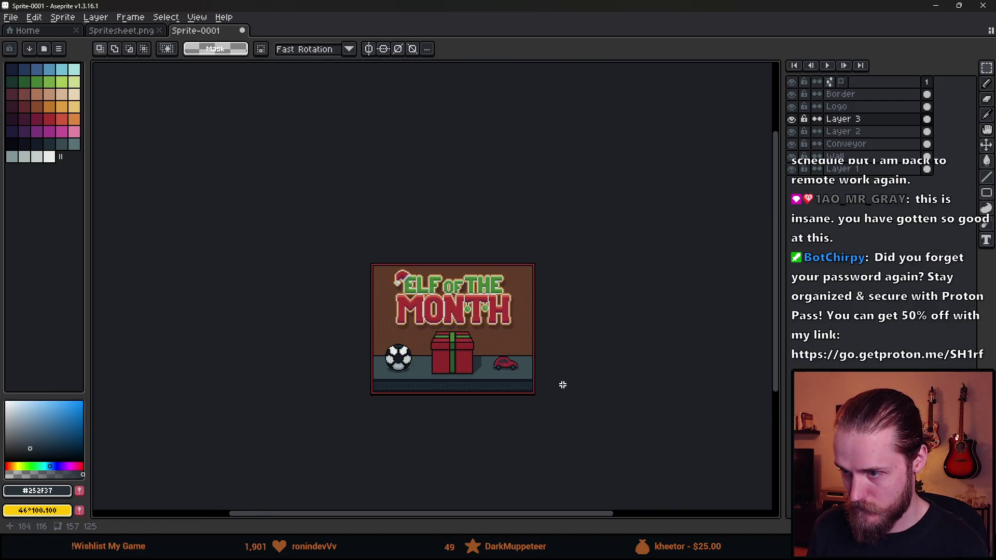
{"action": "scroll", "coordinate": [566, 385], "scroll_direction": "down", "scroll_amount": 1}
{"action": "scroll", "coordinate": [493, 345], "scroll_direction": "up", "scroll_amount": 1}
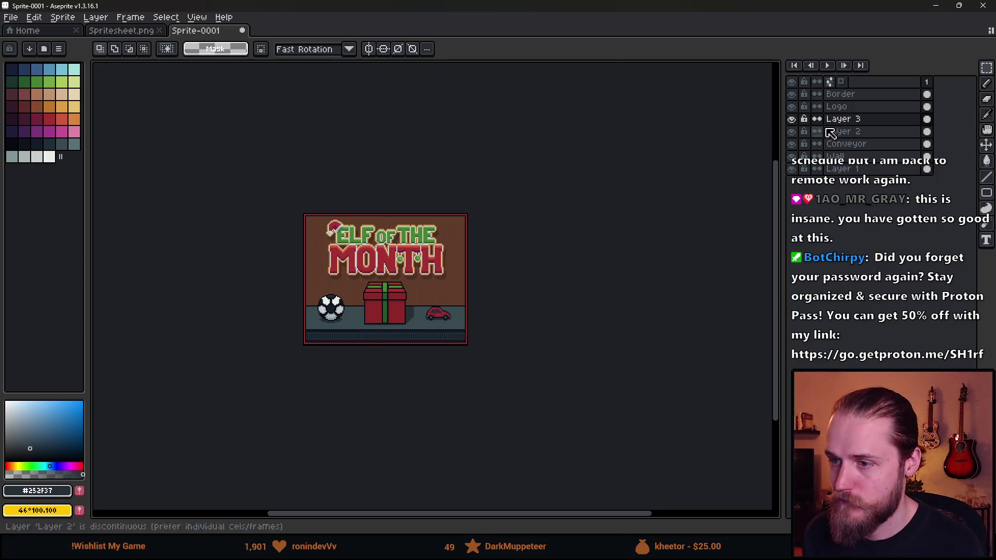
{"action": "left_click", "coordinate": [119, 30]}
{"action": "scroll", "coordinate": [349, 236], "scroll_direction": "down", "scroll_amount": 1}
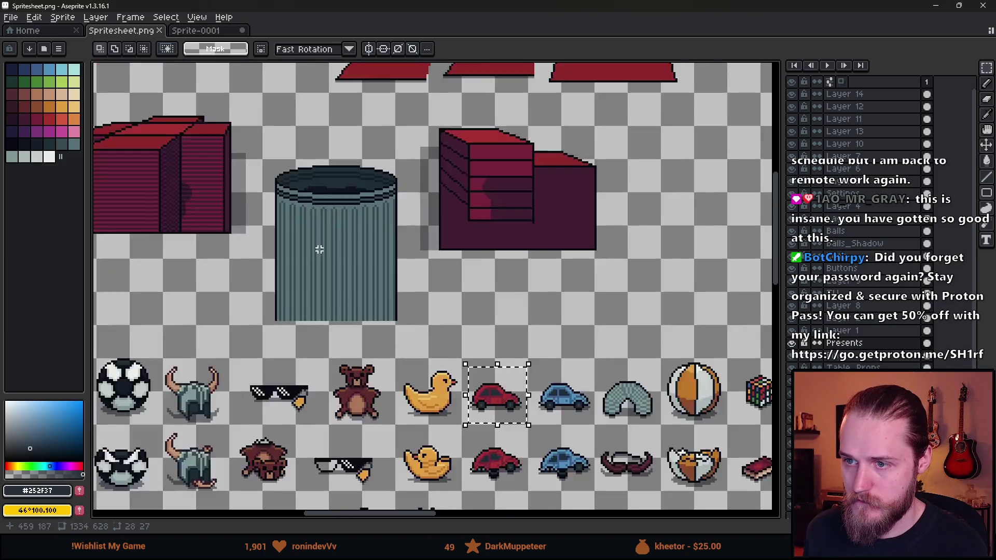
Step: Marquee-select the star-topped Christmas tree in Spritesheet.png
{"action": "scroll", "coordinate": [348, 236], "scroll_direction": "down", "scroll_amount": 1}
{"action": "scroll", "coordinate": [436, 286], "scroll_direction": "left", "scroll_amount": 3}
{"action": "scroll", "coordinate": [436, 285], "scroll_direction": "up", "scroll_amount": 1}
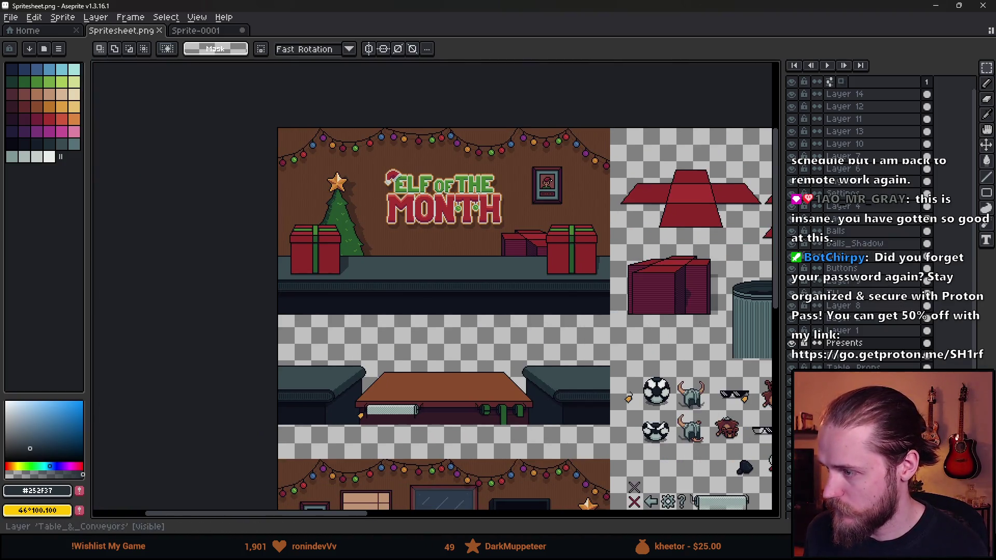
{"action": "mouse_move", "coordinate": [289, 167]}
{"action": "left_mouse_down"}
{"action": "mouse_move", "coordinate": [434, 334]}
{"action": "mouse_move", "coordinate": [428, 327]}
{"action": "left_mouse_up"}
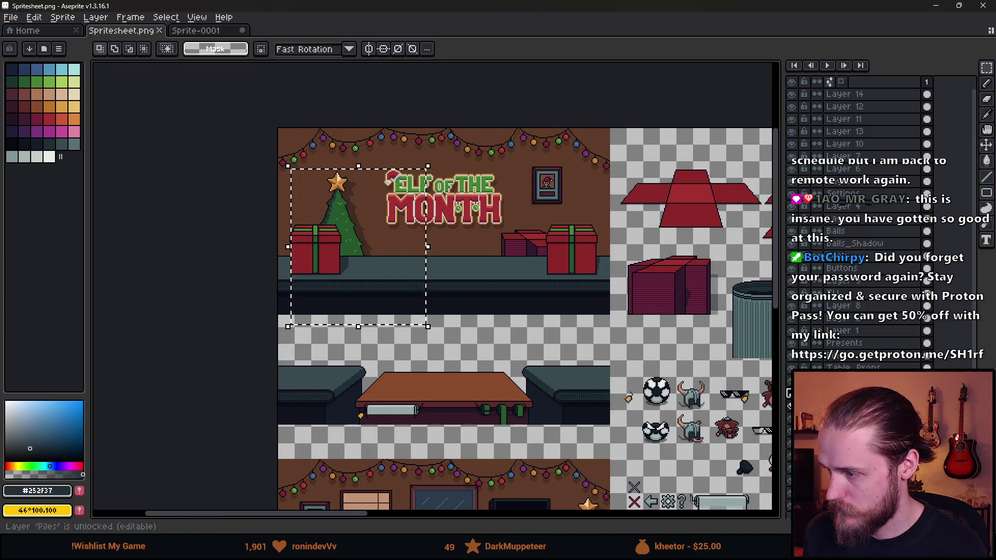
{"action": "key", "text": "ctrl+d"}
{"action": "mouse_move", "coordinate": [278, 151]}
{"action": "left_mouse_down"}
{"action": "mouse_move", "coordinate": [407, 329]}
{"action": "mouse_move", "coordinate": [401, 319]}
{"action": "left_mouse_up"}
Step: Paste the tree on a new layer above Wall and position it on the banner's right side
{"action": "left_click", "coordinate": [208, 32]}
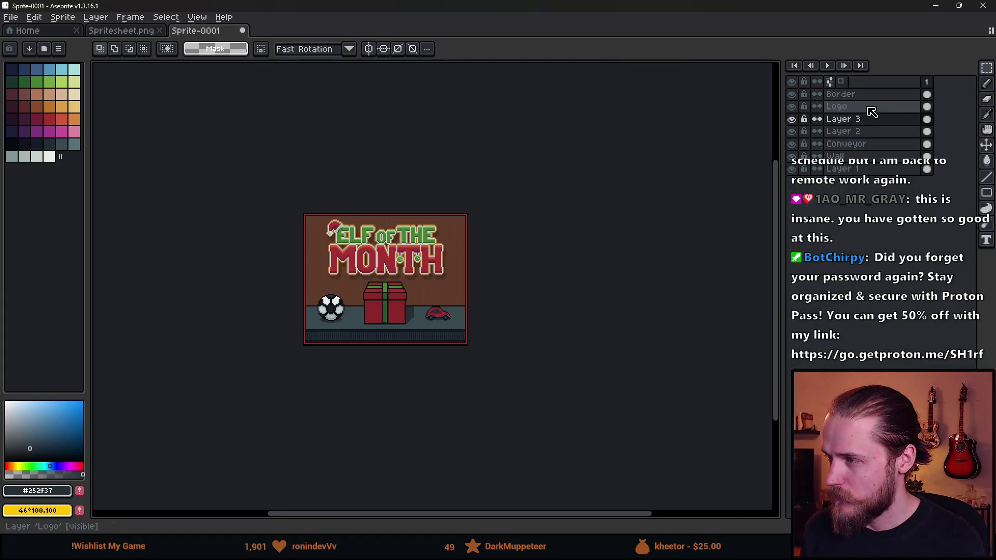
{"action": "left_click", "coordinate": [874, 163]}
{"action": "key", "text": "shift+n"}
{"action": "key", "text": "ctrl+v"}
{"action": "left_click_drag", "start_coordinate": [399, 326], "coordinate": [492, 317]}
{"action": "scroll", "coordinate": [492, 317], "scroll_direction": "up", "scroll_amount": 1}
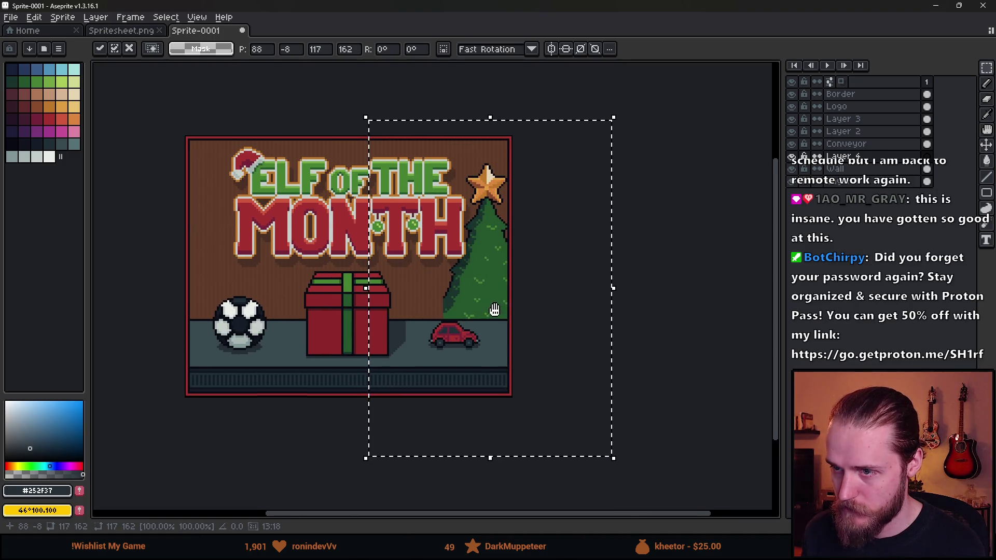
{"action": "mouse_move", "coordinate": [533, 319]}
{"action": "left_mouse_down"}
{"action": "mouse_move", "coordinate": [480, 322]}
{"action": "mouse_move", "coordinate": [538, 337]}
{"action": "left_mouse_up"}
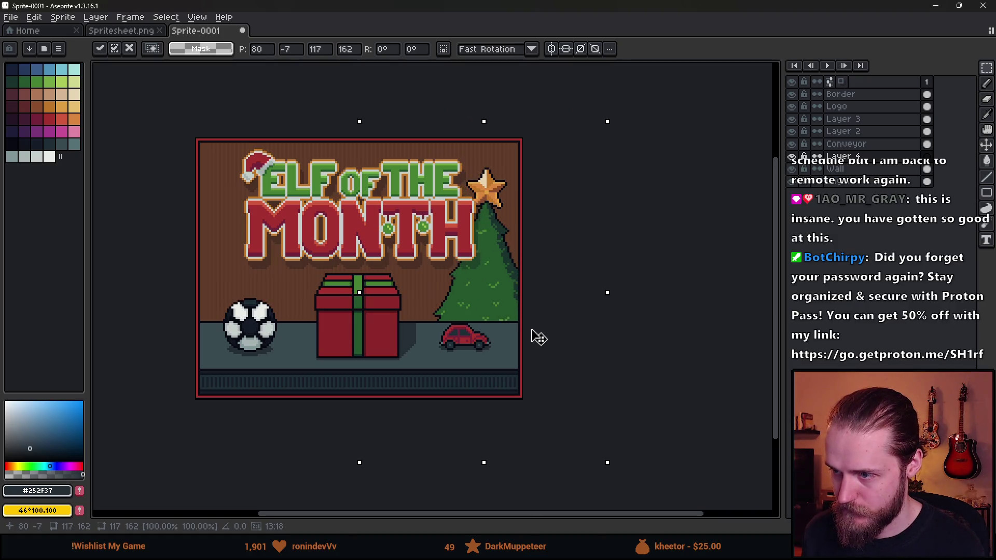
{"action": "mouse_move", "coordinate": [539, 337]}
{"action": "left_mouse_down"}
{"action": "mouse_move", "coordinate": [559, 336]}
{"action": "mouse_move", "coordinate": [467, 327]}
{"action": "mouse_move", "coordinate": [476, 329]}
{"action": "mouse_move", "coordinate": [474, 313]}
{"action": "left_mouse_up"}
{"action": "key", "text": "Return"}
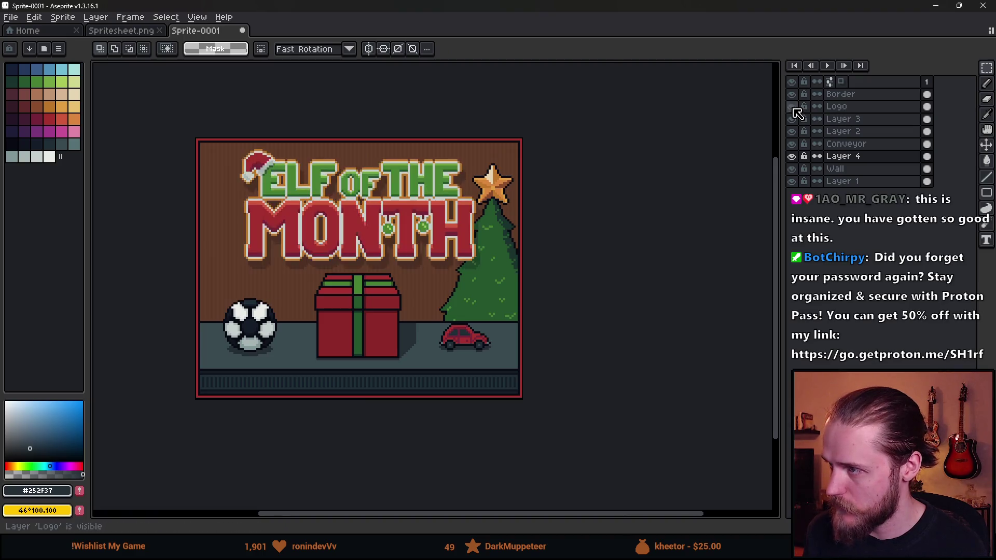
{"action": "key", "text": "v"}
{"action": "left_click", "coordinate": [848, 107]}
{"action": "left_click_drag", "start_coordinate": [345, 225], "coordinate": [322, 225]}
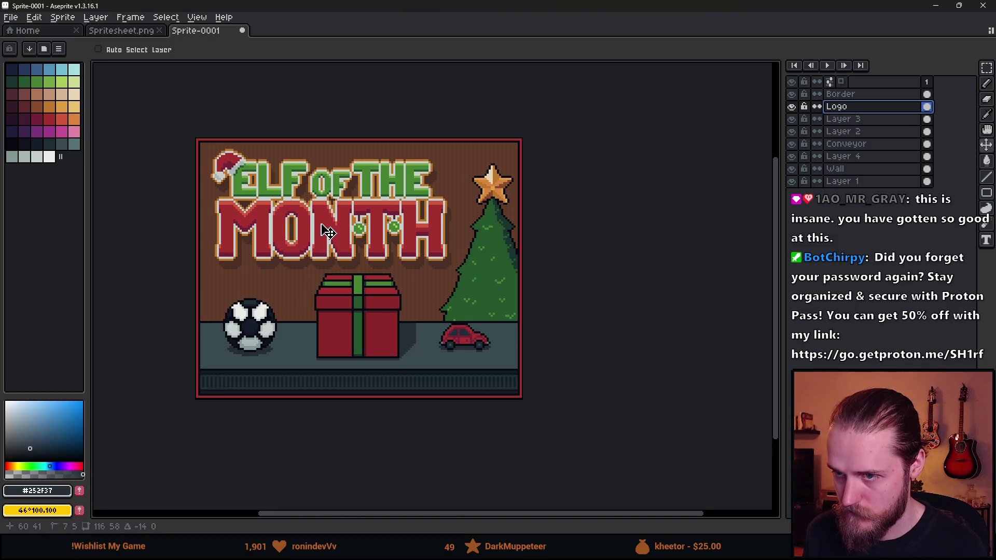
{"action": "scroll", "coordinate": [322, 229], "scroll_direction": "down", "scroll_amount": 1}
{"action": "scroll", "coordinate": [508, 327], "scroll_direction": "down", "scroll_amount": 1}
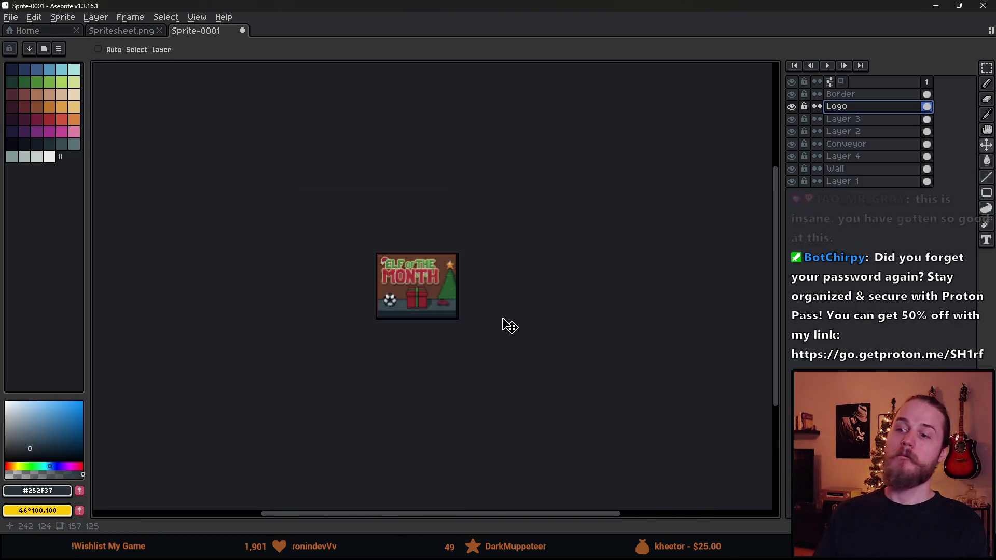
{"action": "scroll", "coordinate": [426, 293], "scroll_direction": "up", "scroll_amount": 1}
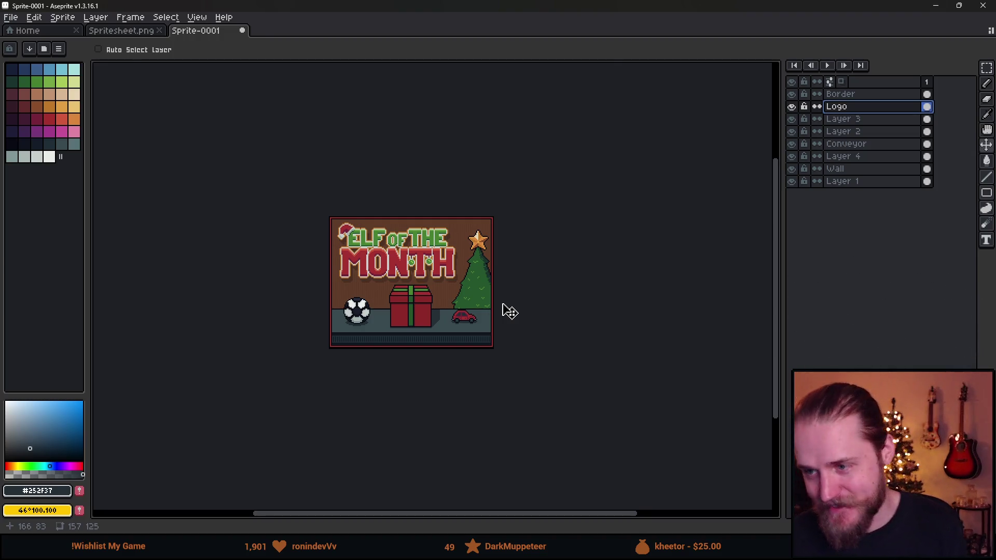
{"action": "scroll", "coordinate": [498, 297], "scroll_direction": "down", "scroll_amount": 1}
{"action": "scroll", "coordinate": [495, 296], "scroll_direction": "up", "scroll_amount": 2}
{"action": "left_click_drag", "start_coordinate": [350, 303], "coordinate": [411, 306]}
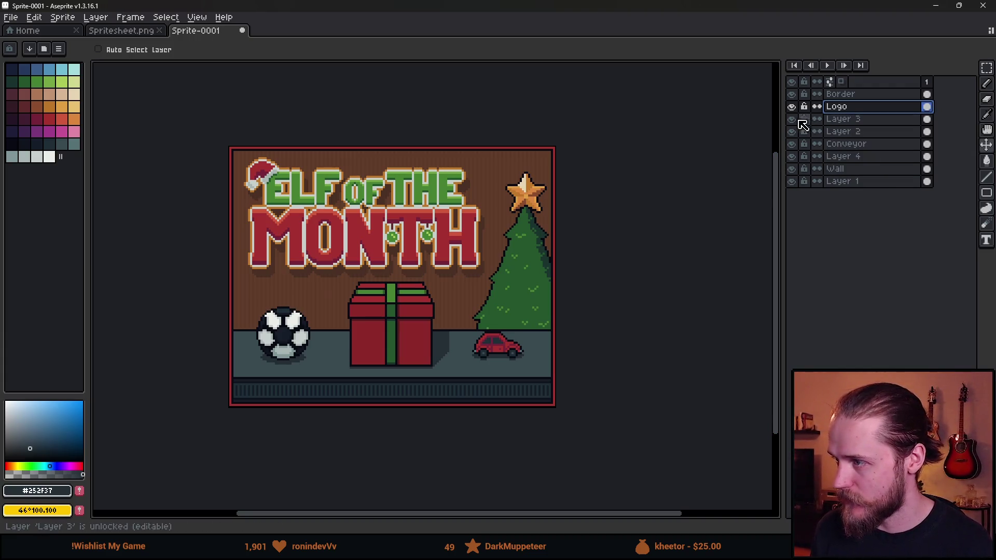
Step: On Layer 3, shift the red car slightly down and right
{"action": "left_click", "coordinate": [853, 122]}
{"action": "key", "text": "m"}
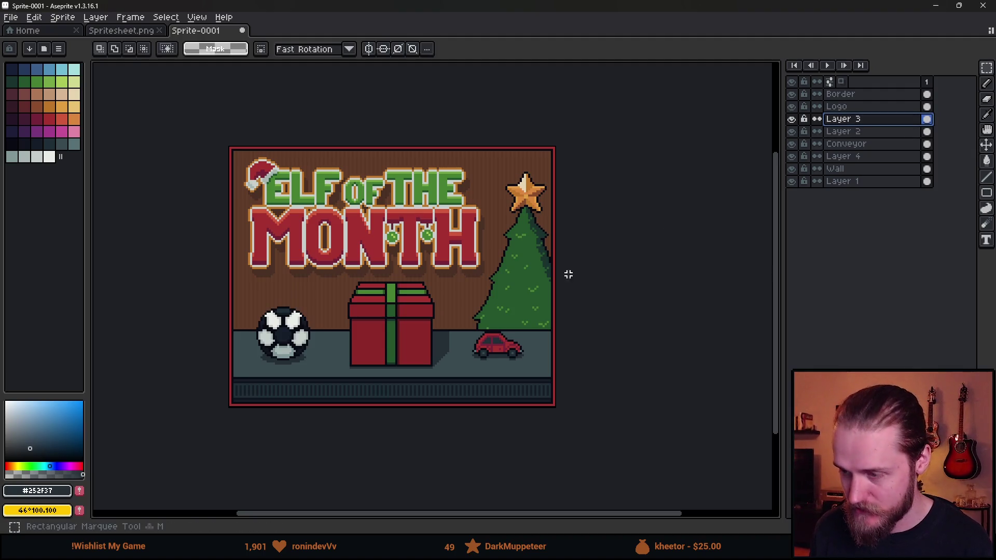
{"action": "left_click_drag", "start_coordinate": [465, 308], "coordinate": [554, 407]}
{"action": "mouse_move", "coordinate": [538, 371]}
{"action": "left_mouse_down"}
{"action": "mouse_move", "coordinate": [543, 381]}
{"action": "mouse_move", "coordinate": [536, 372]}
{"action": "left_mouse_up"}
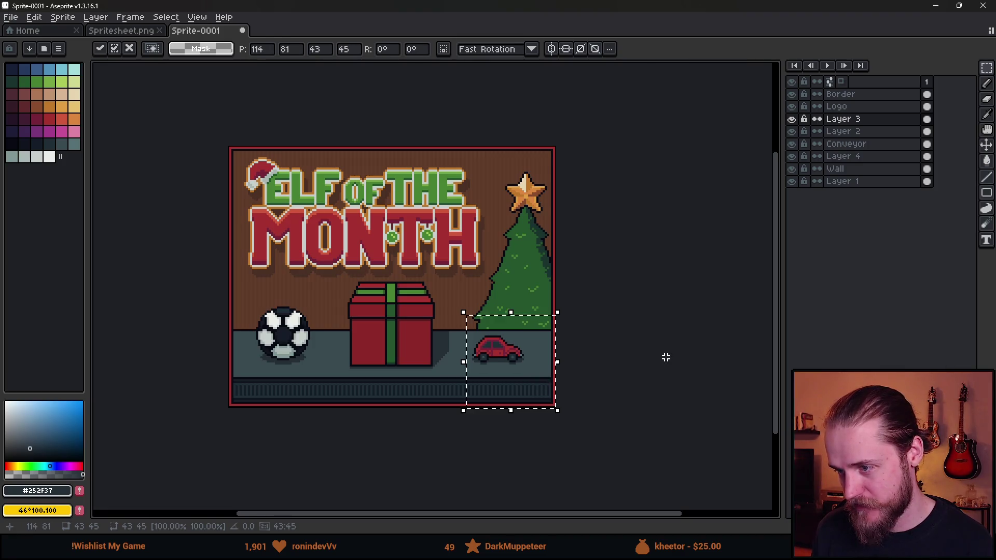
{"action": "key", "text": "ctrl+d"}
Step: Shift the soccer ball slightly down and right
{"action": "left_click_drag", "start_coordinate": [246, 289], "coordinate": [340, 396]}
{"action": "left_click_drag", "start_coordinate": [307, 361], "coordinate": [313, 368]}
{"action": "key", "text": "ctrl+d"}
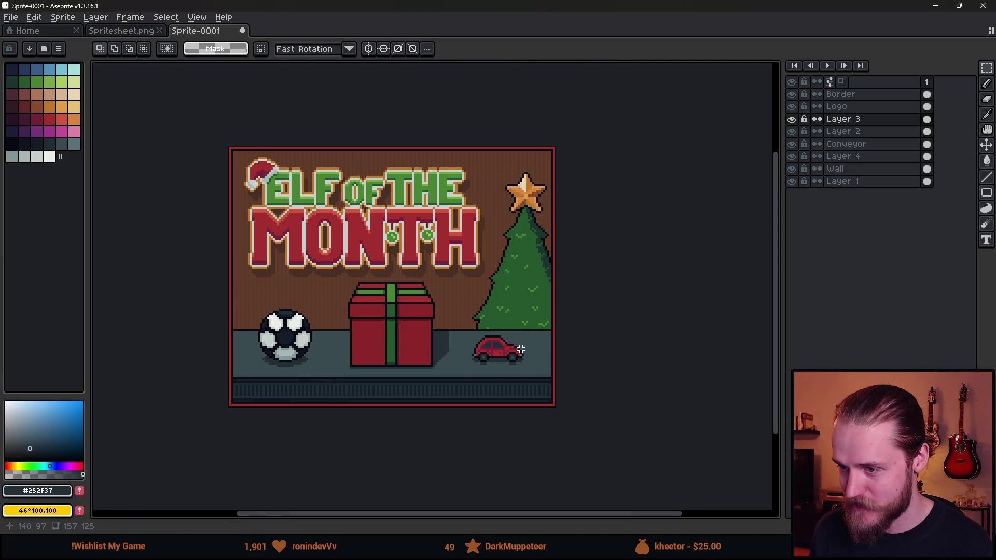
{"action": "scroll", "coordinate": [518, 351], "scroll_direction": "down", "scroll_amount": 2}
{"action": "scroll", "coordinate": [483, 308], "scroll_direction": "up", "scroll_amount": 4}
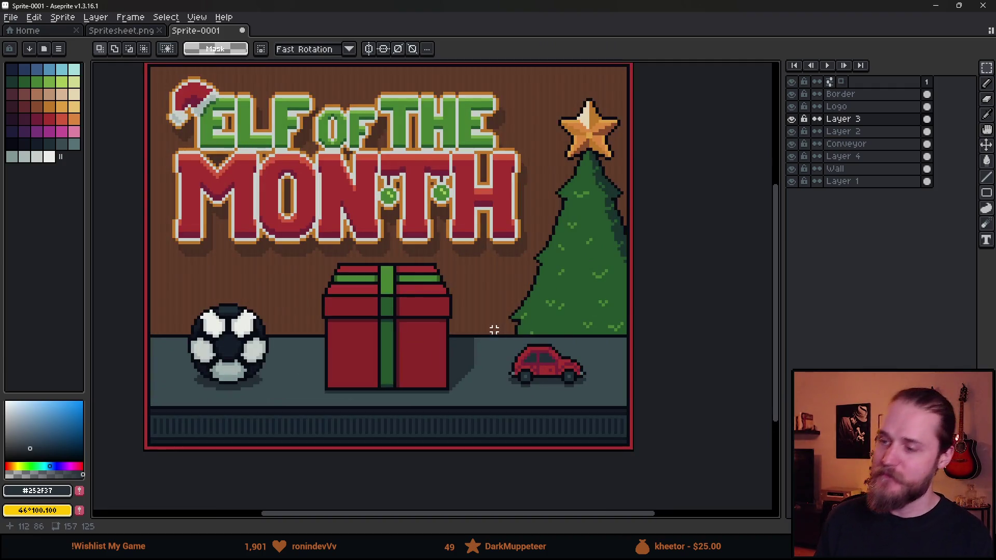
Step: Reselect the red car and cancel the attempted transform
{"action": "left_click_drag", "start_coordinate": [491, 323], "coordinate": [629, 437]}
{"action": "left_click", "coordinate": [595, 398]}
{"action": "key", "text": "ctrl+d"}
{"action": "scroll", "coordinate": [602, 363], "scroll_direction": "down", "scroll_amount": 4}
{"action": "scroll", "coordinate": [605, 366], "scroll_direction": "up", "scroll_amount": 1}
{"action": "left_click_drag", "start_coordinate": [606, 368], "coordinate": [568, 349]}
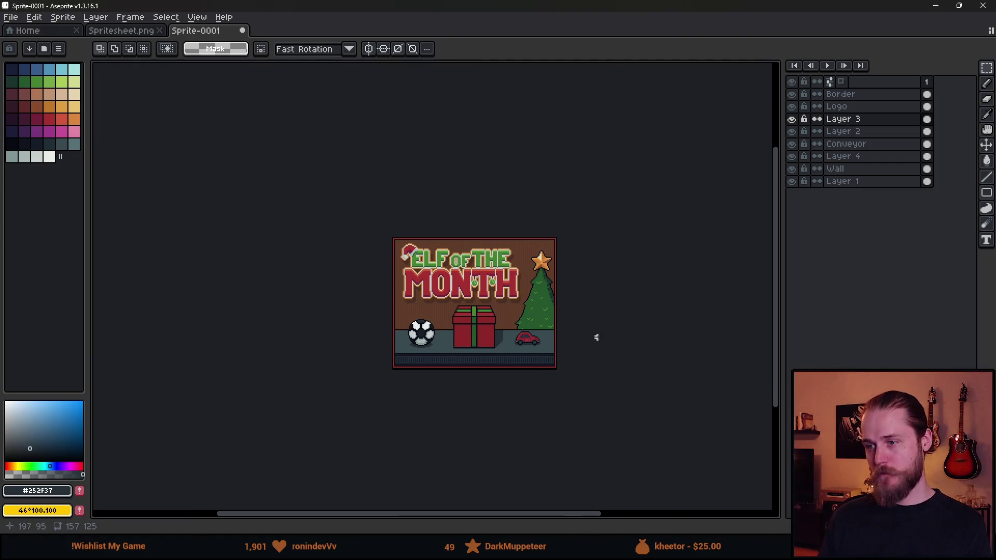
{"action": "scroll", "coordinate": [418, 273], "scroll_direction": "up", "scroll_amount": 4}
Step: Move the soccer ball onto the centre floor over the gift and hide Layer 2
{"action": "left_click_drag", "start_coordinate": [366, 209], "coordinate": [540, 422]}
{"action": "left_click_drag", "start_coordinate": [232, 245], "coordinate": [378, 418]}
{"action": "mouse_move", "coordinate": [329, 376]}
{"action": "left_mouse_down"}
{"action": "mouse_move", "coordinate": [422, 389]}
{"action": "mouse_move", "coordinate": [485, 373]}
{"action": "left_mouse_up"}
{"action": "key", "text": "ctrl+d"}
{"action": "left_click", "coordinate": [792, 131]}
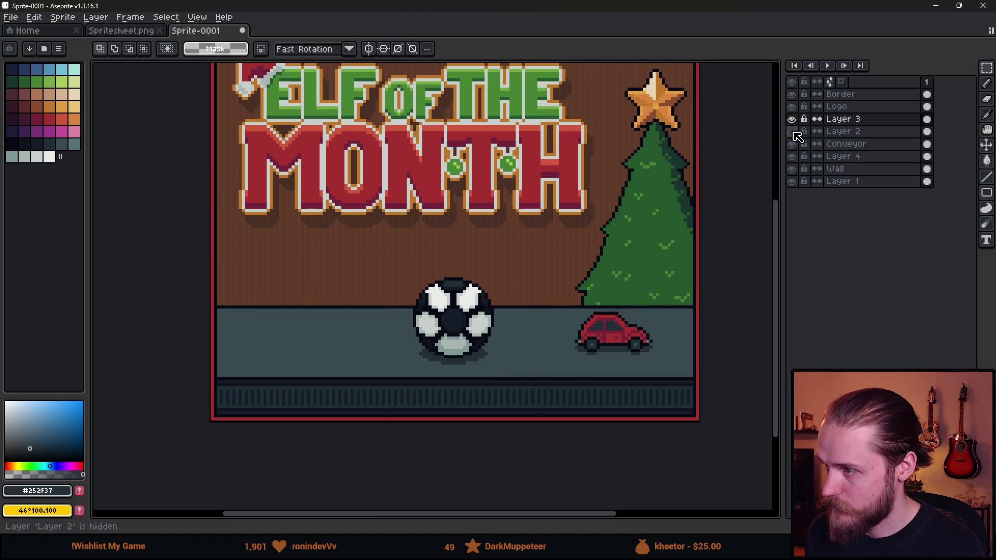
Step: Show Layer 2 again and move the gift to the left side of the floor
{"action": "left_click", "coordinate": [792, 132]}
{"action": "left_click", "coordinate": [871, 133]}
{"action": "key", "text": "ctrl+t"}
{"action": "mouse_move", "coordinate": [545, 367]}
{"action": "left_mouse_down"}
{"action": "mouse_move", "coordinate": [391, 381]}
{"action": "mouse_move", "coordinate": [402, 367]}
{"action": "left_mouse_up"}
{"action": "scroll", "coordinate": [405, 368], "scroll_direction": "down", "scroll_amount": 4}
{"action": "left_click", "coordinate": [516, 383]}
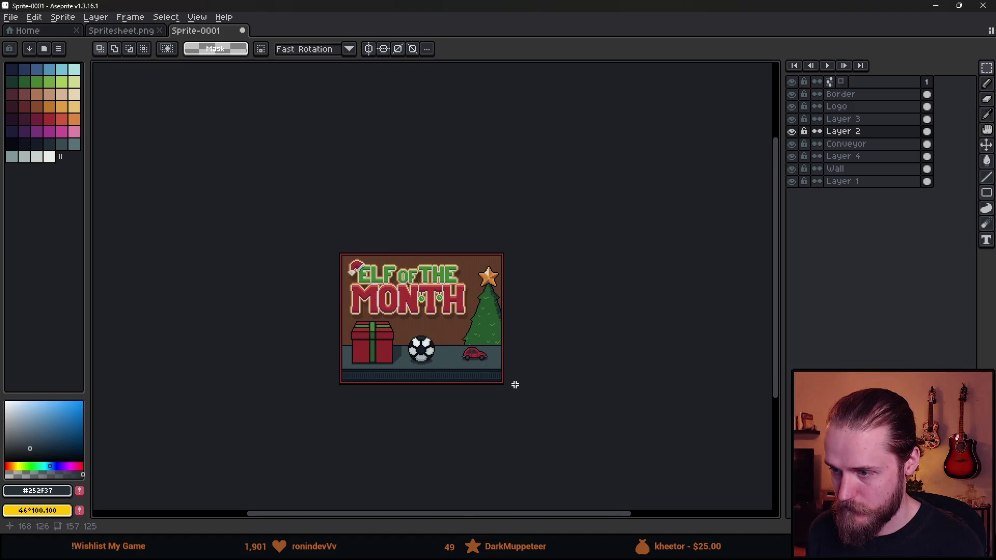
{"action": "scroll", "coordinate": [430, 351], "scroll_direction": "up", "scroll_amount": 2}
Step: Nudge the gift on Layer 2 about 12 pixels to the right
{"action": "left_click", "coordinate": [859, 119]}
{"action": "left_click", "coordinate": [851, 131]}
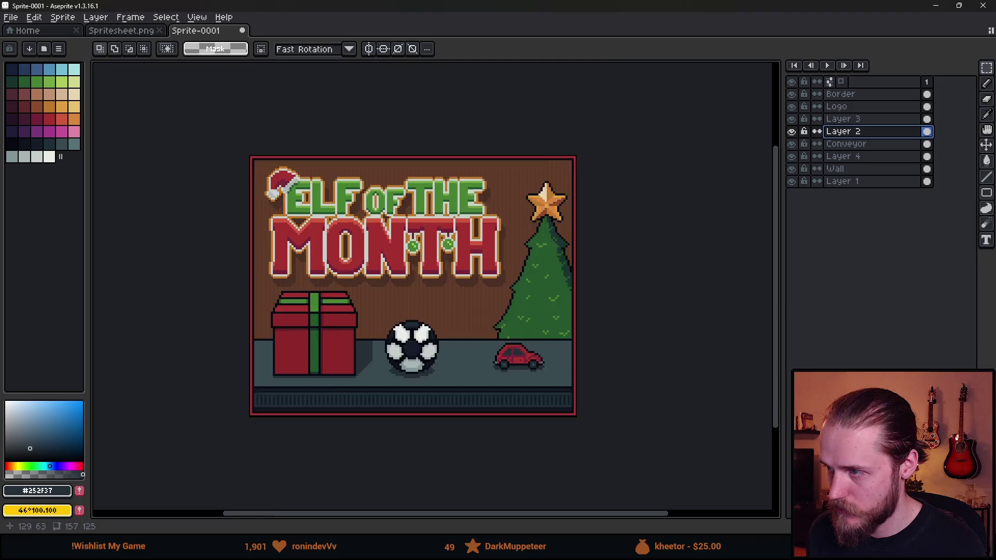
{"action": "scroll", "coordinate": [522, 274], "scroll_direction": "up", "scroll_amount": 1}
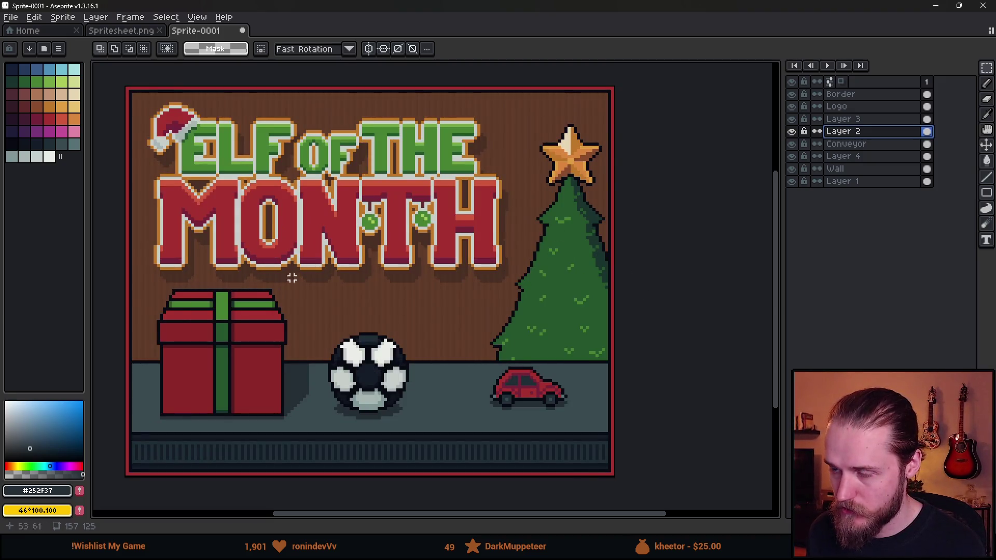
{"action": "left_click_drag", "start_coordinate": [143, 269], "coordinate": [305, 469]}
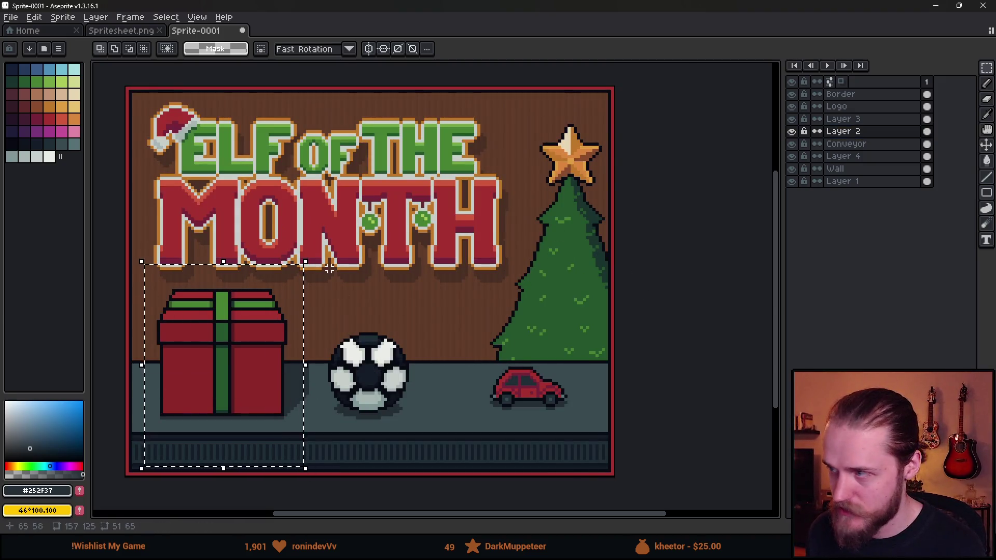
{"action": "key", "text": "ctrl+d"}
{"action": "key", "text": "v"}
{"action": "left_click_drag", "start_coordinate": [304, 374], "coordinate": [318, 376]}
Step: Adjust the soccer ball's position on Layer 3
{"action": "left_click", "coordinate": [830, 120]}
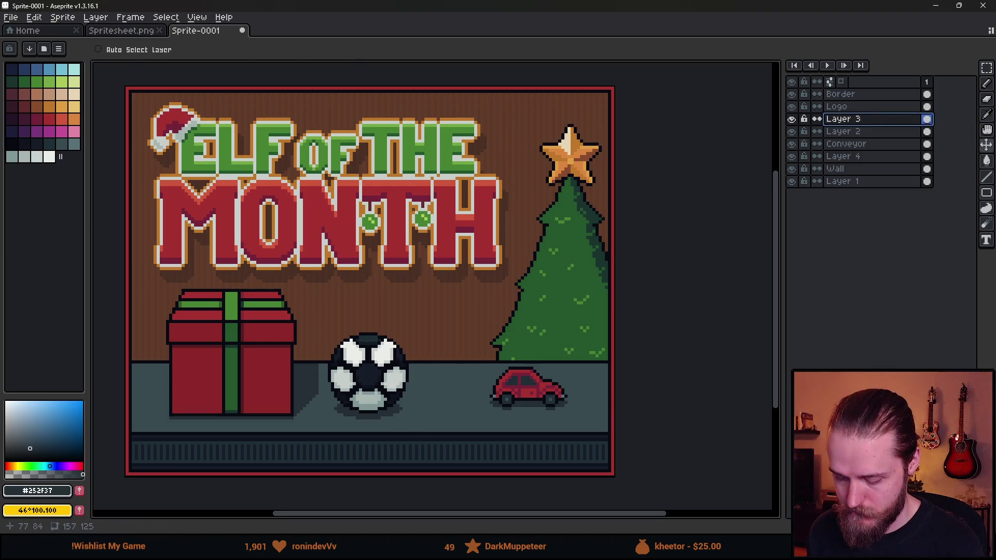
{"action": "key", "text": "m"}
{"action": "mouse_move", "coordinate": [313, 311]}
{"action": "left_mouse_down"}
{"action": "mouse_move", "coordinate": [435, 462]}
{"action": "mouse_move", "coordinate": [413, 438]}
{"action": "mouse_move", "coordinate": [436, 433]}
{"action": "left_mouse_up"}
{"action": "key", "text": "Return"}
{"action": "key", "text": "ctrl+d"}
{"action": "scroll", "coordinate": [584, 414], "scroll_direction": "down", "scroll_amount": 4}
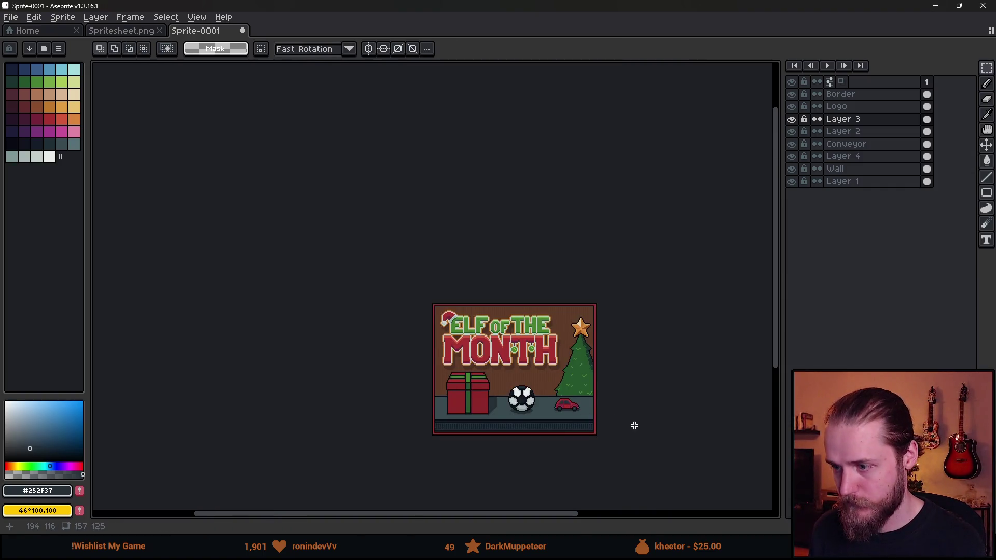
{"action": "left_click_drag", "start_coordinate": [634, 425], "coordinate": [543, 376]}
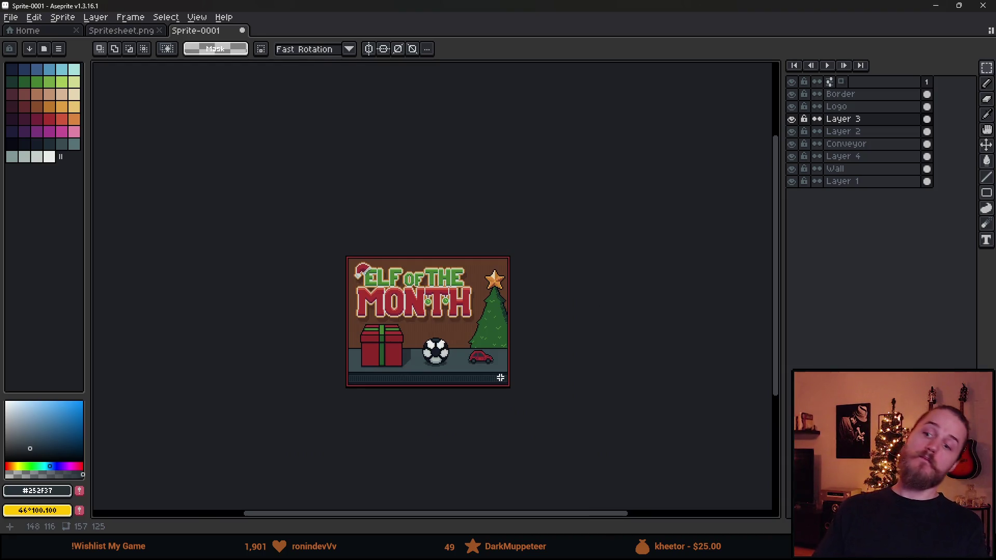
{"action": "scroll", "coordinate": [517, 364], "scroll_direction": "down", "scroll_amount": 2}
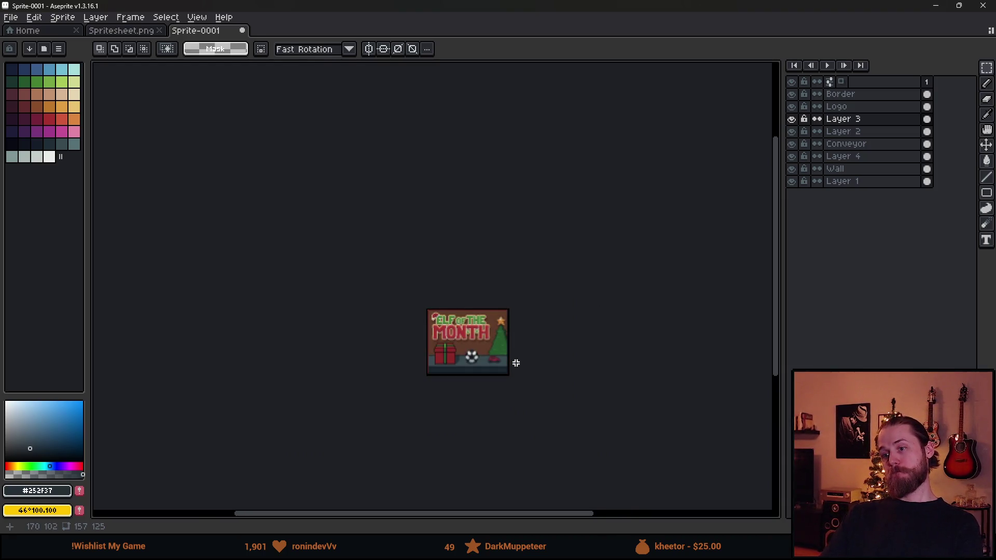
{"action": "scroll", "coordinate": [516, 363], "scroll_direction": "up", "scroll_amount": 1}
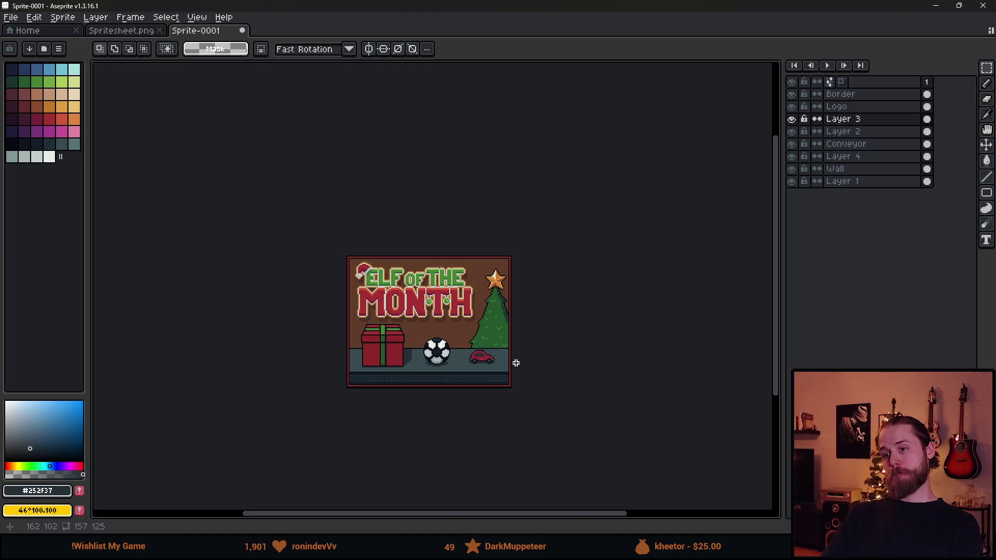
{"action": "scroll", "coordinate": [449, 320], "scroll_direction": "up", "scroll_amount": 1}
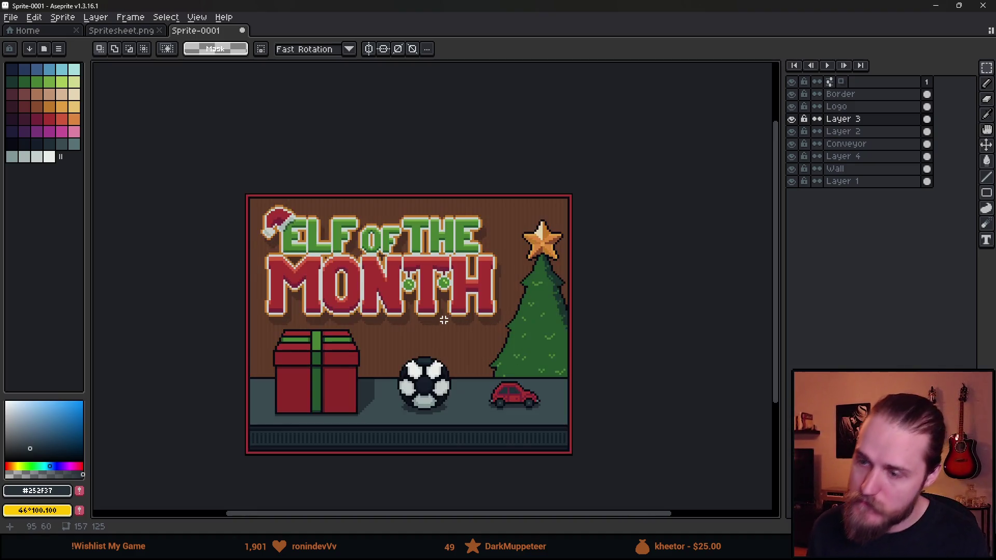
Step: Nudge the Logo layer one pixel right and up
{"action": "left_click", "coordinate": [856, 107]}
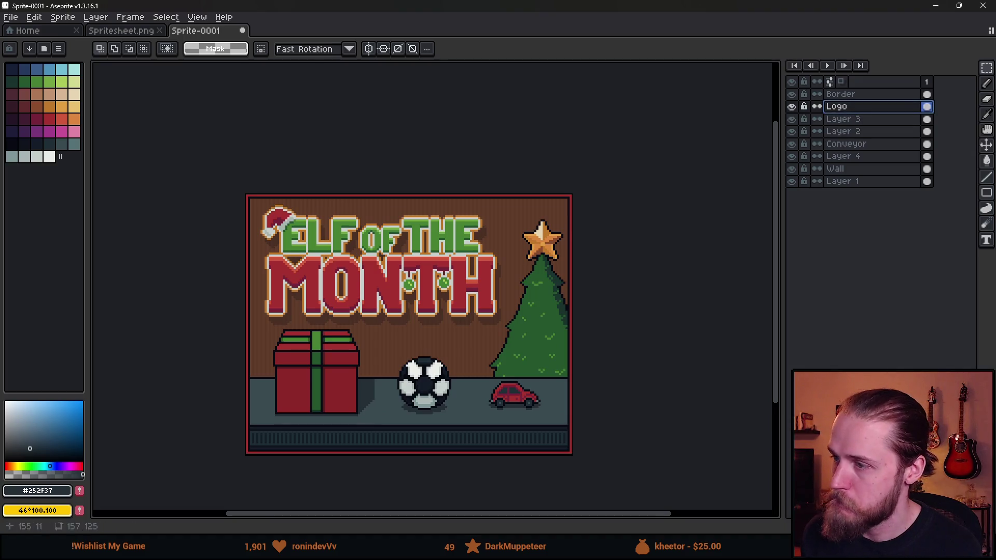
{"action": "key", "text": "v"}
{"action": "left_click_drag", "start_coordinate": [388, 284], "coordinate": [389, 283]}
{"action": "scroll", "coordinate": [693, 275], "scroll_direction": "down", "scroll_amount": 1}
{"action": "scroll", "coordinate": [694, 275], "scroll_direction": "up", "scroll_amount": 1}
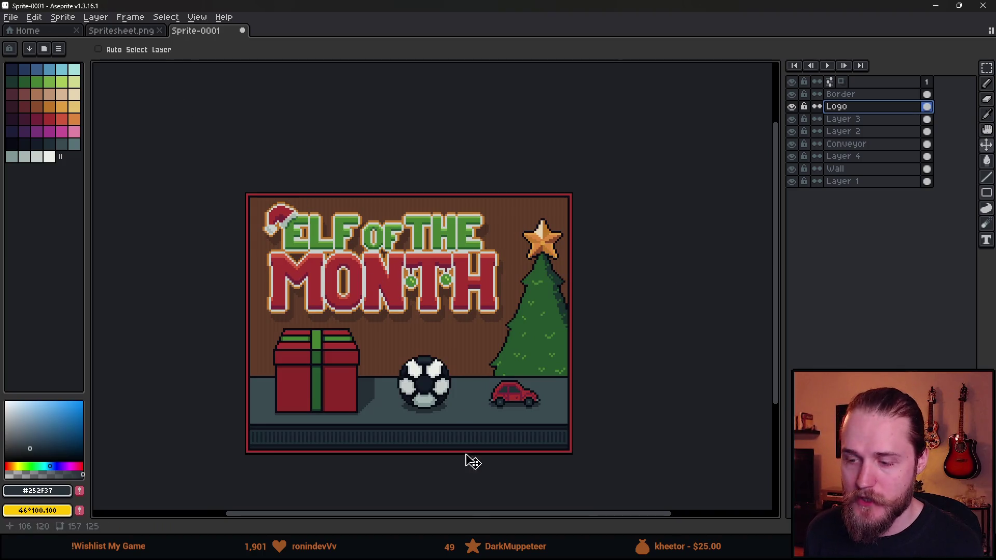
Step: Compress Build, TemplateData and index in Build_3 into a zipped folder
{"action": "mouse_move", "coordinate": [623, 550]}
{"action": "left_click", "coordinate": [686, 484]}
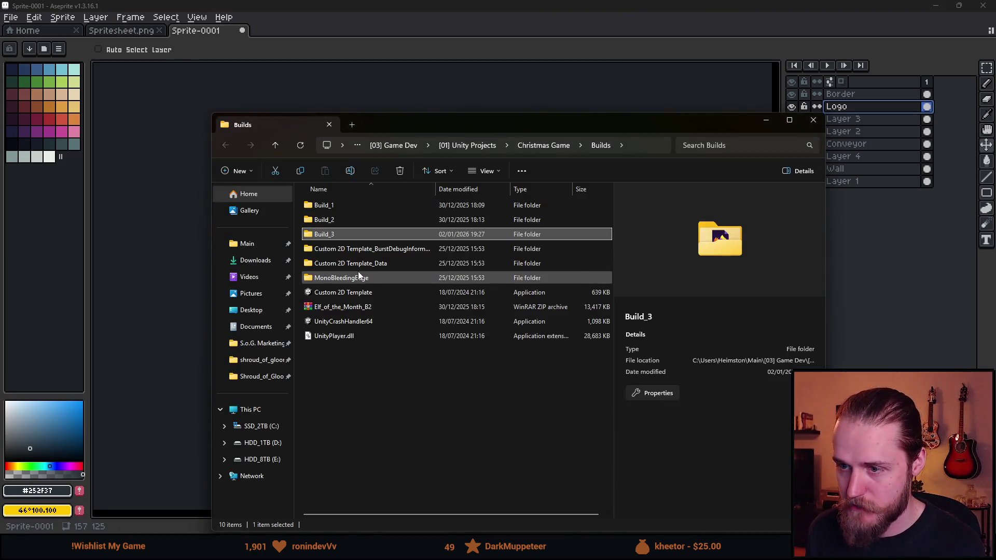
{"action": "double_click", "coordinate": [363, 237]}
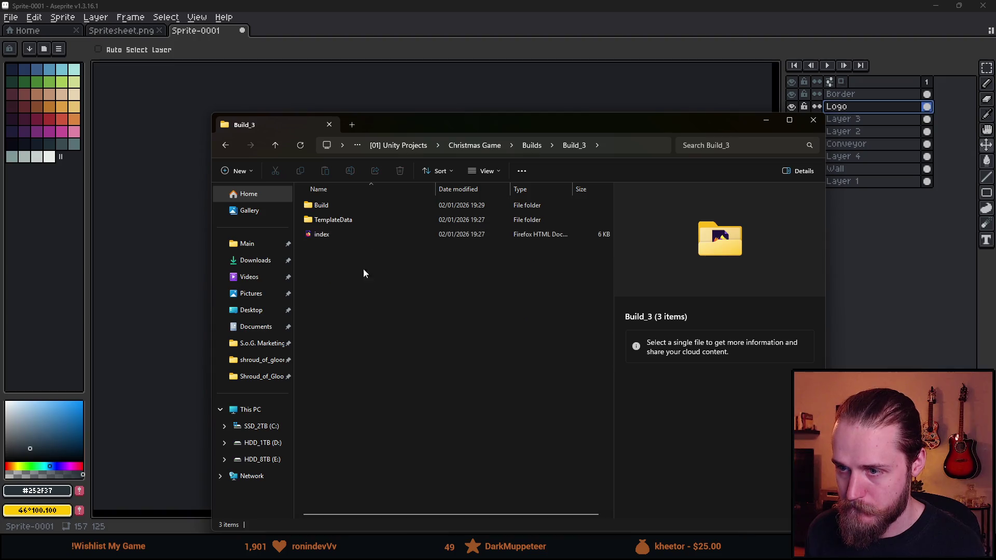
{"action": "left_click_drag", "start_coordinate": [356, 296], "coordinate": [366, 208]}
{"action": "right_click", "coordinate": [374, 234]}
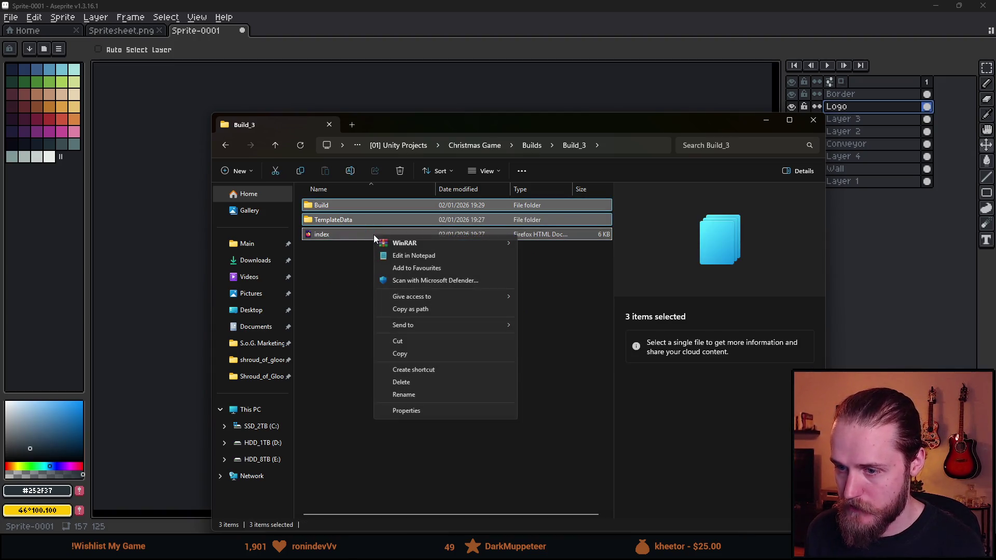
{"action": "mouse_move", "coordinate": [449, 327]}
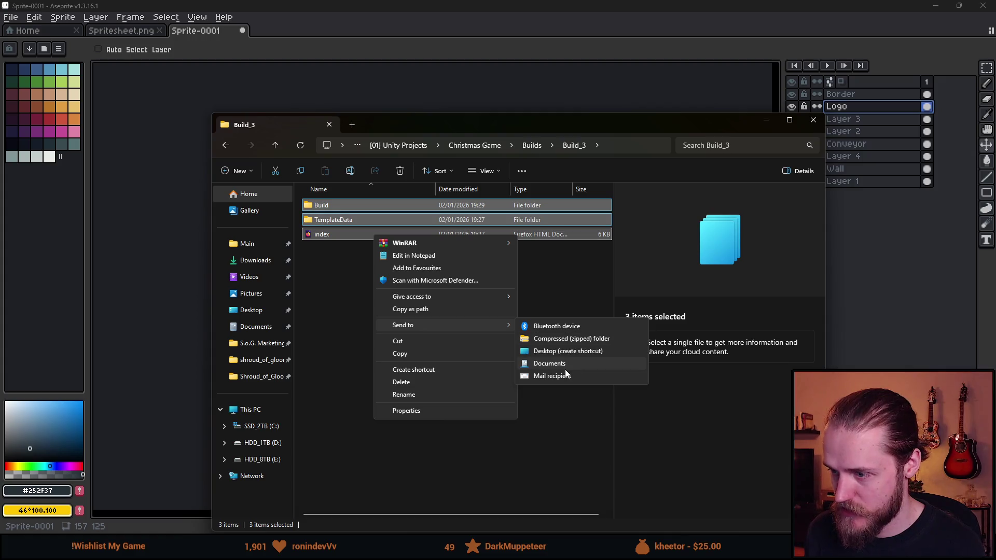
{"action": "left_click", "coordinate": [587, 338]}
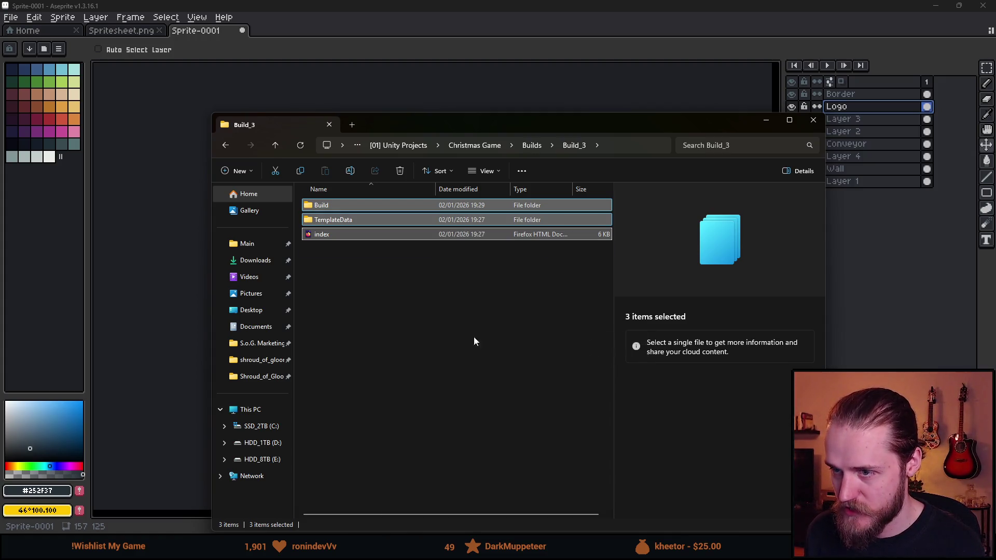
Step: Name the archive Elf_of_the_Month and close the folder window
{"action": "type", "text": "Elf_O"}
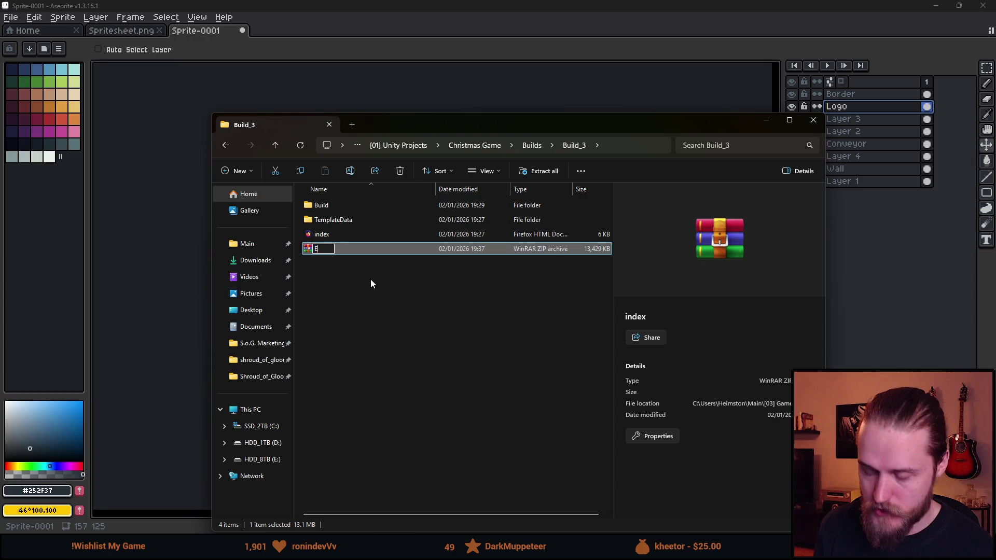
{"action": "key", "text": "BackSpace"}
{"action": "type", "text": "of"}
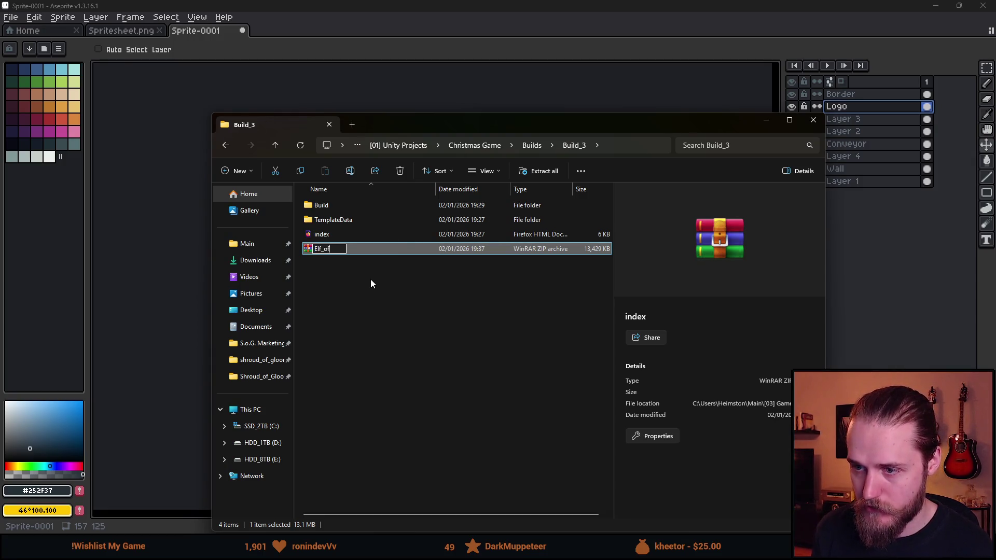
{"action": "type", "text": "_the_Month"}
{"action": "key", "text": "Return"}
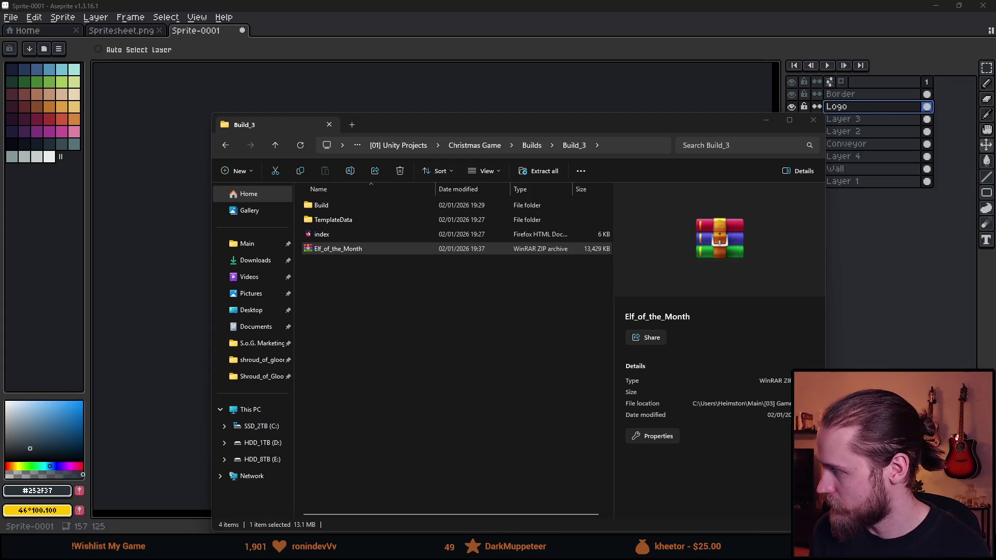
{"action": "left_click", "coordinate": [774, 124]}
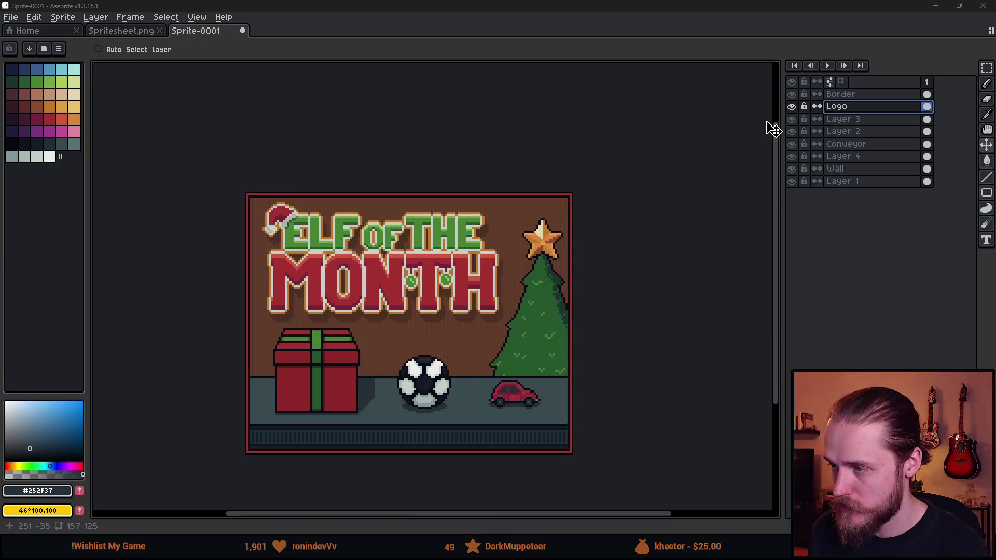
Step: Resize the sprite to 400% width with locked ratio and nearest-neighbour, reaching 628×500
{"action": "left_click", "coordinate": [62, 17]}
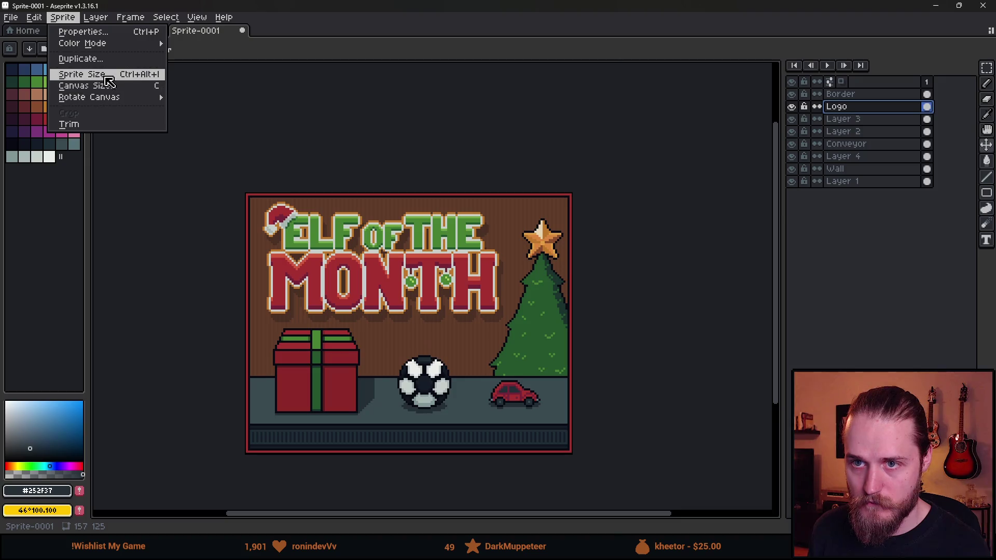
{"action": "left_click", "coordinate": [101, 78]}
{"action": "left_click", "coordinate": [373, 273]}
{"action": "type", "text": "200"}
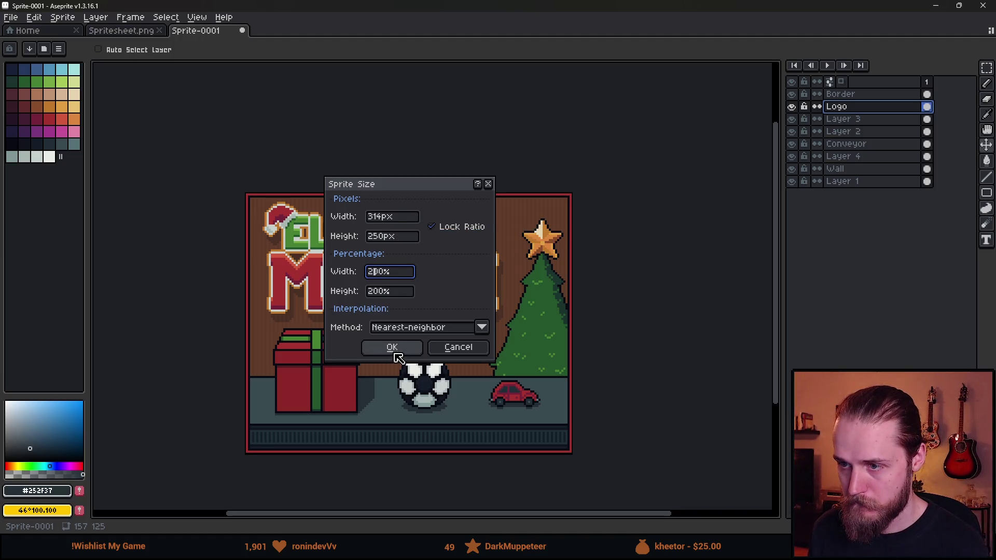
{"action": "key", "text": "BackSpace"}
{"action": "type", "text": "4"}
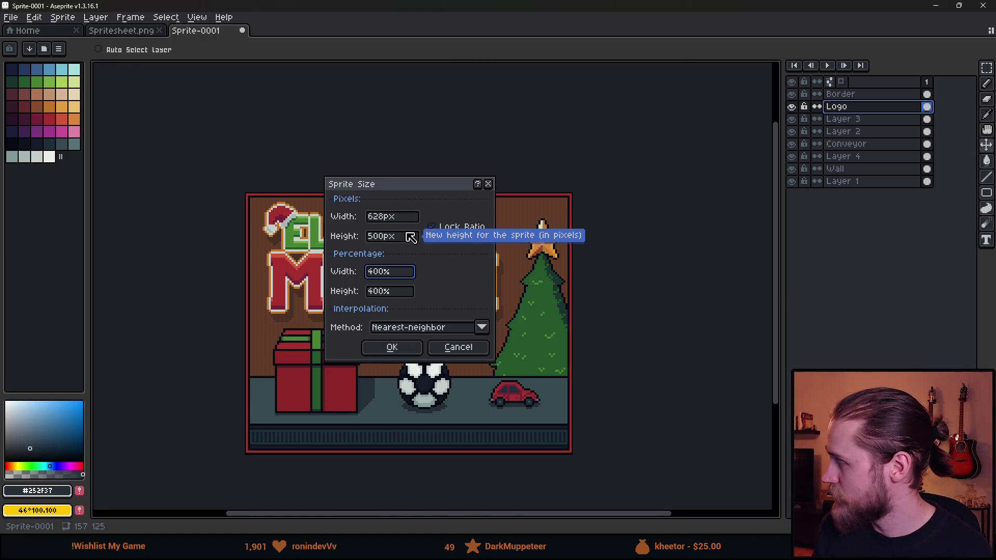
{"action": "left_click", "coordinate": [392, 347]}
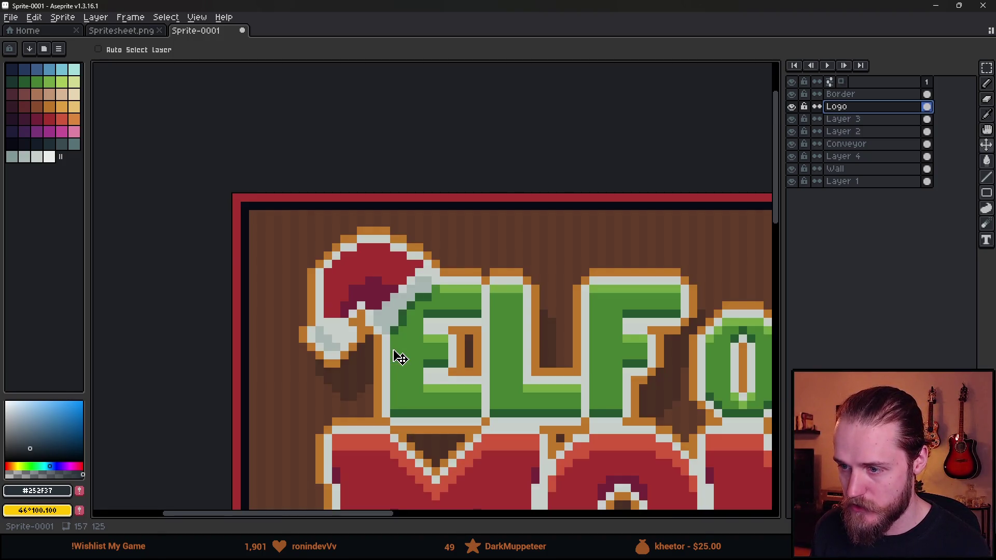
Step: Pan the enlarged artwork toward the centre of the view
{"action": "scroll", "coordinate": [549, 362], "scroll_direction": "down", "scroll_amount": 3}
{"action": "left_click_drag", "start_coordinate": [613, 372], "coordinate": [467, 250]}
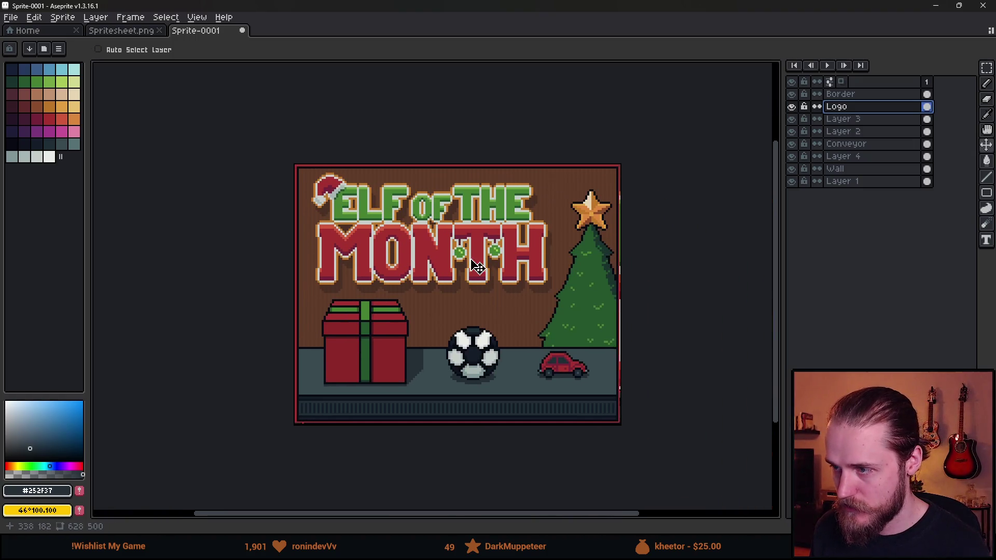
{"action": "scroll", "coordinate": [641, 220], "scroll_direction": "up", "scroll_amount": 1}
{"action": "scroll", "coordinate": [610, 218], "scroll_direction": "down", "scroll_amount": 1}
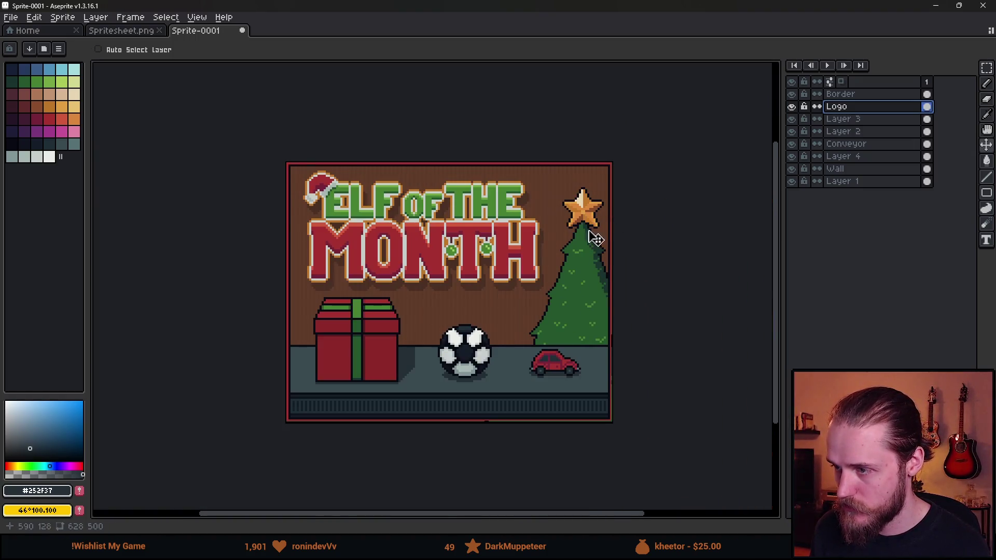
{"action": "left_click", "coordinate": [34, 17]}
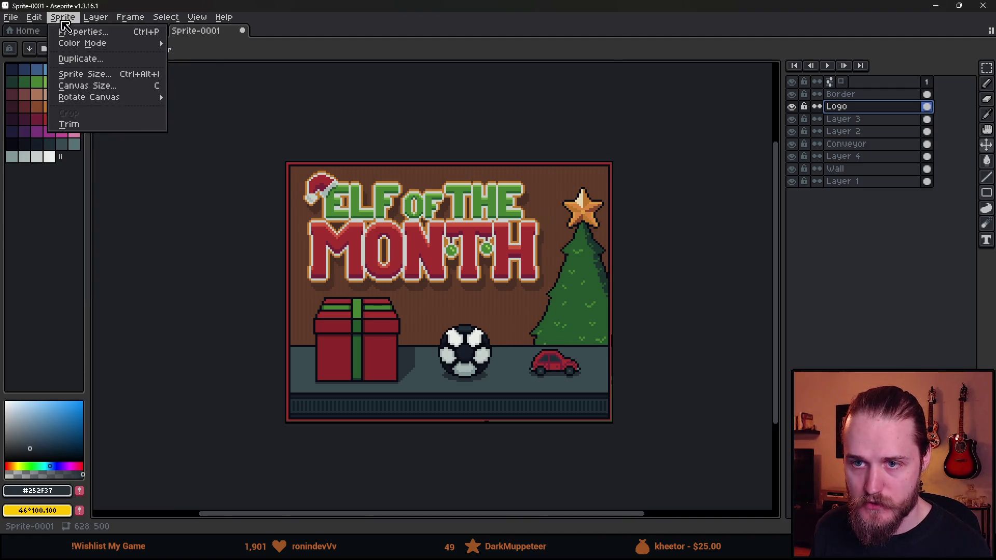
Step: Widen the canvas to 630 px wide
{"action": "left_click", "coordinate": [72, 82]}
{"action": "left_click", "coordinate": [761, 212]}
{"action": "key", "text": "BackSpace"}
{"action": "key", "text": "BackSpace"}
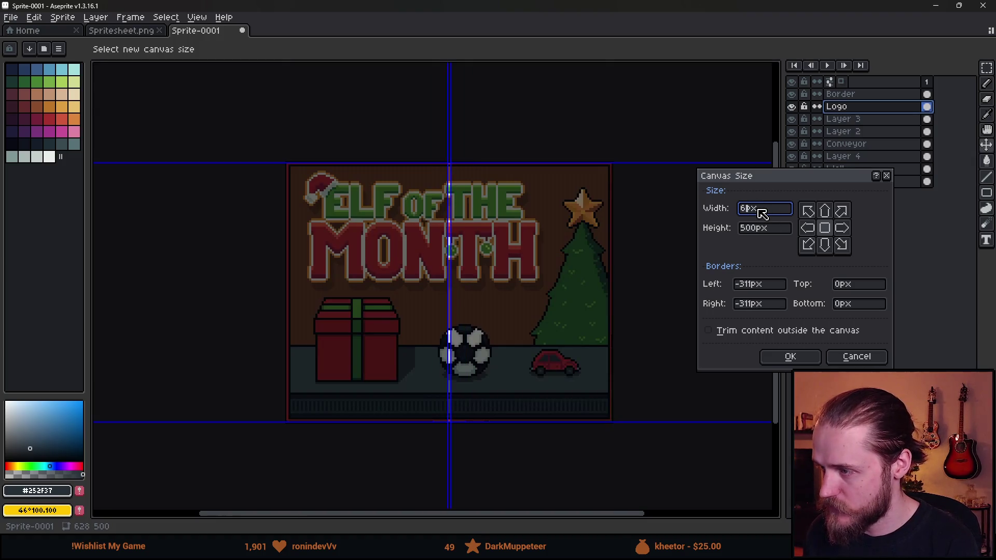
{"action": "type", "text": "28"}
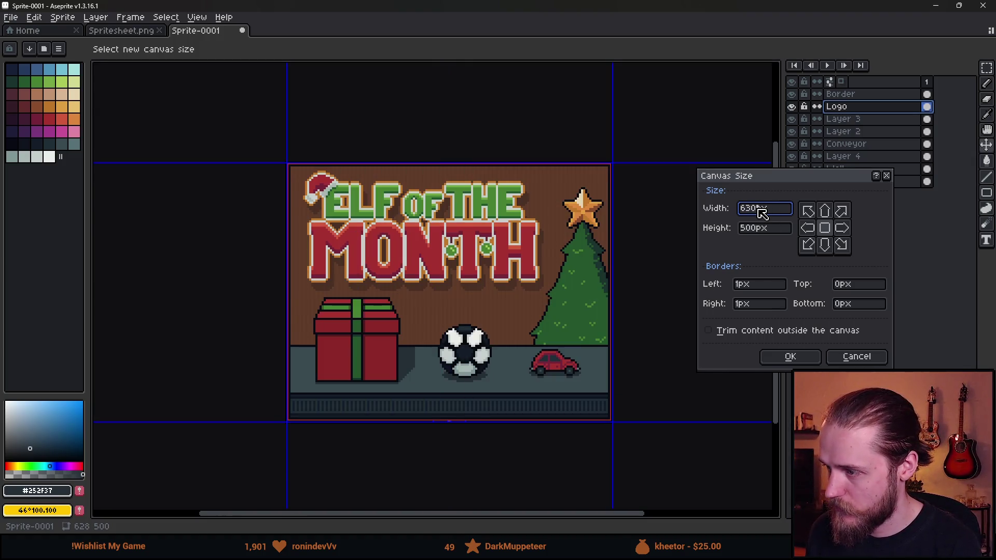
{"action": "left_click", "coordinate": [778, 359]}
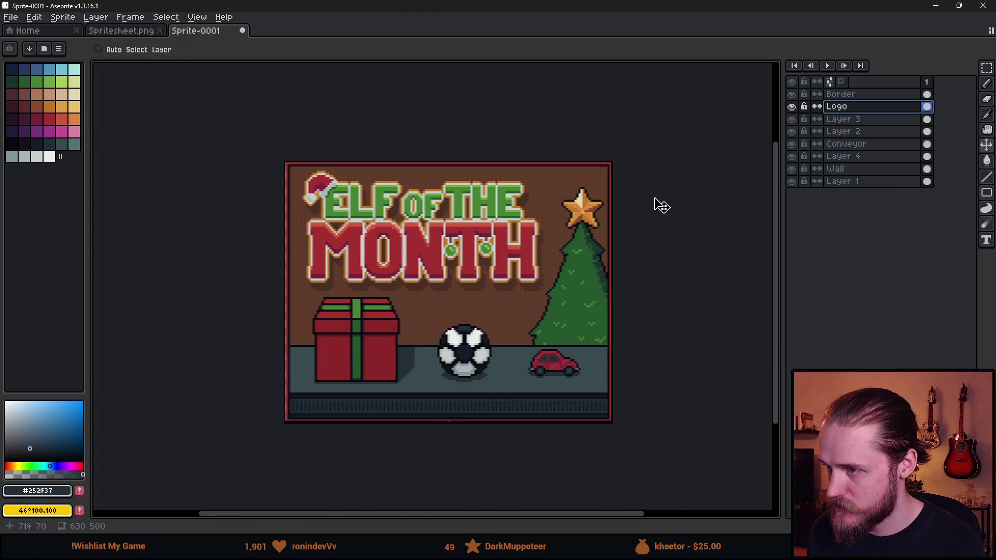
Step: Shift the Border layer's pixels one pixel to the right
{"action": "scroll", "coordinate": [612, 200], "scroll_direction": "up", "scroll_amount": 1}
{"action": "left_click", "coordinate": [833, 94]}
{"action": "left_click_drag", "start_coordinate": [594, 218], "coordinate": [545, 143]}
{"action": "key", "text": "m"}
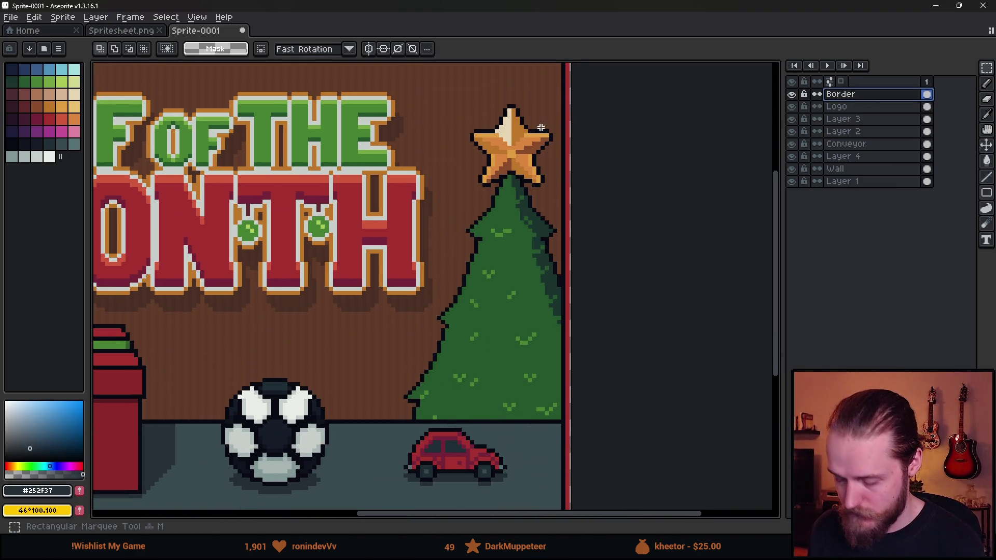
{"action": "scroll", "coordinate": [616, 142], "scroll_direction": "down", "scroll_amount": 2}
{"action": "scroll", "coordinate": [569, 85], "scroll_direction": "up", "scroll_amount": 6}
{"action": "scroll", "coordinate": [609, 156], "scroll_direction": "up", "scroll_amount": 1}
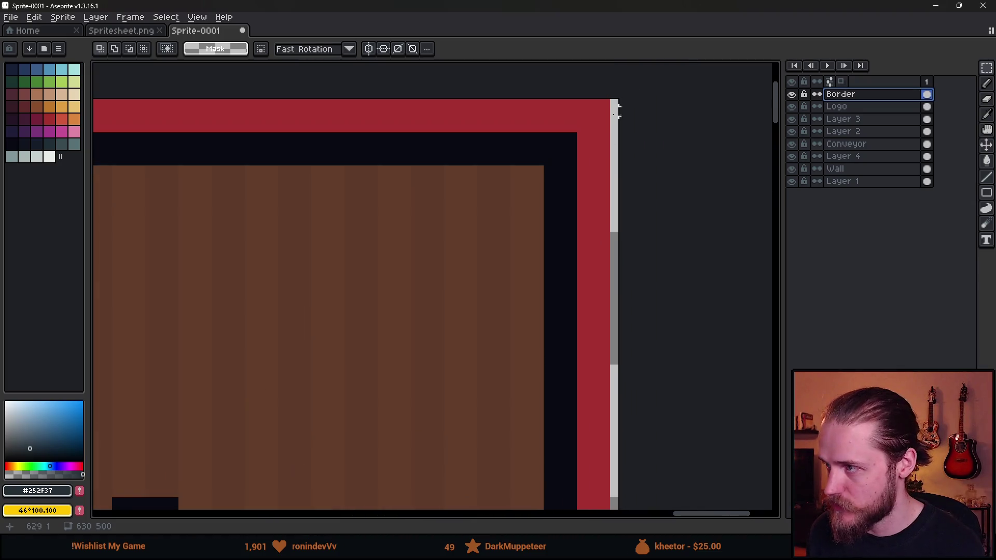
{"action": "key", "text": "v"}
{"action": "left_click_drag", "start_coordinate": [545, 165], "coordinate": [550, 165]}
{"action": "scroll", "coordinate": [551, 169], "scroll_direction": "down", "scroll_amount": 7}
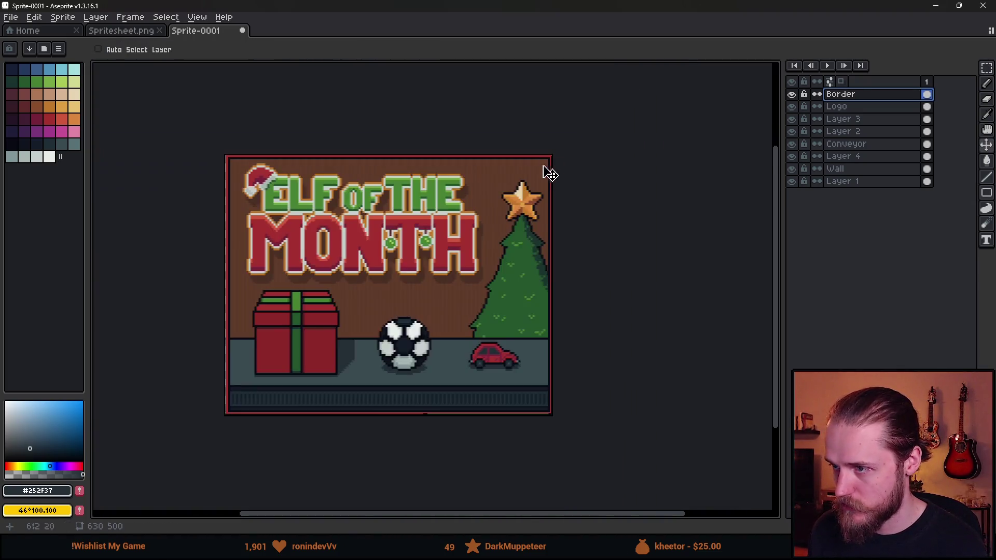
{"action": "scroll", "coordinate": [546, 167], "scroll_direction": "left", "scroll_amount": 4}
{"action": "scroll", "coordinate": [472, 130], "scroll_direction": "up", "scroll_amount": 1}
Step: Select a tall strip along the left edge and nudge the border pixels left
{"action": "key", "text": "m"}
{"action": "mouse_move", "coordinate": [398, 102]}
{"action": "left_mouse_down"}
{"action": "mouse_move", "coordinate": [489, 495]}
{"action": "mouse_move", "coordinate": [460, 493]}
{"action": "mouse_move", "coordinate": [482, 495]}
{"action": "left_mouse_up"}
{"action": "scroll", "coordinate": [446, 387], "scroll_direction": "up", "scroll_amount": 4}
{"action": "scroll", "coordinate": [446, 387], "scroll_direction": "down", "scroll_amount": 3}
{"action": "scroll", "coordinate": [426, 312], "scroll_direction": "up", "scroll_amount": 1}
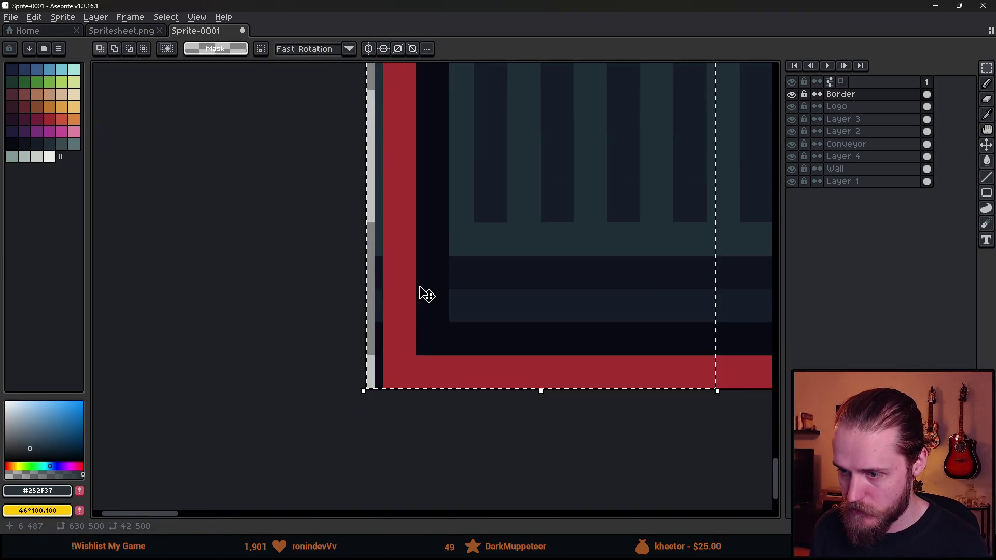
{"action": "key", "text": "Left"}
{"action": "key", "text": "Left"}
{"action": "key", "text": "Return"}
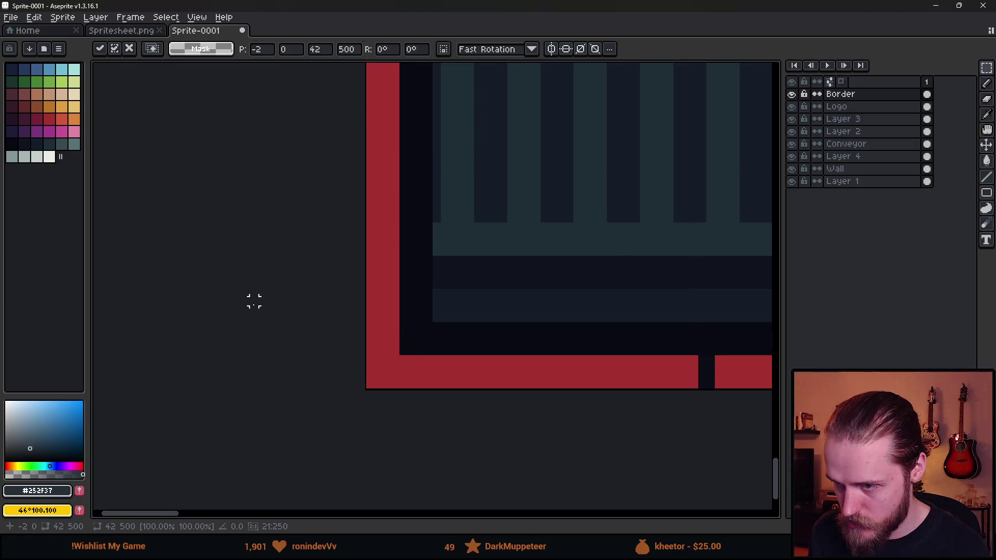
{"action": "scroll", "coordinate": [254, 298], "scroll_direction": "down", "scroll_amount": 4}
{"action": "scroll", "coordinate": [452, 329], "scroll_direction": "down", "scroll_amount": 3}
Step: Stretch a full-height left column so the red border fills the new left edge
{"action": "mouse_move", "coordinate": [441, 129]}
{"action": "left_mouse_down"}
{"action": "mouse_move", "coordinate": [393, 445]}
{"action": "mouse_move", "coordinate": [411, 469]}
{"action": "left_mouse_up"}
{"action": "scroll", "coordinate": [400, 269], "scroll_direction": "up", "scroll_amount": 1}
{"action": "left_click_drag", "start_coordinate": [431, 306], "coordinate": [362, 307]}
{"action": "scroll", "coordinate": [287, 302], "scroll_direction": "up", "scroll_amount": 3}
{"action": "key", "text": "Return"}
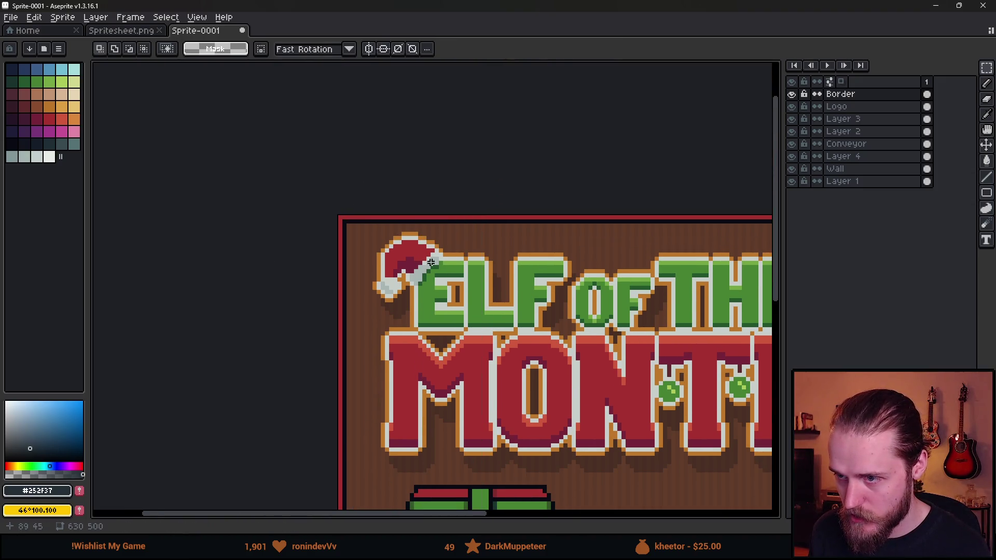
{"action": "scroll", "coordinate": [287, 302], "scroll_direction": "down", "scroll_amount": 3}
{"action": "scroll", "coordinate": [456, 231], "scroll_direction": "up", "scroll_amount": 2}
{"action": "mouse_move", "coordinate": [456, 232]}
{"action": "left_mouse_down"}
{"action": "mouse_move", "coordinate": [612, 231]}
{"action": "mouse_move", "coordinate": [626, 190]}
{"action": "left_mouse_up"}
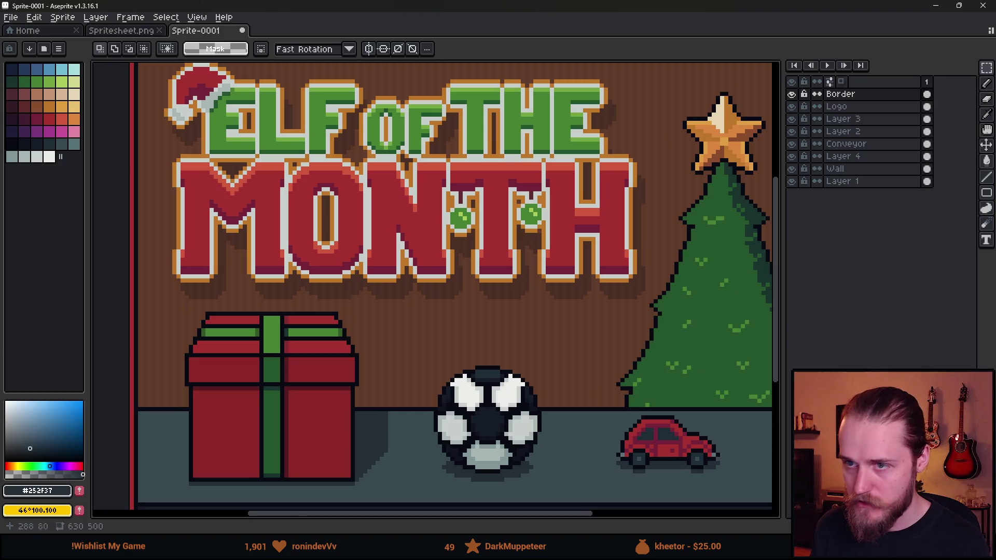
{"action": "left_click", "coordinate": [16, 19]}
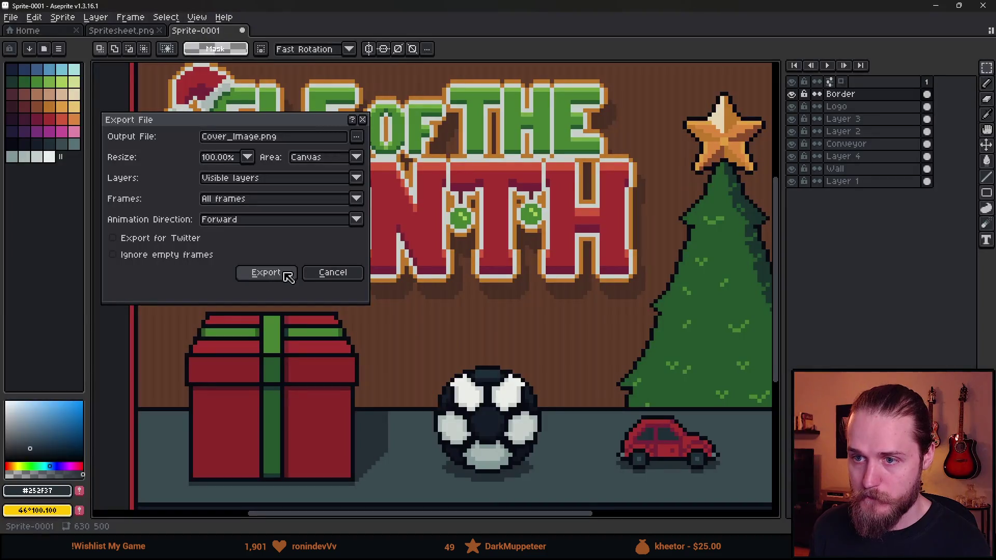
Step: Export the 630×500 banner as Cover_Image.png at 100%
{"action": "left_click", "coordinate": [270, 275]}
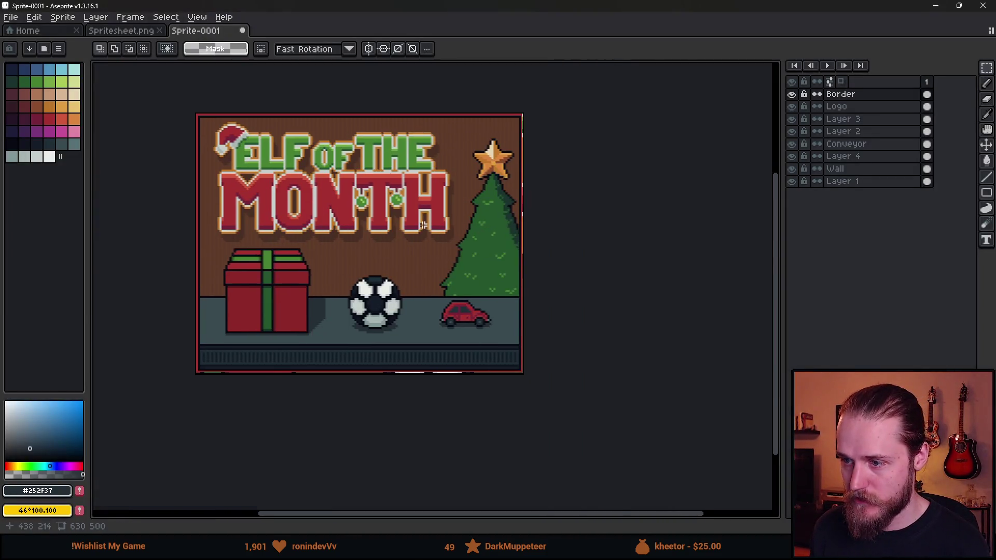
{"action": "scroll", "coordinate": [542, 251], "scroll_direction": "up", "scroll_amount": 1}
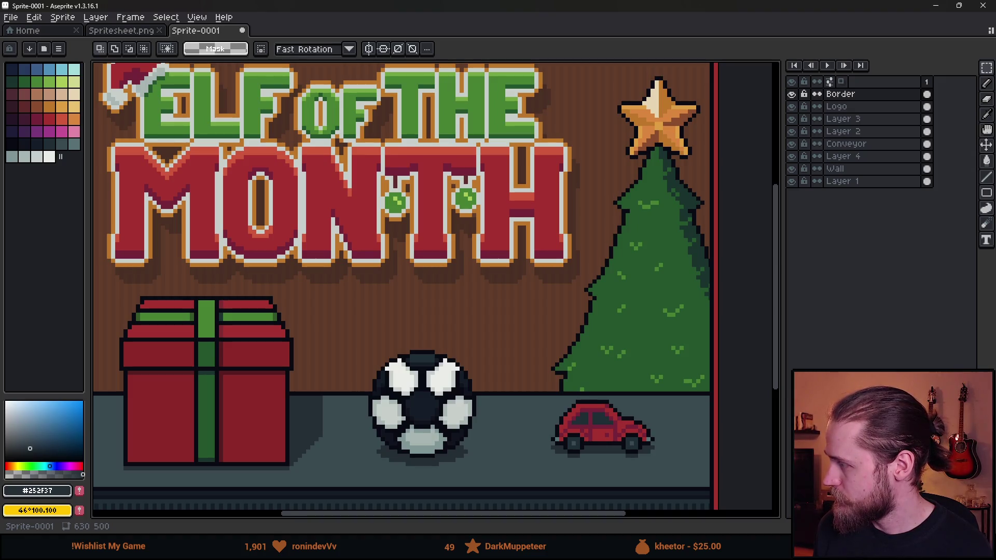
{"action": "scroll", "coordinate": [434, 218], "scroll_direction": "down", "scroll_amount": 1}
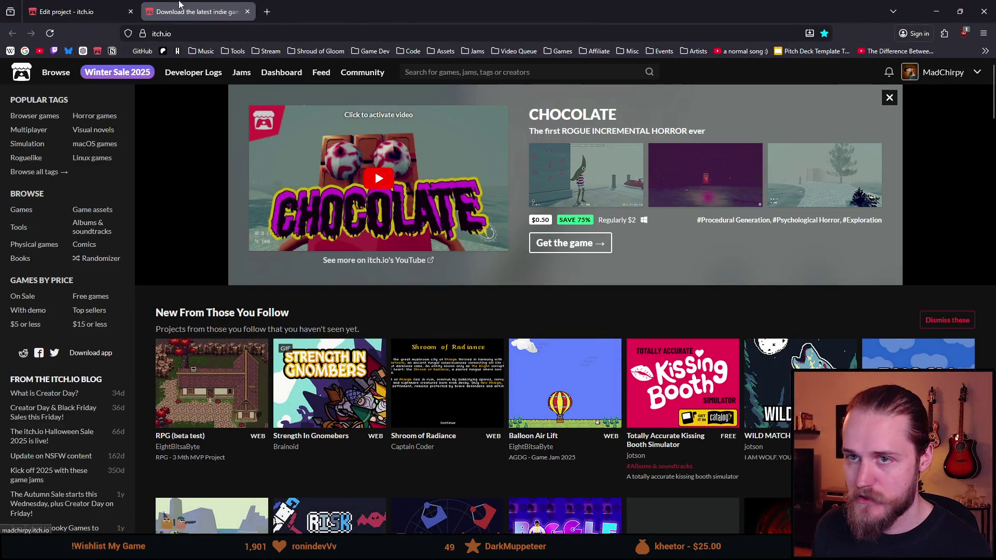
Step: Open the Elf of the Month public page's theme editor, then hide the browser to return to Aseprite
{"action": "left_click", "coordinate": [92, 4]}
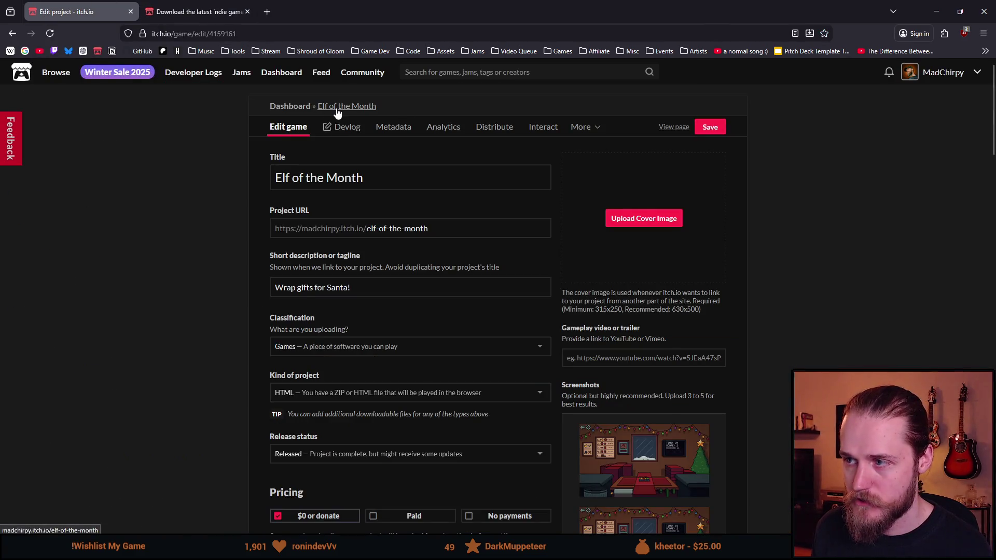
{"action": "left_click", "coordinate": [670, 131]}
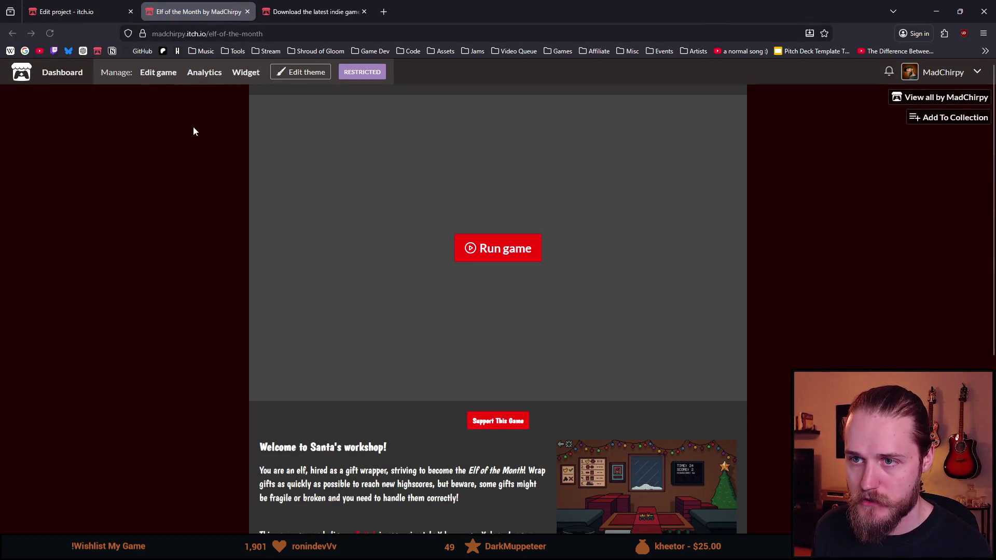
{"action": "left_click", "coordinate": [296, 76]}
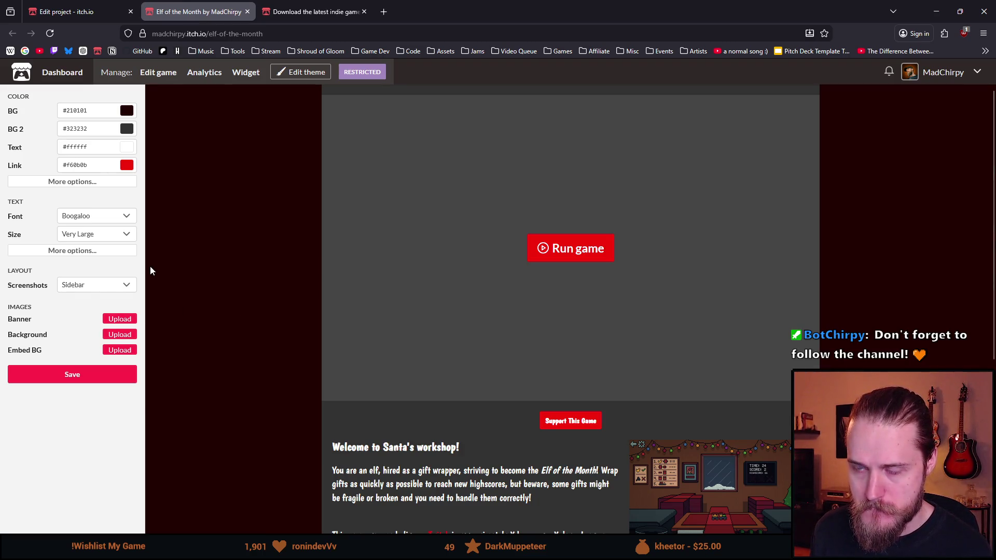
{"action": "key", "text": "super+Down"}
{"action": "key", "text": "super+Down"}
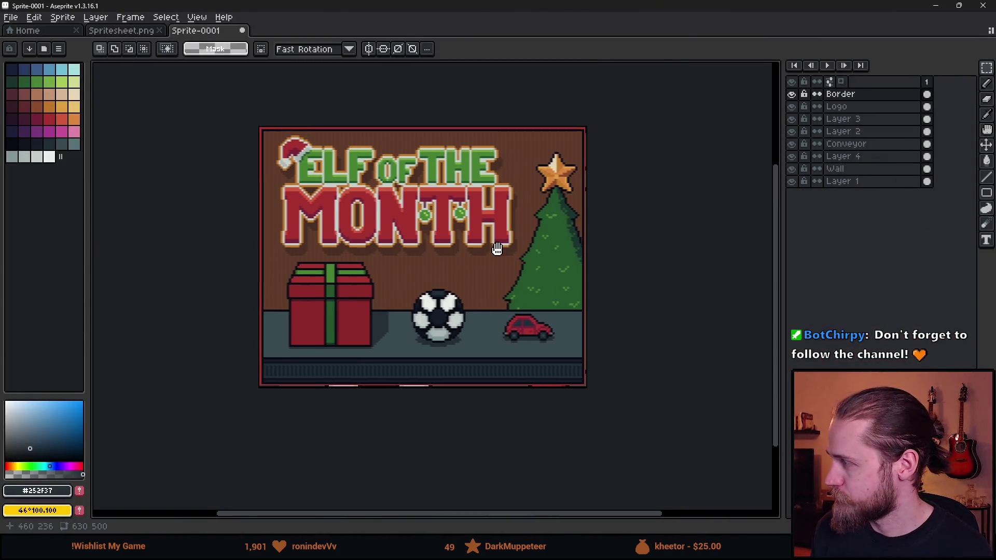
Step: Compare the 630×500 artwork with itch.io's 960×400px banner guide, then bring up Aseprite's File menu
{"action": "scroll", "coordinate": [498, 221], "scroll_direction": "up", "scroll_amount": 1}
{"action": "scroll", "coordinate": [498, 221], "scroll_direction": "down", "scroll_amount": 1}
{"action": "left_click_drag", "start_coordinate": [393, 224], "coordinate": [402, 242]}
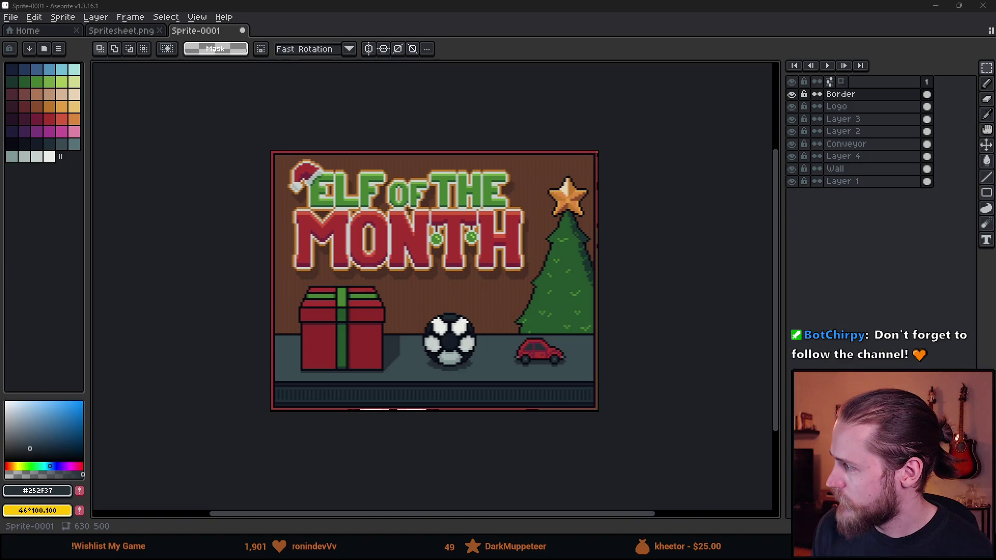
{"action": "left_click_drag", "start_coordinate": [482, 209], "coordinate": [459, 212]}
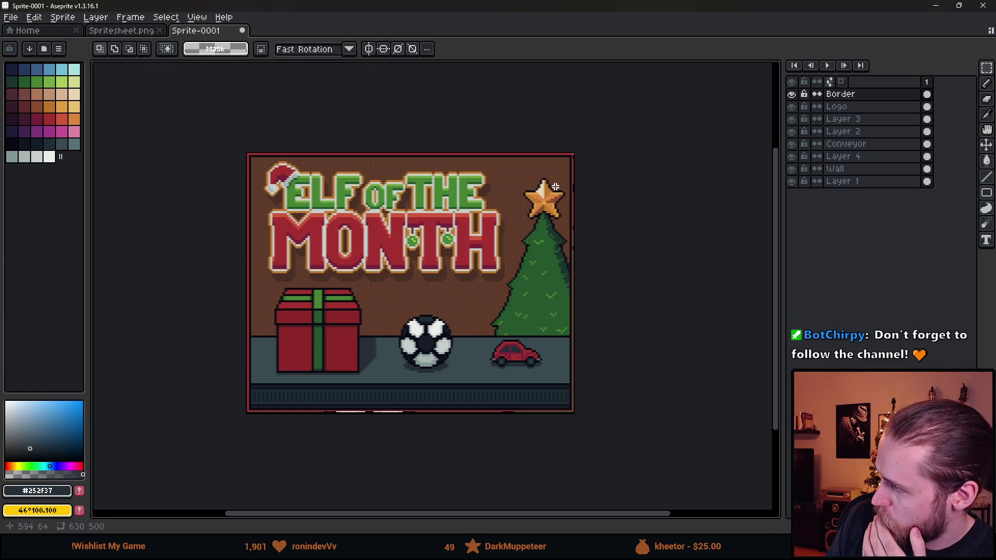
{"action": "key", "text": "alt+Tab"}
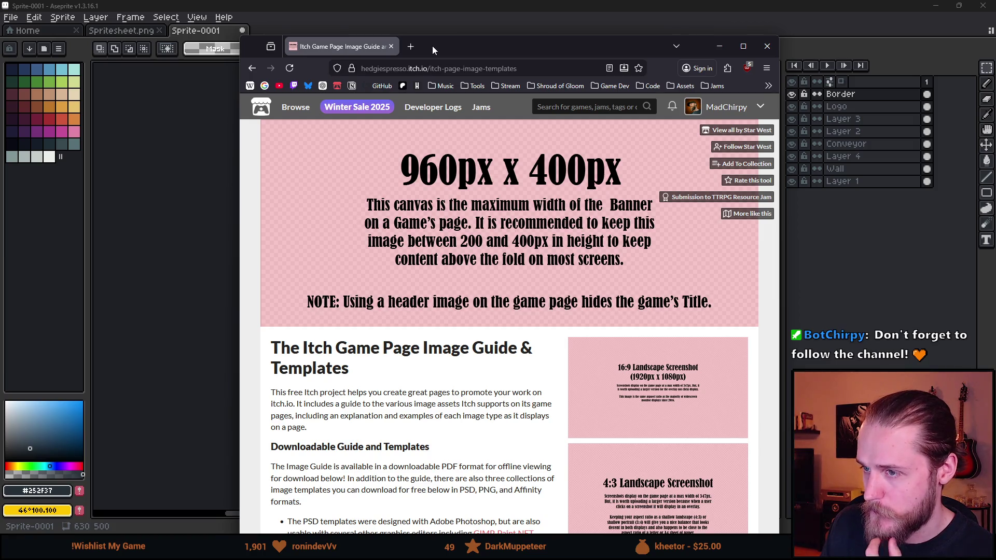
{"action": "key", "text": "alt+Tab"}
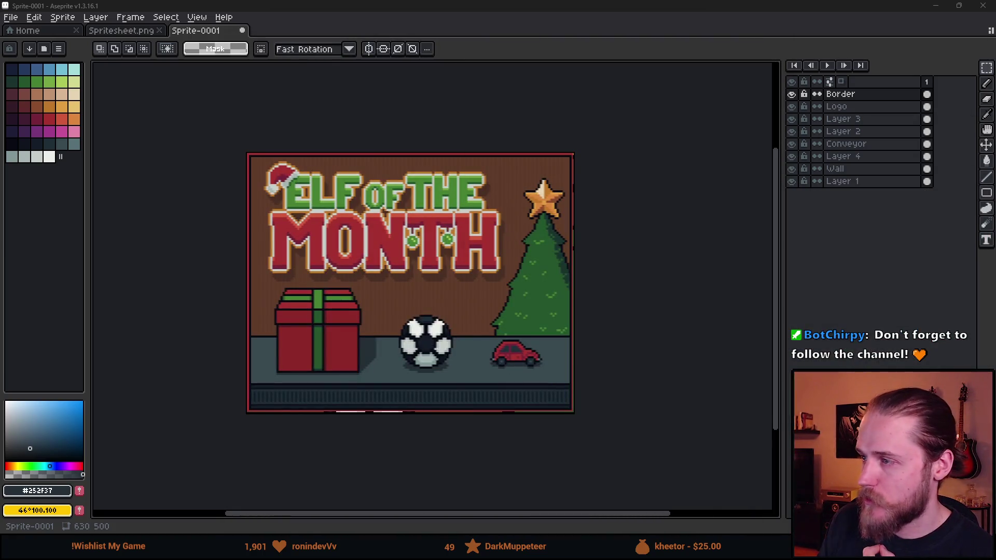
{"action": "scroll", "coordinate": [207, 69], "scroll_direction": "up", "scroll_amount": 1}
{"action": "scroll", "coordinate": [207, 69], "scroll_direction": "down", "scroll_amount": 1}
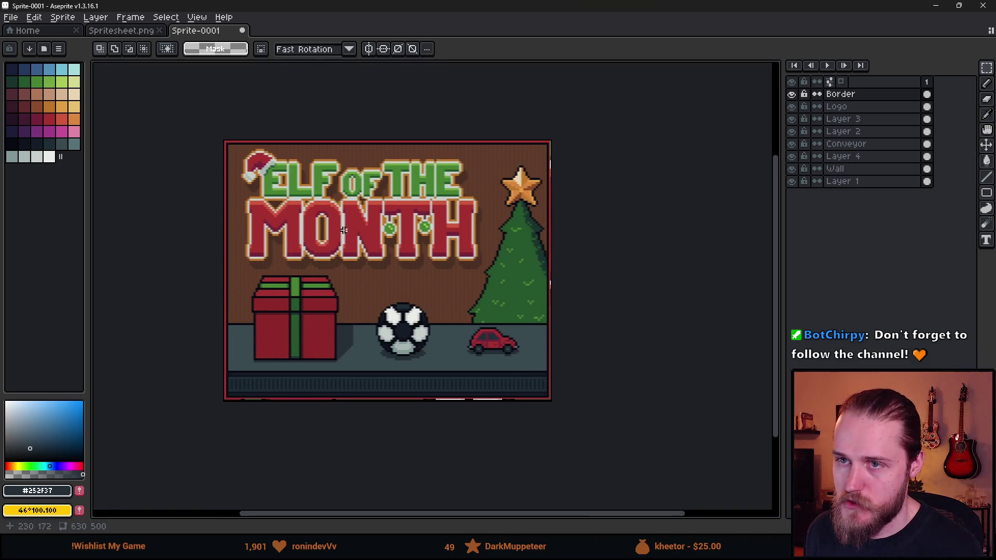
{"action": "left_click", "coordinate": [12, 18]}
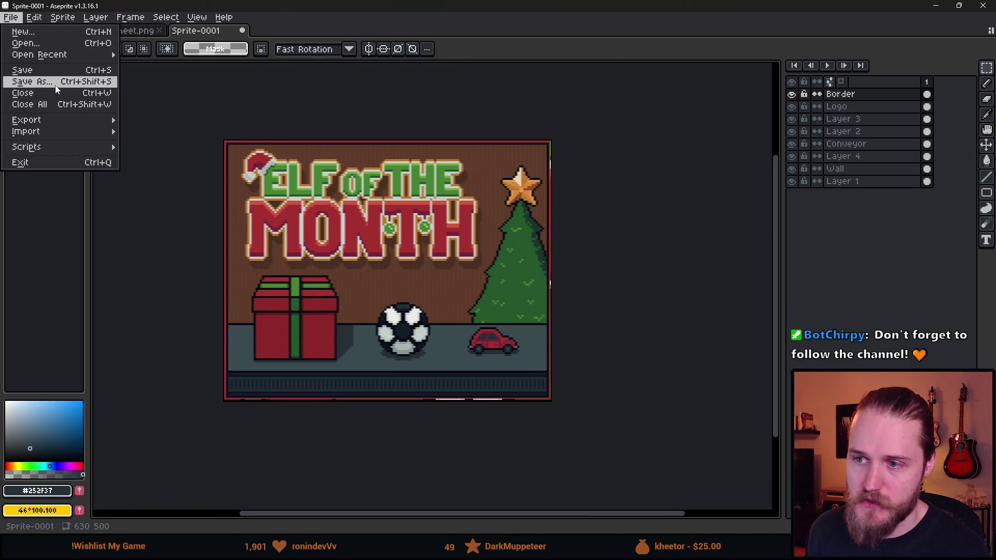
Step: Save the artwork as Cover_Image.aseprite in the Itch_Art folder
{"action": "left_click", "coordinate": [52, 81]}
{"action": "type", "text": "Cover_Image"}
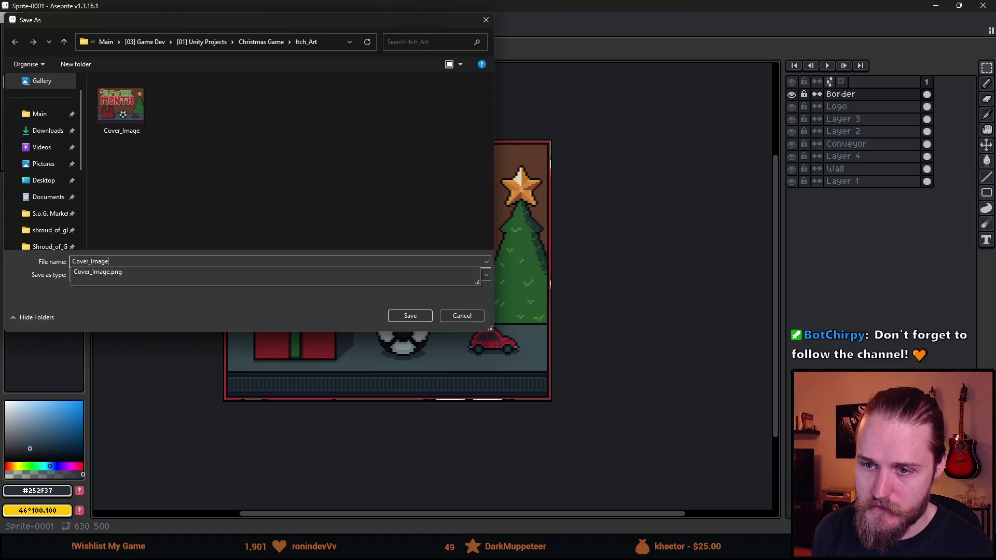
{"action": "left_click", "coordinate": [113, 276]}
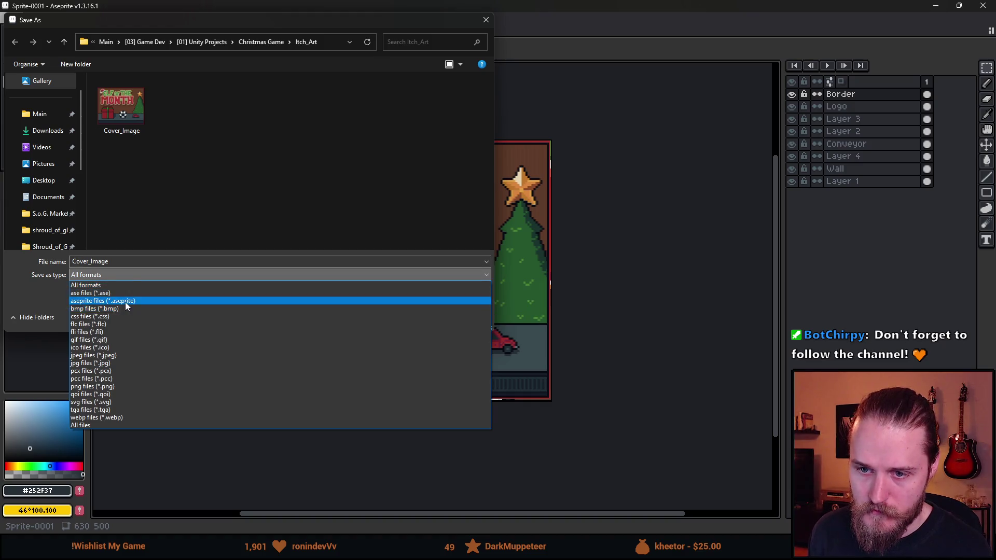
{"action": "left_click", "coordinate": [126, 302]}
{"action": "left_click", "coordinate": [410, 316]}
{"action": "scroll", "coordinate": [308, 273], "scroll_direction": "up", "scroll_amount": 3}
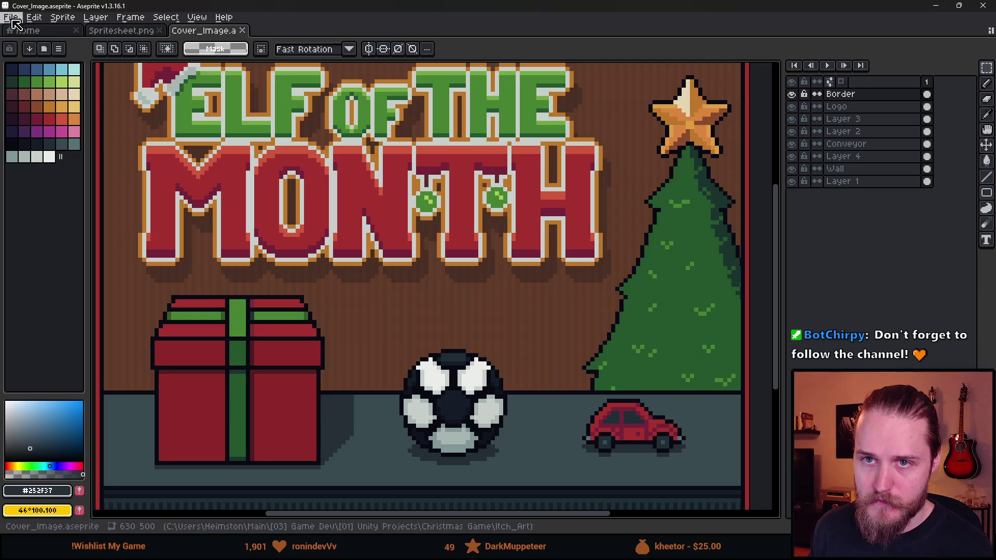
Step: Save a separate copy as Banner.aseprite
{"action": "left_click", "coordinate": [10, 17]}
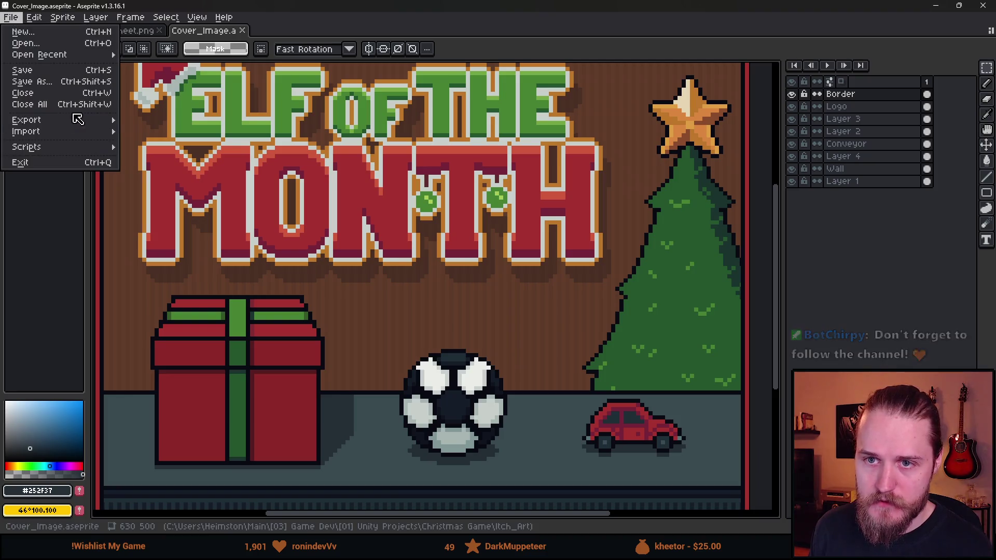
{"action": "left_click", "coordinate": [59, 81]}
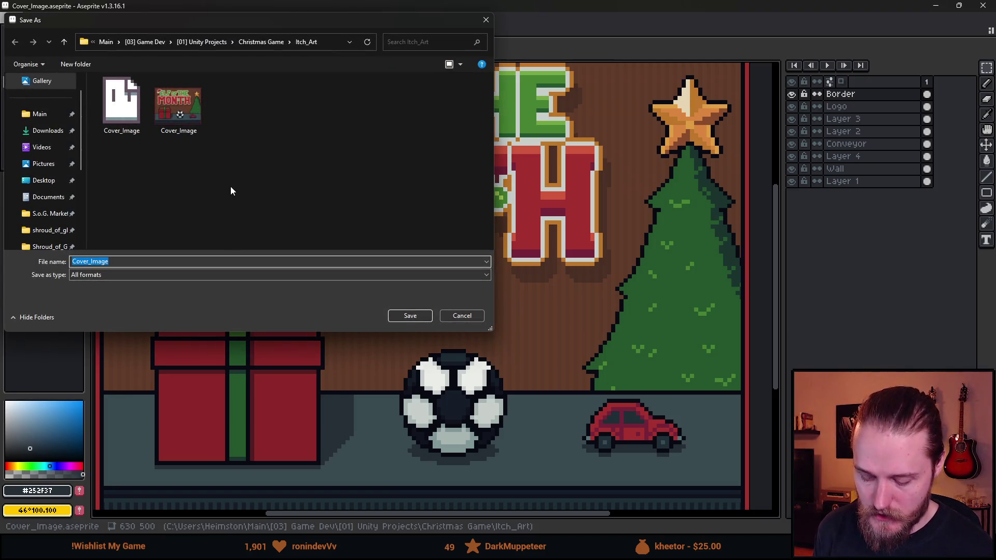
{"action": "type", "text": "Banner"}
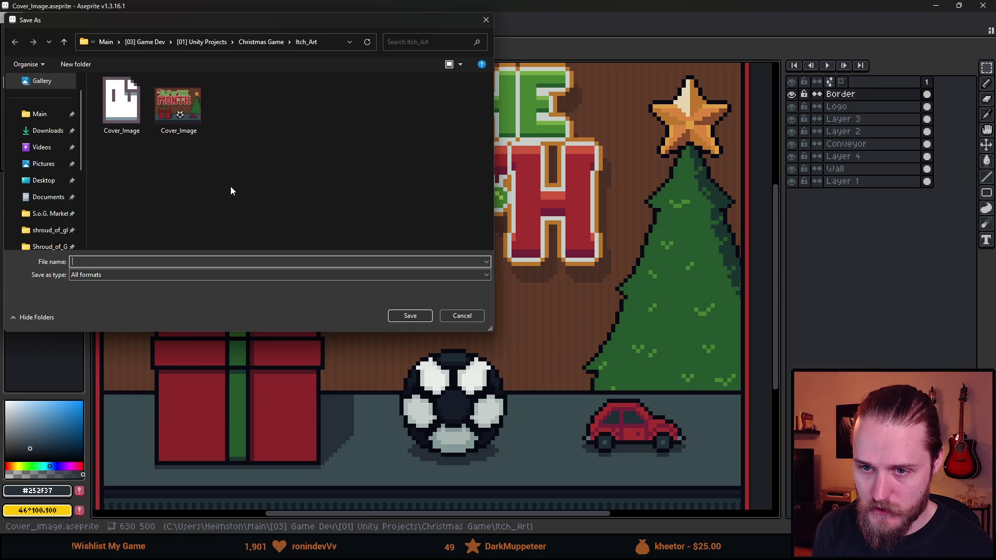
{"action": "left_click", "coordinate": [104, 278]}
{"action": "left_click", "coordinate": [167, 304]}
{"action": "left_click", "coordinate": [390, 316]}
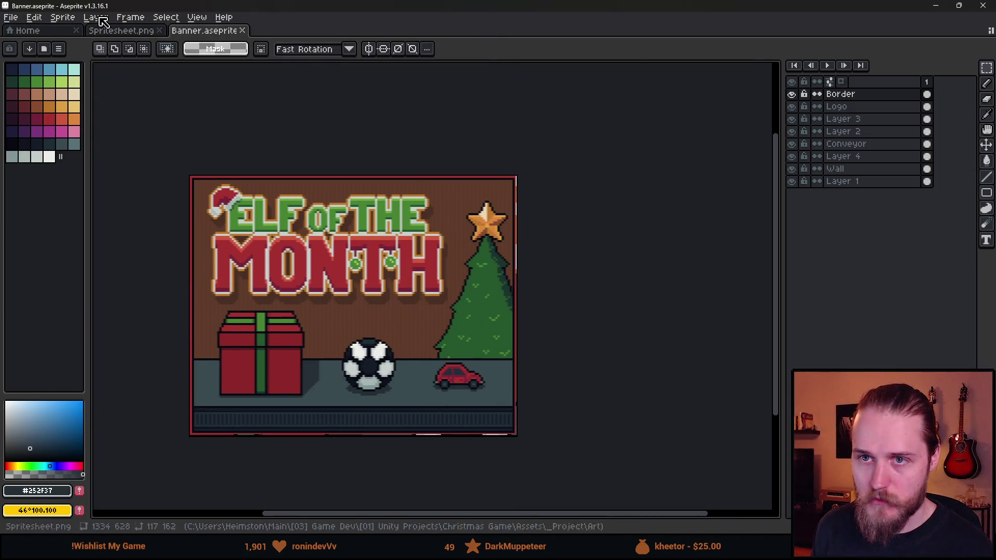
Step: Undo the enlargement and confirm the sprite is back to 157×125
{"action": "left_click", "coordinate": [62, 18]}
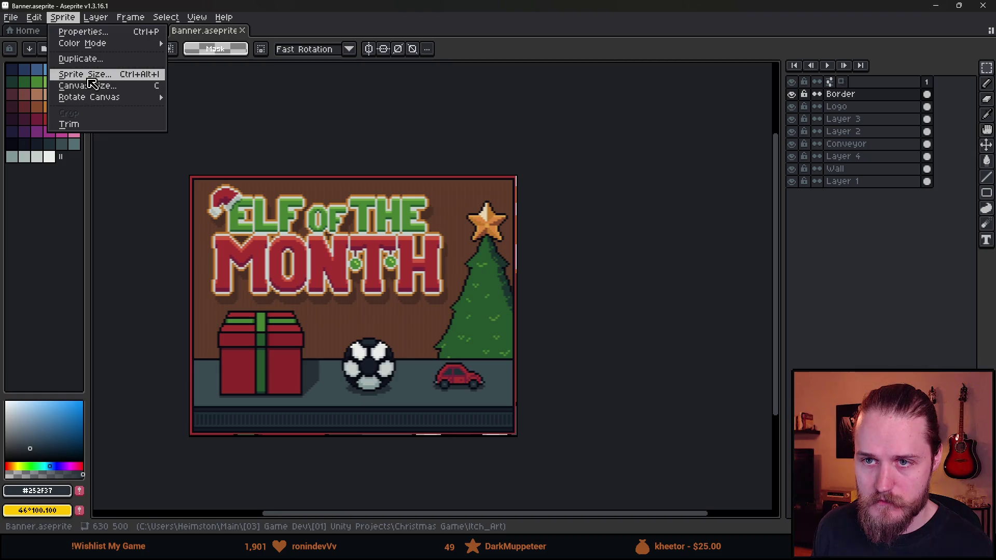
{"action": "key", "text": "Escape"}
{"action": "key", "text": "ctrl+z"}
{"action": "key", "text": "ctrl+z"}
{"action": "key", "text": "ctrl+z"}
{"action": "key", "text": "ctrl+z"}
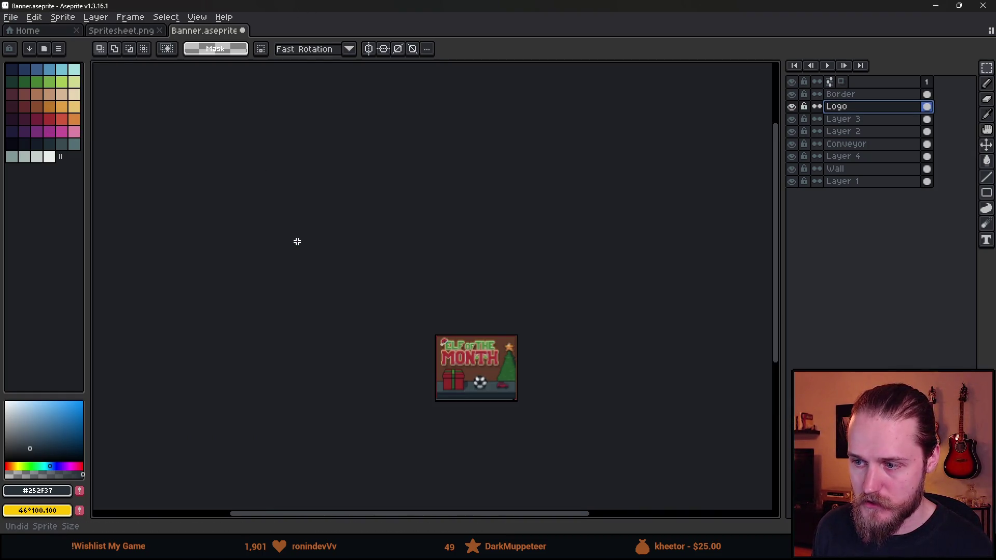
{"action": "scroll", "coordinate": [470, 374], "scroll_direction": "up", "scroll_amount": 3}
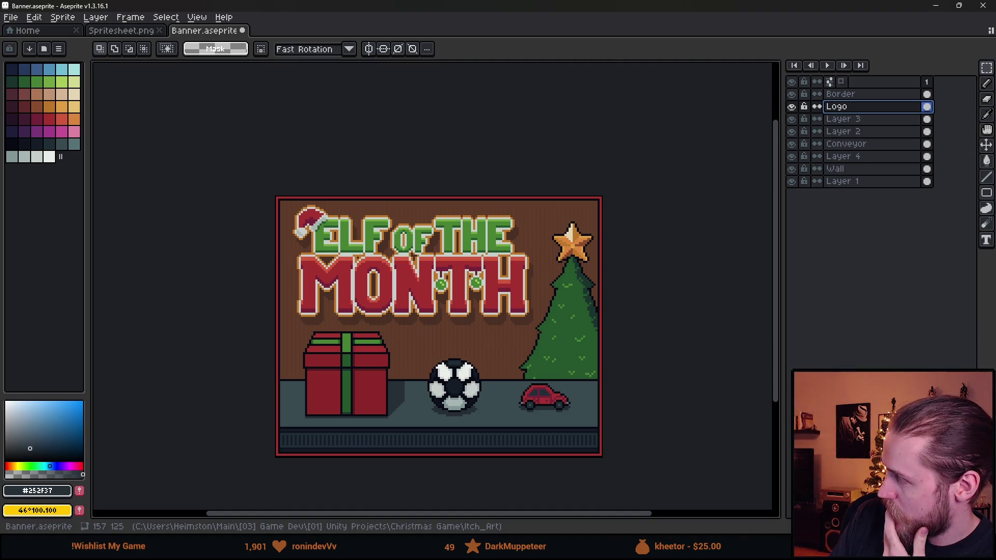
{"action": "left_click_drag", "start_coordinate": [654, 296], "coordinate": [569, 278]}
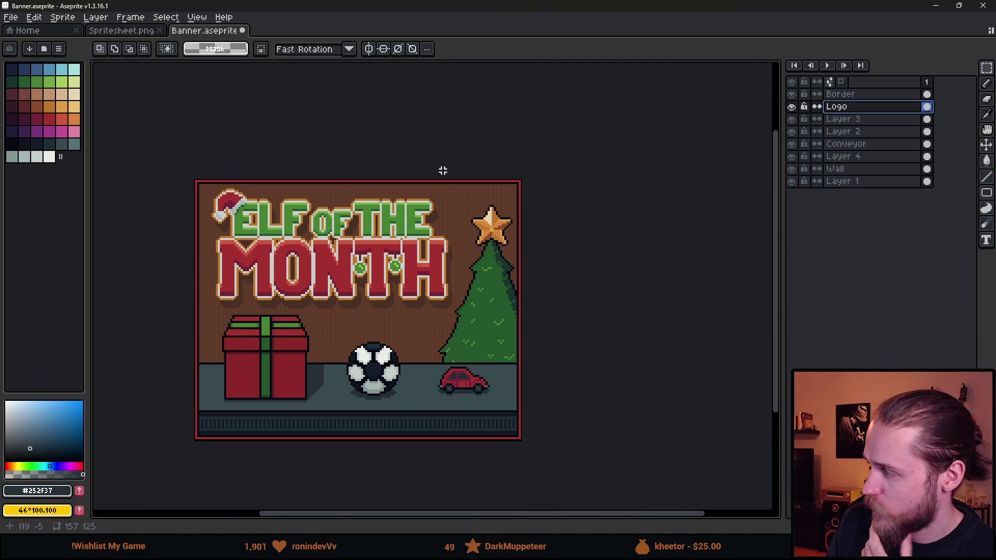
{"action": "left_click", "coordinate": [62, 17]}
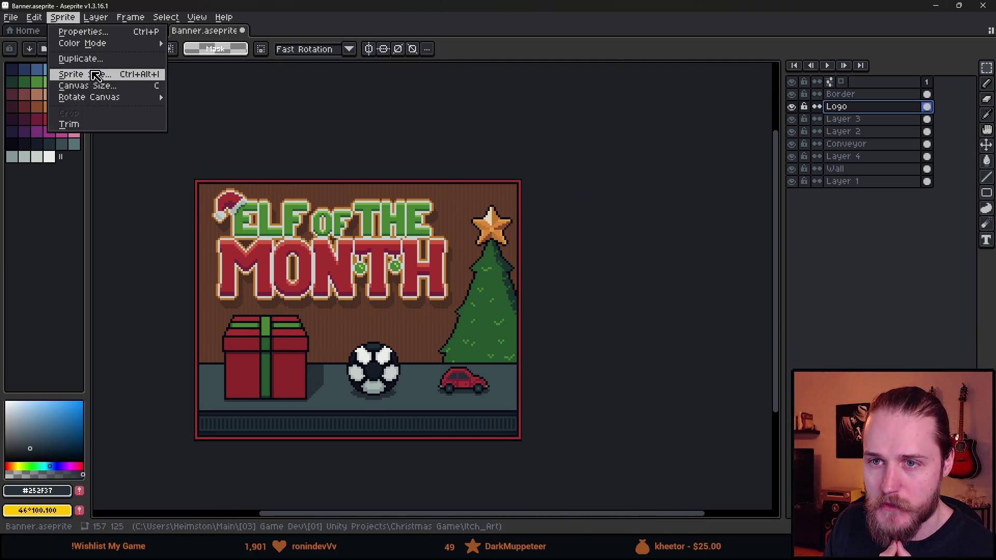
{"action": "left_click", "coordinate": [108, 76]}
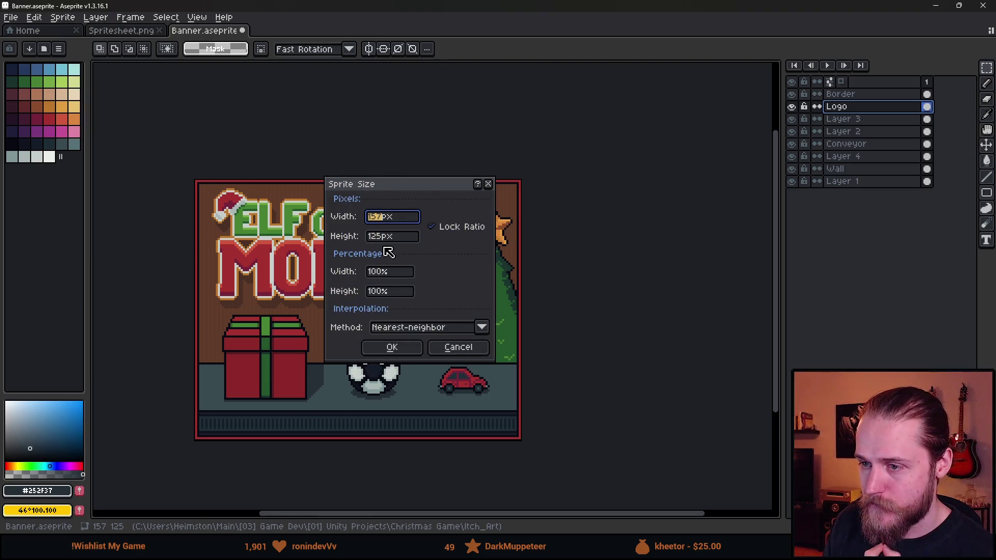
{"action": "left_click", "coordinate": [459, 349]}
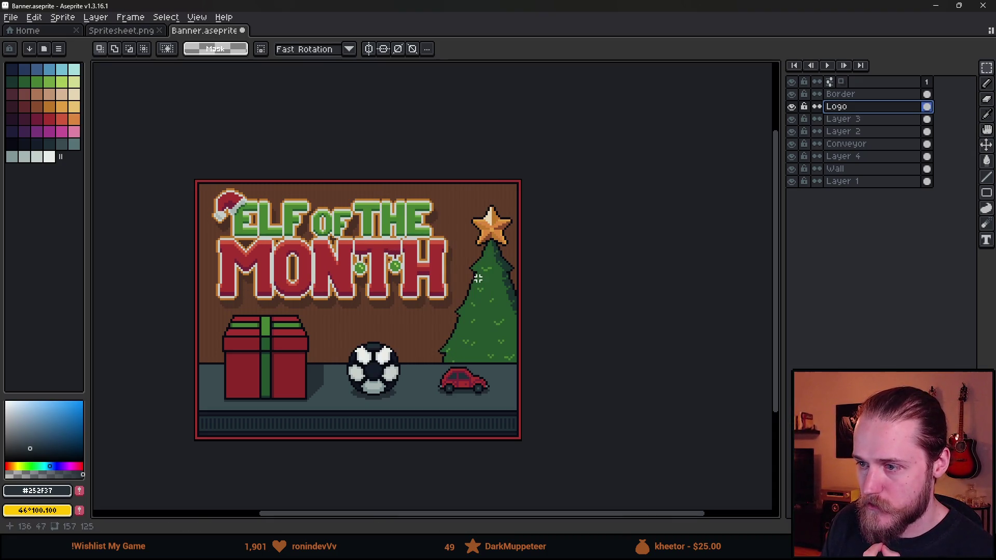
Step: Hide the Conveyor, Layer 2, Layer 3 and Border layers, leaving logo and tree
{"action": "left_click", "coordinate": [792, 143]}
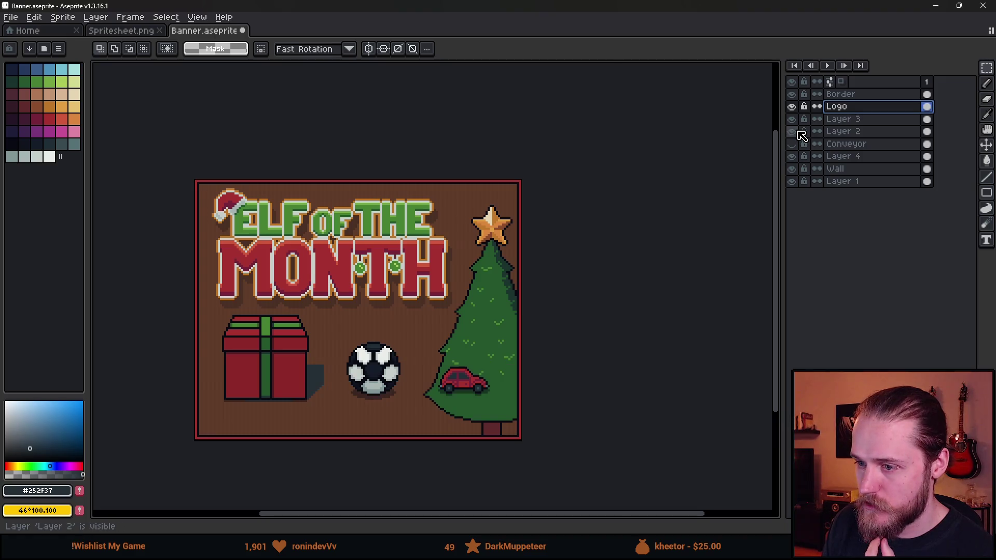
{"action": "left_click", "coordinate": [791, 131]}
{"action": "left_click", "coordinate": [791, 118]}
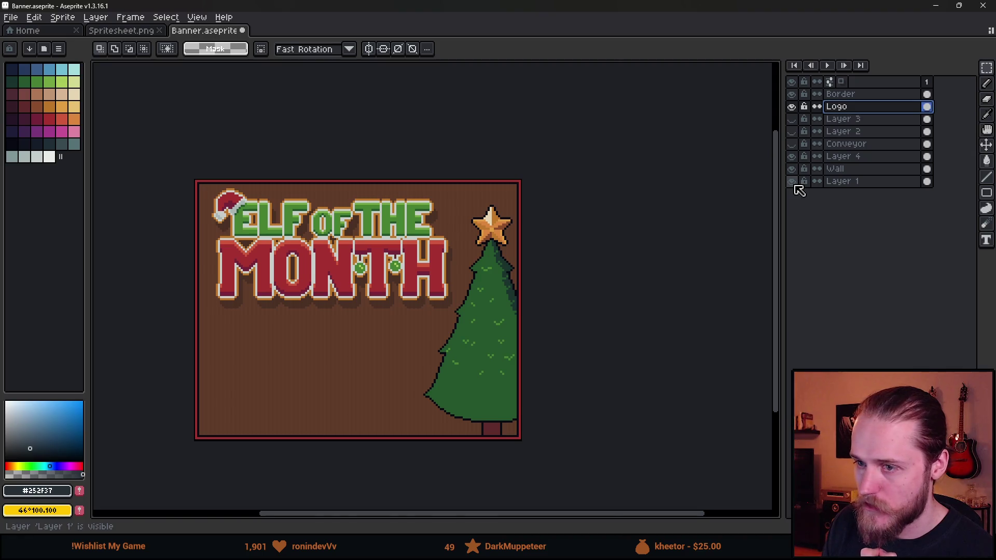
{"action": "left_click", "coordinate": [792, 94]}
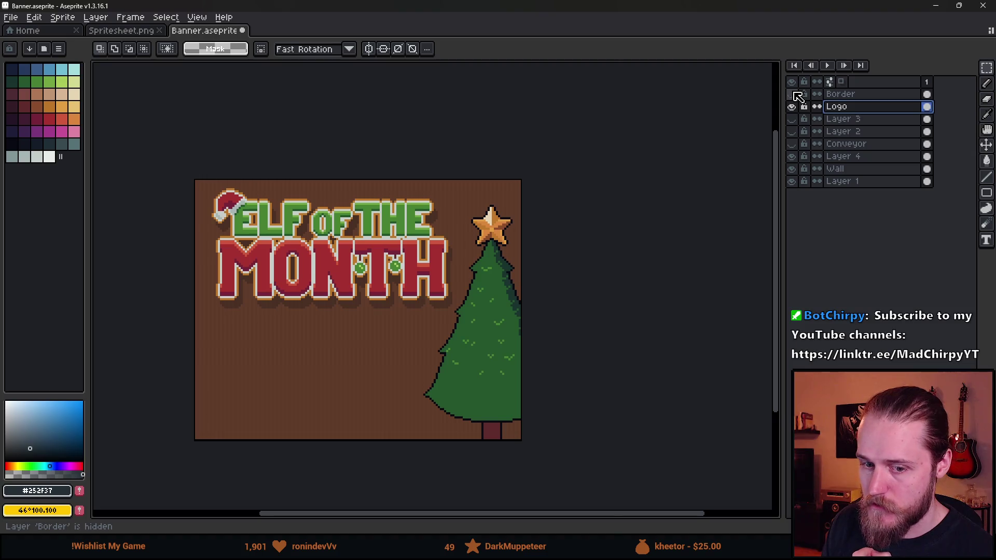
{"action": "left_click", "coordinate": [60, 19]}
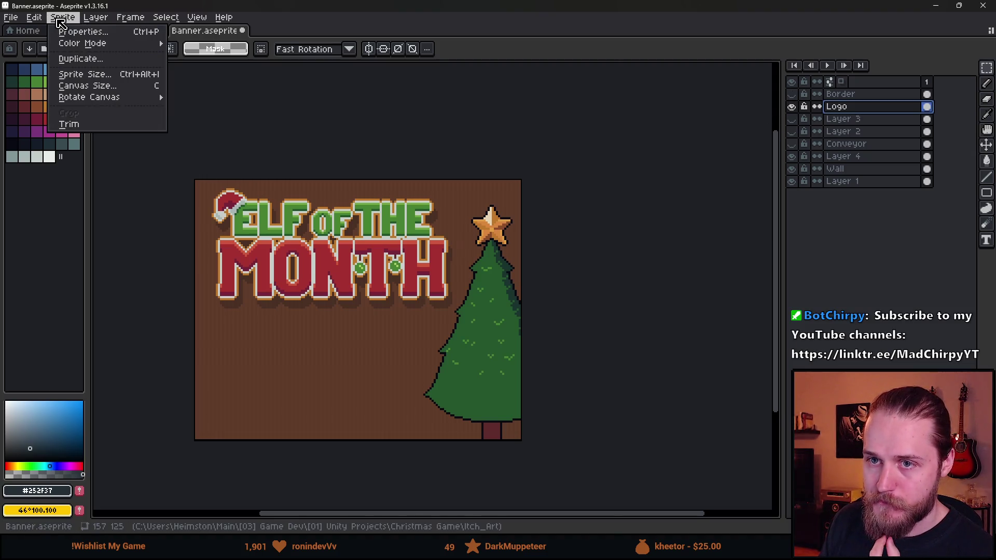
Step: Set the canvas crop to 157×70 px with a −55 px bottom, then switch to itch.io's banner guide
{"action": "left_click", "coordinate": [88, 86]}
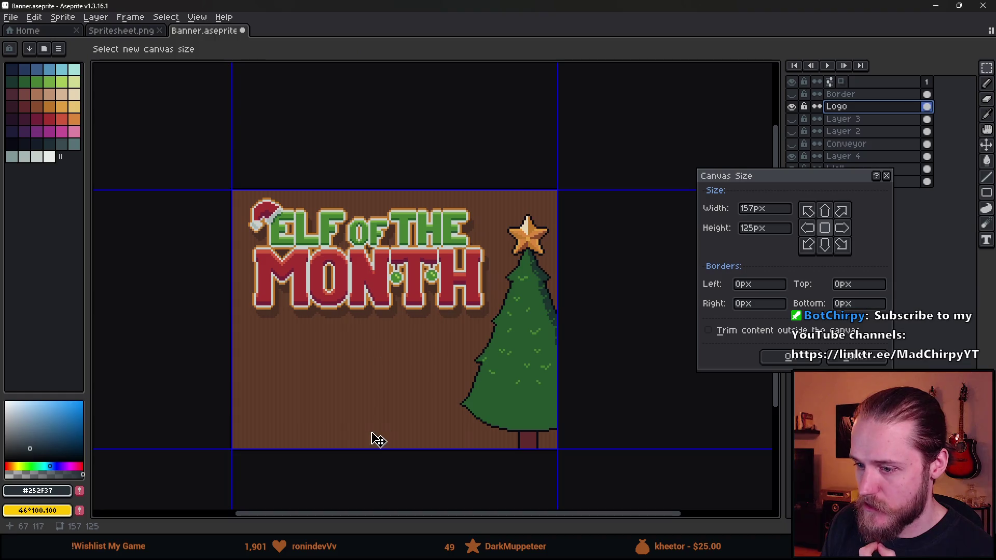
{"action": "left_click_drag", "start_coordinate": [369, 445], "coordinate": [382, 325]}
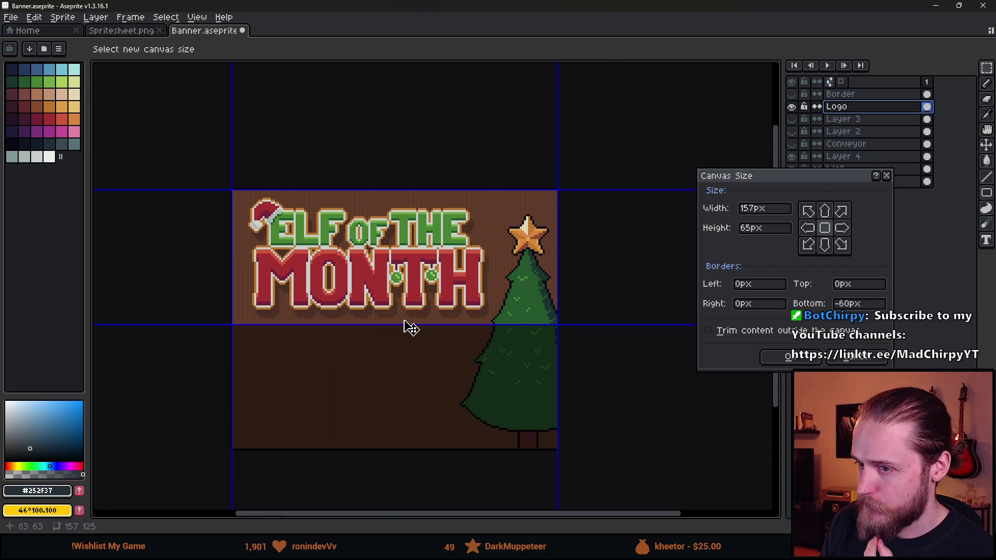
{"action": "left_click_drag", "start_coordinate": [378, 325], "coordinate": [377, 337]}
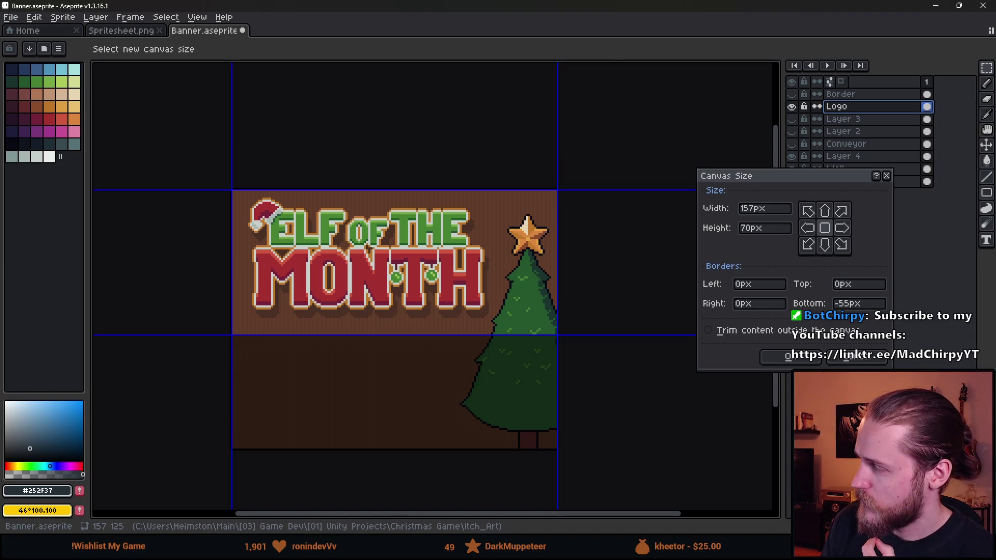
{"action": "key", "text": "alt+Tab"}
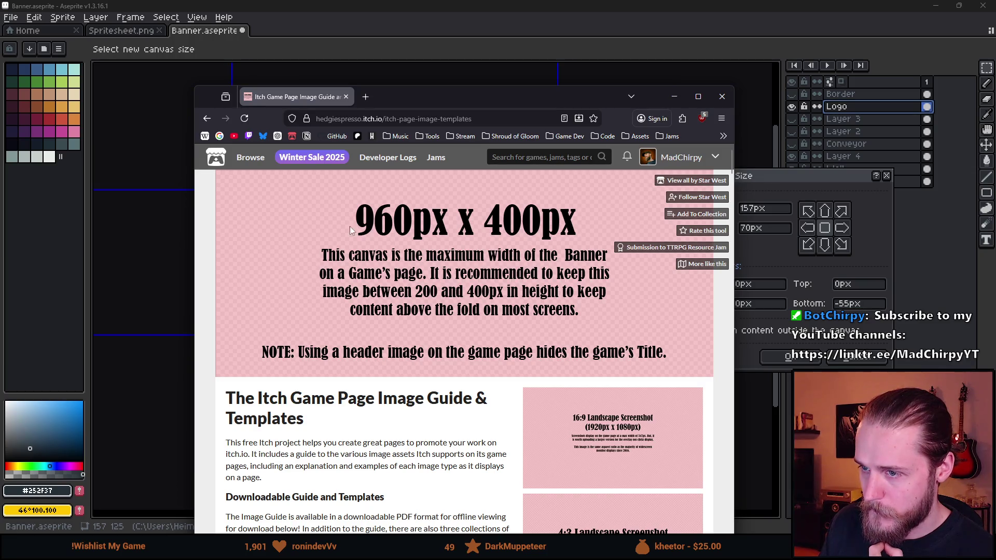
Step: Leave the 960×400px guide and return to the pending 157×70 Canvas Size dialog
{"action": "key", "text": "alt+Tab"}
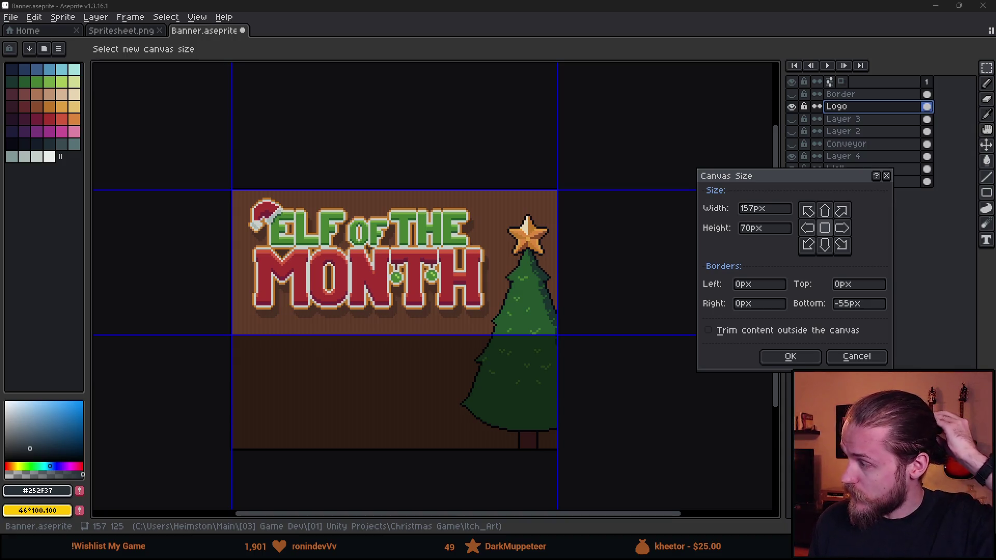
Step: Resize the canvas to 240×70 keeping the logo strip
{"action": "double_click", "coordinate": [749, 208]}
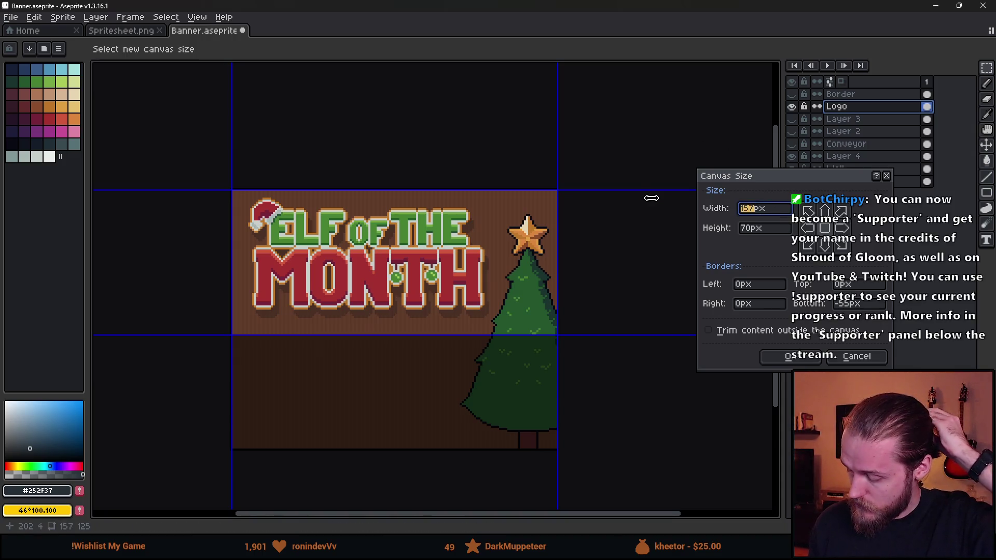
{"action": "type", "text": "240"}
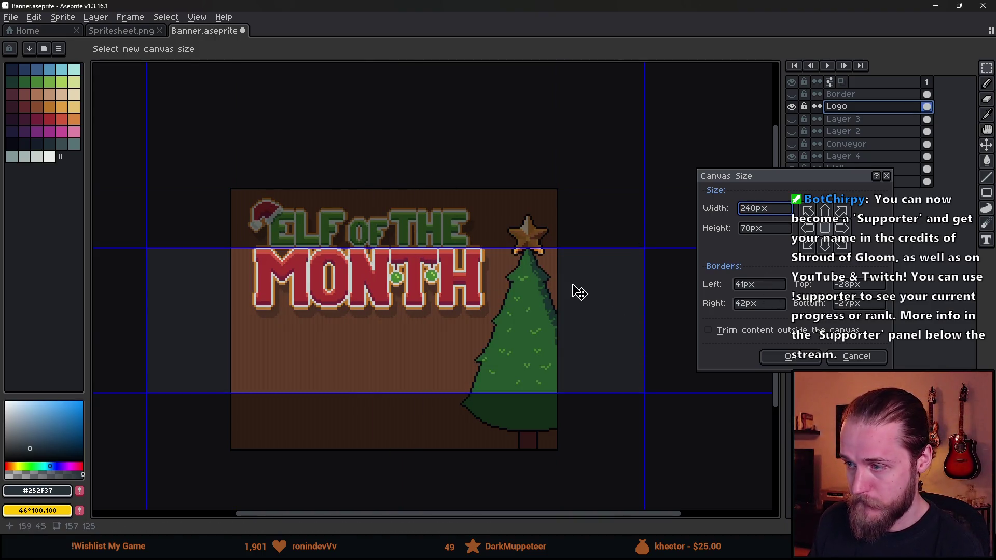
{"action": "left_click_drag", "start_coordinate": [399, 248], "coordinate": [399, 190]}
{"action": "mouse_move", "coordinate": [402, 394]}
{"action": "left_mouse_down"}
{"action": "mouse_move", "coordinate": [401, 326]}
{"action": "mouse_move", "coordinate": [406, 337]}
{"action": "left_mouse_up"}
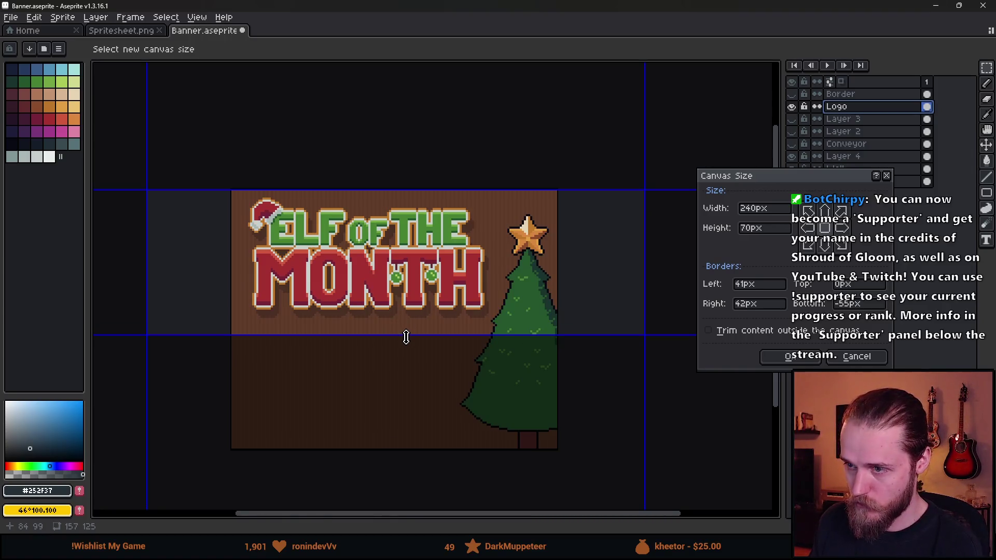
{"action": "left_click", "coordinate": [800, 358]}
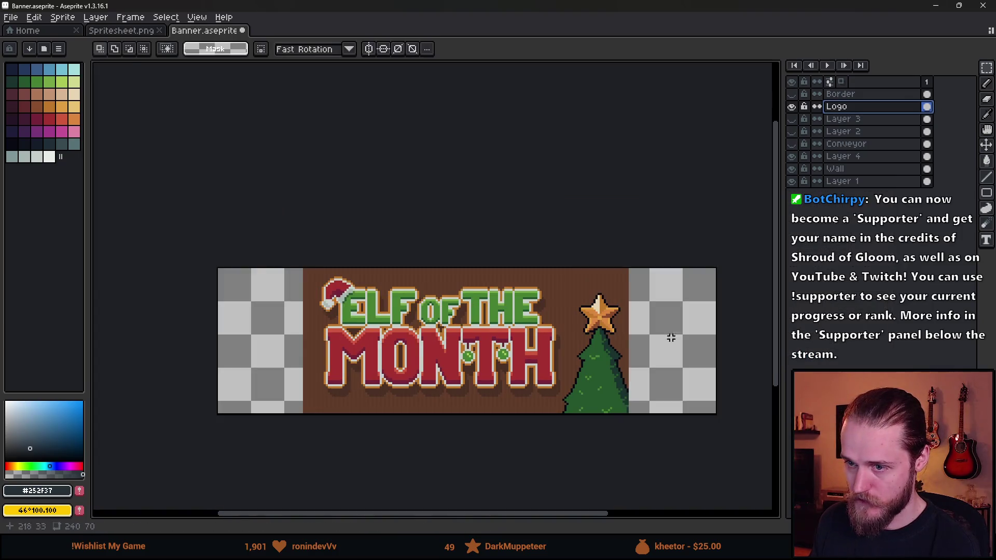
{"action": "left_click", "coordinate": [848, 169]}
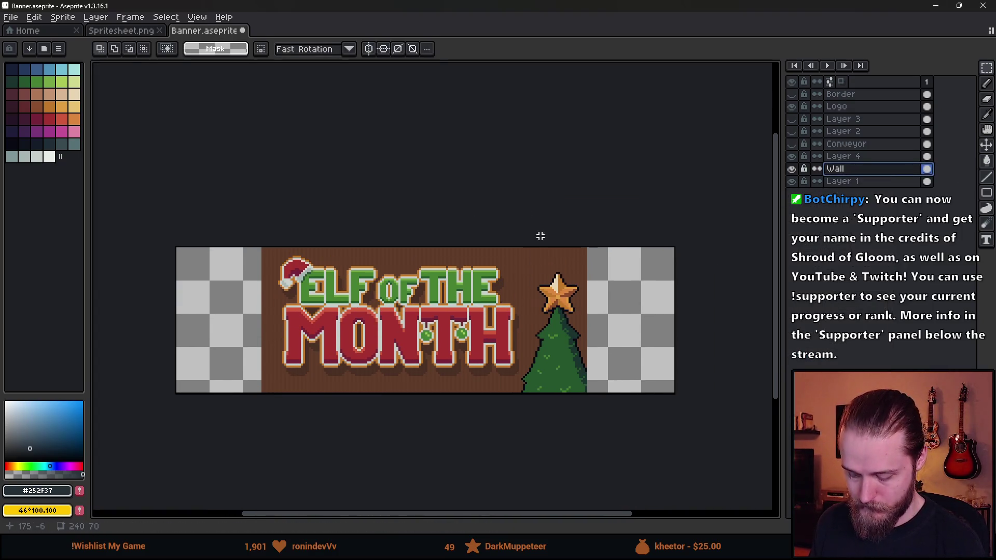
Step: Move and stretch the brown wall sections so they fill the banner edge to edge
{"action": "left_click_drag", "start_coordinate": [441, 244], "coordinate": [711, 499]}
{"action": "mouse_move", "coordinate": [573, 345]}
{"action": "left_mouse_down"}
{"action": "mouse_move", "coordinate": [617, 358]}
{"action": "mouse_move", "coordinate": [657, 345]}
{"action": "mouse_move", "coordinate": [644, 345]}
{"action": "left_mouse_up"}
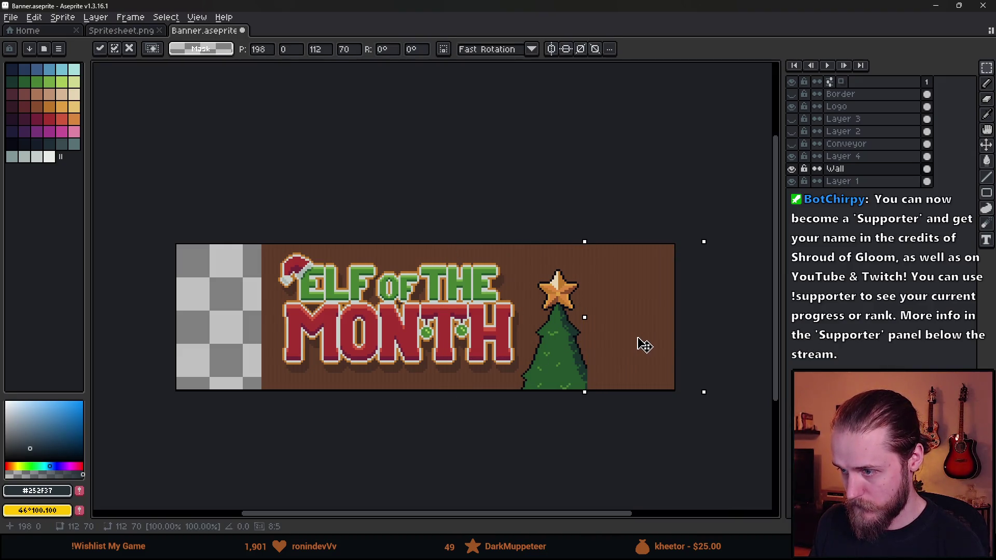
{"action": "left_click", "coordinate": [181, 208]}
{"action": "scroll", "coordinate": [155, 268], "scroll_direction": "up", "scroll_amount": 2}
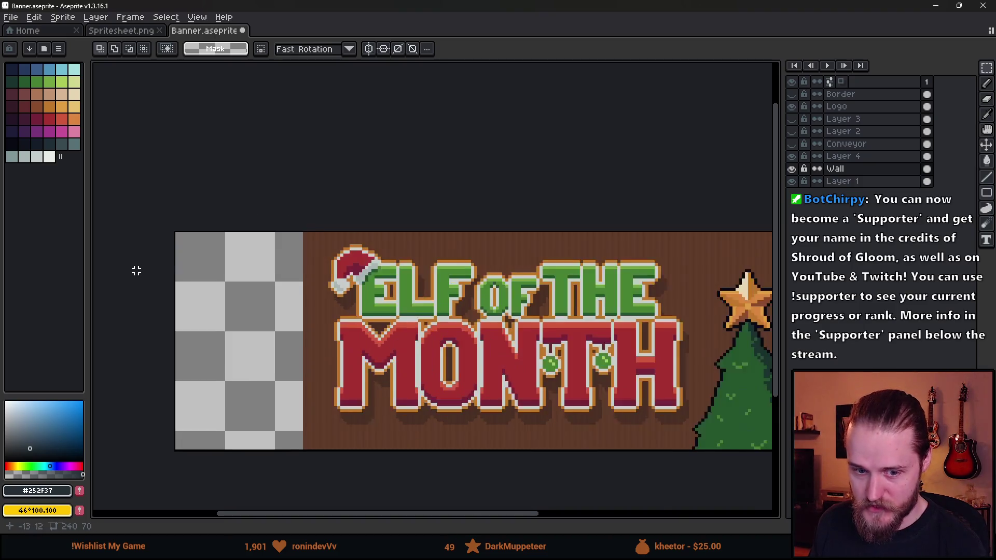
{"action": "left_click_drag", "start_coordinate": [229, 282], "coordinate": [373, 220]}
{"action": "left_click_drag", "start_coordinate": [317, 166], "coordinate": [671, 387]}
{"action": "mouse_move", "coordinate": [534, 295]}
{"action": "left_mouse_down"}
{"action": "mouse_move", "coordinate": [415, 308]}
{"action": "mouse_move", "coordinate": [456, 299]}
{"action": "left_mouse_up"}
{"action": "left_click", "coordinate": [428, 136]}
{"action": "scroll", "coordinate": [428, 136], "scroll_direction": "down", "scroll_amount": 5}
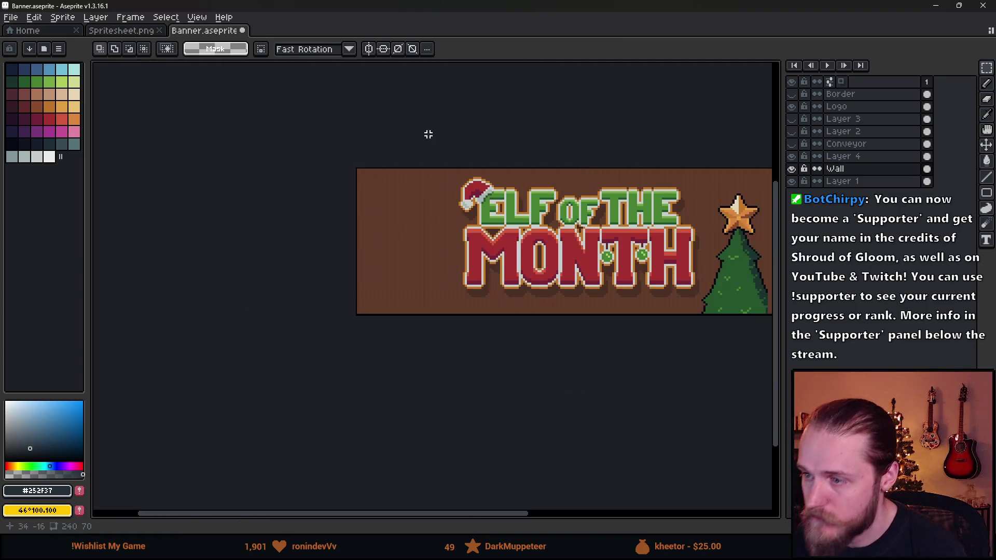
{"action": "scroll", "coordinate": [533, 224], "scroll_direction": "up", "scroll_amount": 2}
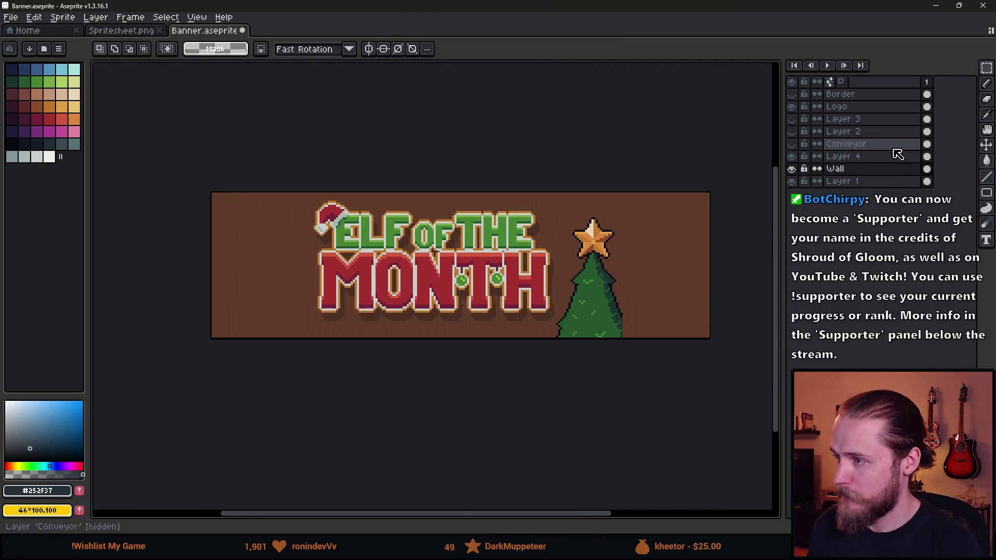
Step: Move Layer 4's starred tree to the banner's right edge
{"action": "left_click", "coordinate": [863, 157]}
{"action": "key", "text": "v"}
{"action": "mouse_move", "coordinate": [600, 313]}
{"action": "left_mouse_down"}
{"action": "mouse_move", "coordinate": [642, 285]}
{"action": "mouse_move", "coordinate": [691, 300]}
{"action": "left_mouse_up"}
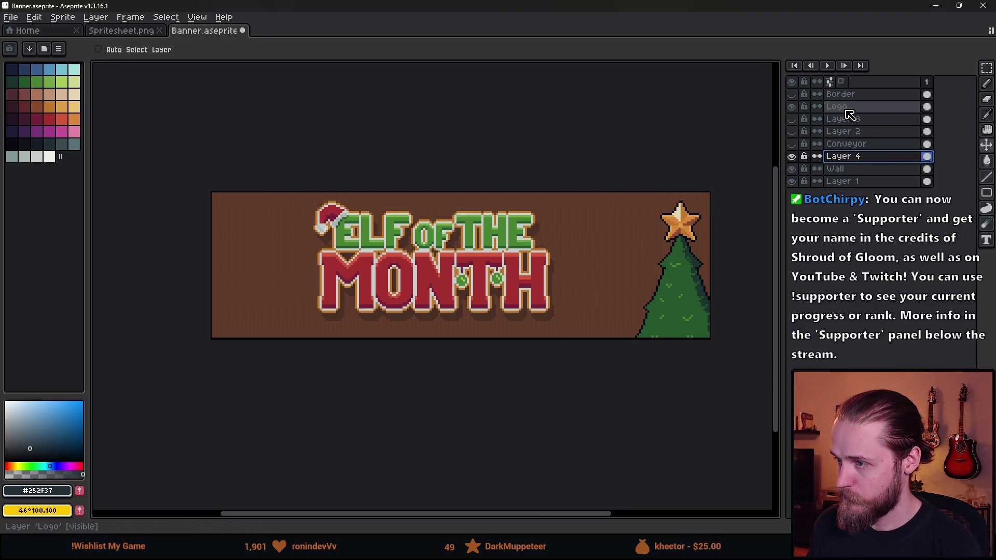
{"action": "scroll", "coordinate": [530, 289], "scroll_direction": "down", "scroll_amount": 1}
{"action": "scroll", "coordinate": [536, 300], "scroll_direction": "up", "scroll_amount": 1}
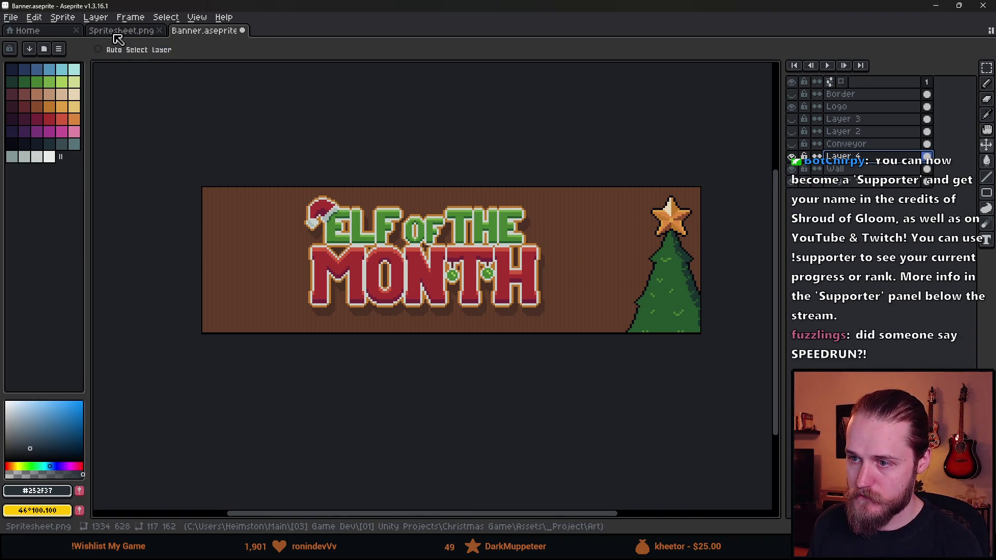
{"action": "left_click", "coordinate": [114, 32]}
Step: Select the elf portrait picture frame in Spritesheet.png
{"action": "left_click", "coordinate": [51, 31]}
{"action": "left_click", "coordinate": [107, 32]}
{"action": "left_click_drag", "start_coordinate": [401, 245], "coordinate": [292, 181]}
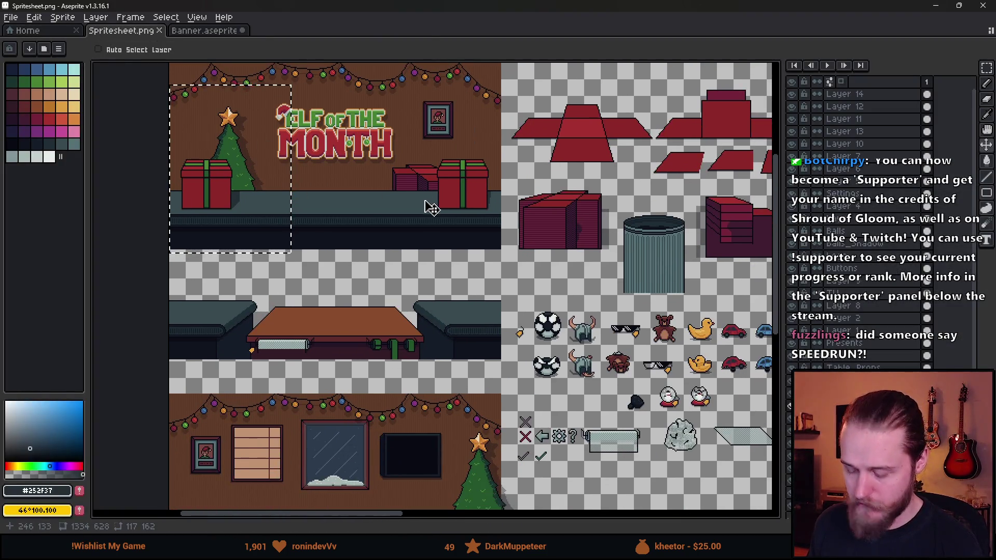
{"action": "key", "text": "m"}
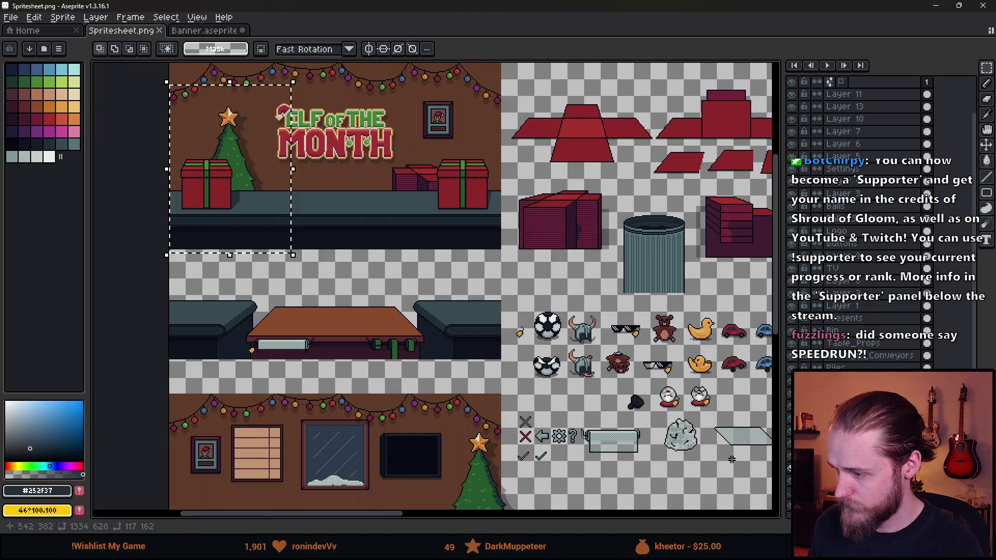
{"action": "left_click_drag", "start_coordinate": [163, 465], "coordinate": [248, 317]}
{"action": "scroll", "coordinate": [249, 317], "scroll_direction": "up", "scroll_amount": 3}
{"action": "mouse_move", "coordinate": [318, 267]}
{"action": "left_mouse_down"}
{"action": "mouse_move", "coordinate": [378, 390]}
{"action": "mouse_move", "coordinate": [498, 498]}
{"action": "left_mouse_up"}
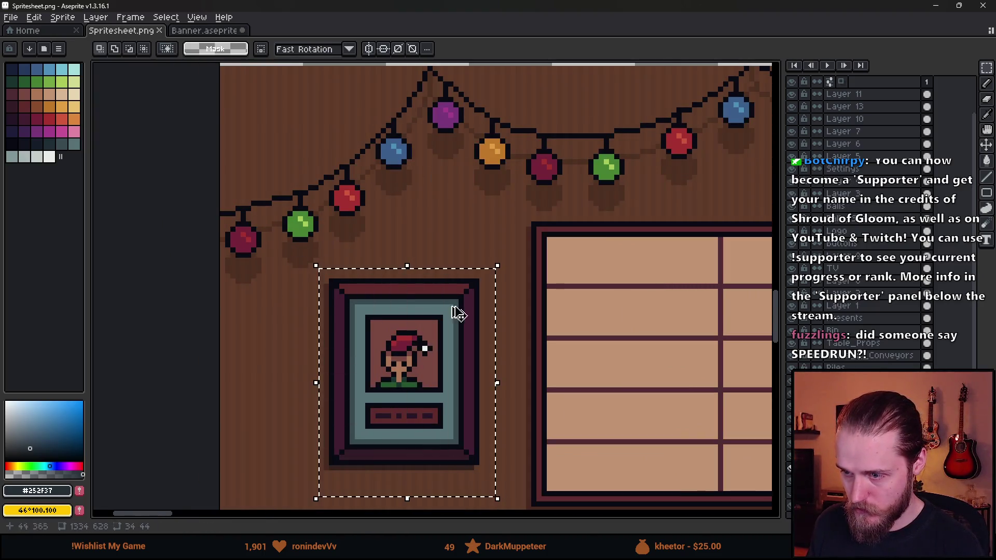
Step: Paste the picture frame onto a new layer at the banner's left side
{"action": "left_click", "coordinate": [206, 28]}
{"action": "left_click", "coordinate": [792, 156]}
{"action": "left_click", "coordinate": [791, 156]}
{"action": "key", "text": "shift+n"}
{"action": "key", "text": "ctrl+v"}
{"action": "left_click_drag", "start_coordinate": [295, 310], "coordinate": [271, 285]}
{"action": "scroll", "coordinate": [278, 289], "scroll_direction": "up", "scroll_amount": 2}
{"action": "key", "text": "ctrl+d"}
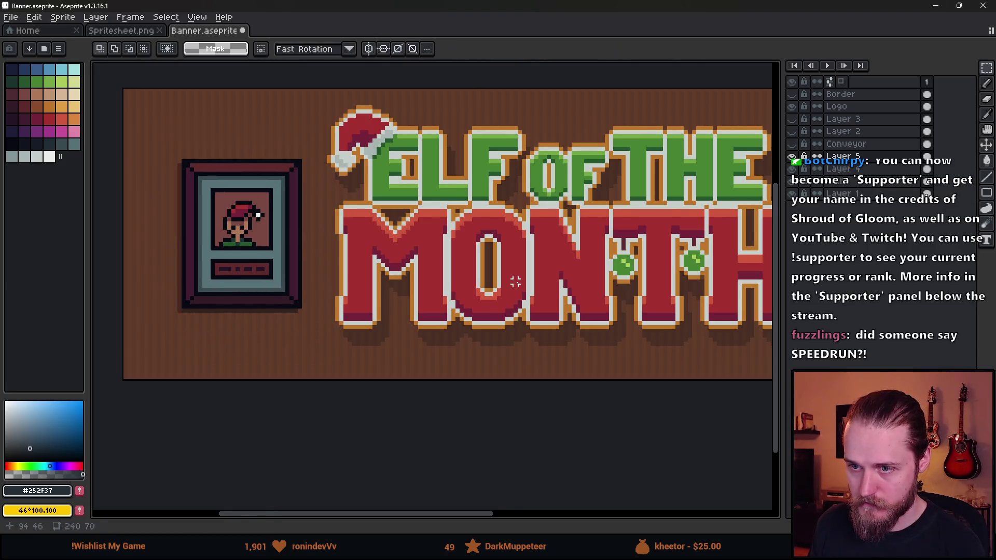
{"action": "scroll", "coordinate": [517, 273], "scroll_direction": "down", "scroll_amount": 1}
{"action": "scroll", "coordinate": [613, 280], "scroll_direction": "down", "scroll_amount": 1}
Step: Centre the Logo layer horizontally using the spacing guides
{"action": "left_click", "coordinate": [837, 106]}
{"action": "key", "text": "v"}
{"action": "left_click_drag", "start_coordinate": [381, 267], "coordinate": [445, 270]}
{"action": "key", "text": "ctrl"}
{"action": "key", "text": "ctrl"}
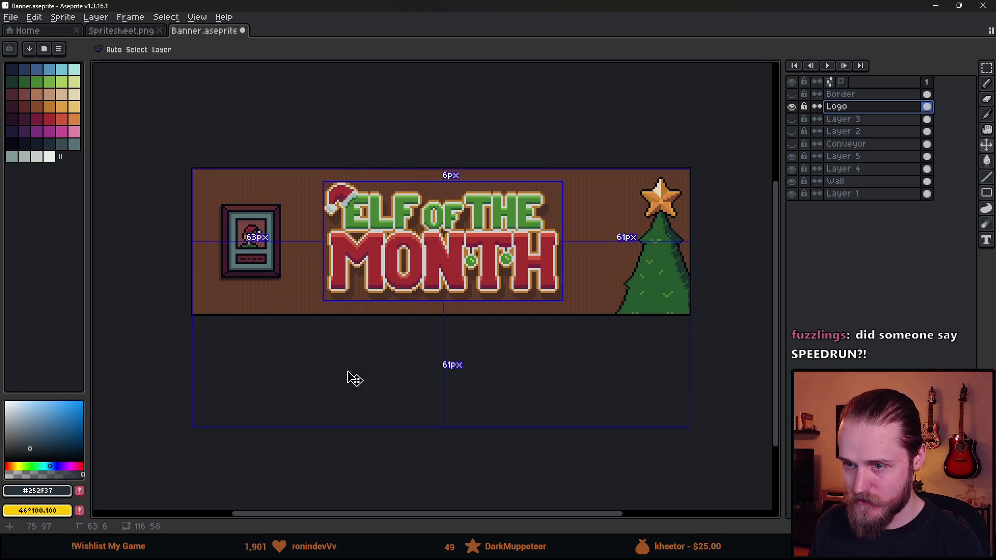
{"action": "left_click_drag", "start_coordinate": [442, 284], "coordinate": [440, 283]}
{"action": "key", "text": "ctrl"}
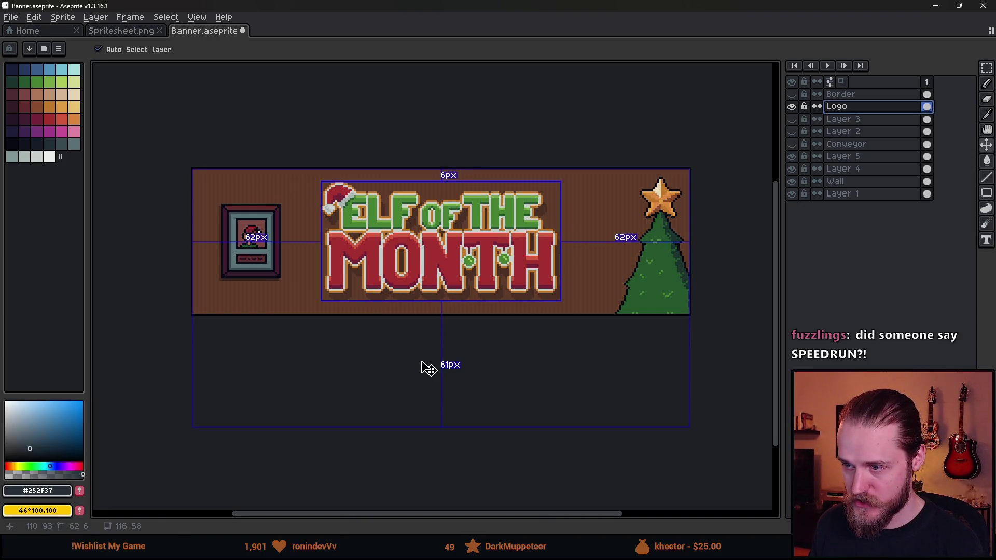
{"action": "scroll", "coordinate": [429, 368], "scroll_direction": "down", "scroll_amount": 2}
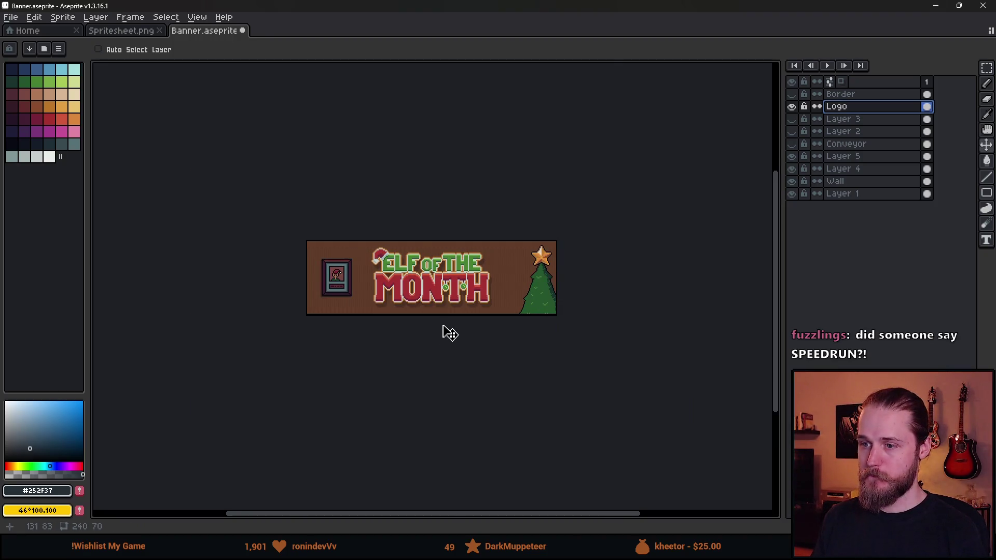
{"action": "scroll", "coordinate": [417, 314], "scroll_direction": "up", "scroll_amount": 2}
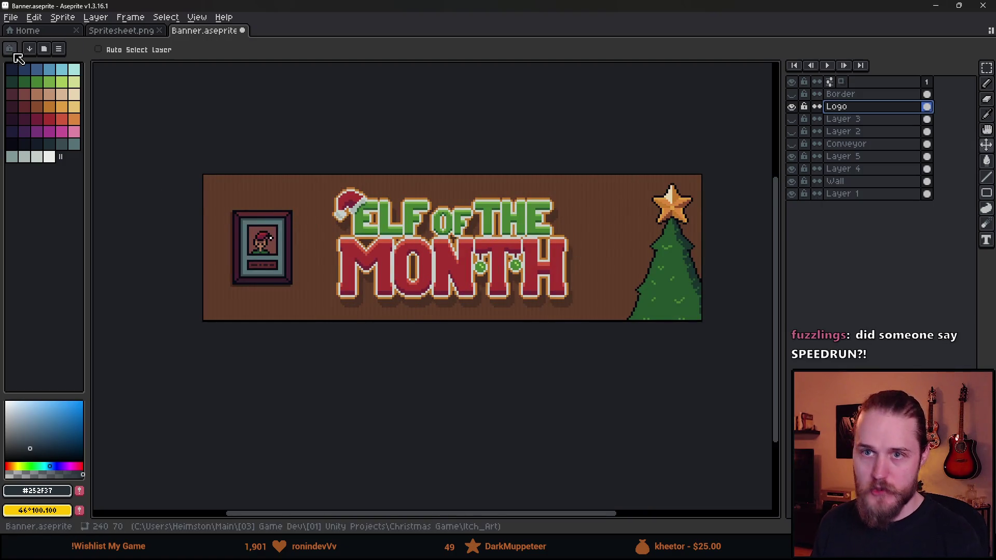
Step: Save the banner, then open export to output Banner.png
{"action": "key", "text": "ctrl+s"}
{"action": "left_click", "coordinate": [10, 19]}
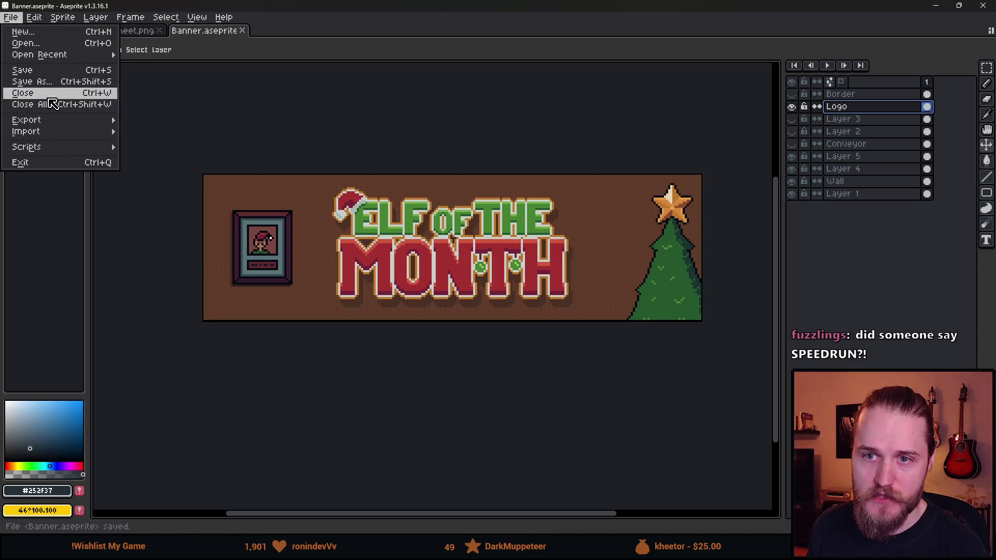
{"action": "mouse_move", "coordinate": [62, 120]}
{"action": "left_click", "coordinate": [133, 124]}
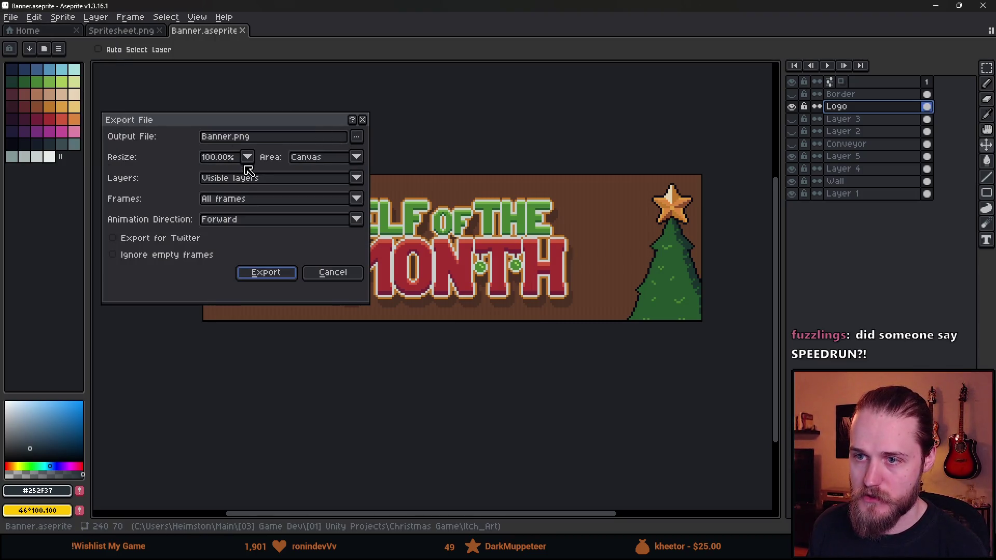
Step: Cancel the export and resize the sprite to 400% (960×280)
{"action": "left_click", "coordinate": [333, 273]}
{"action": "left_click", "coordinate": [62, 17]}
{"action": "left_click", "coordinate": [92, 76]}
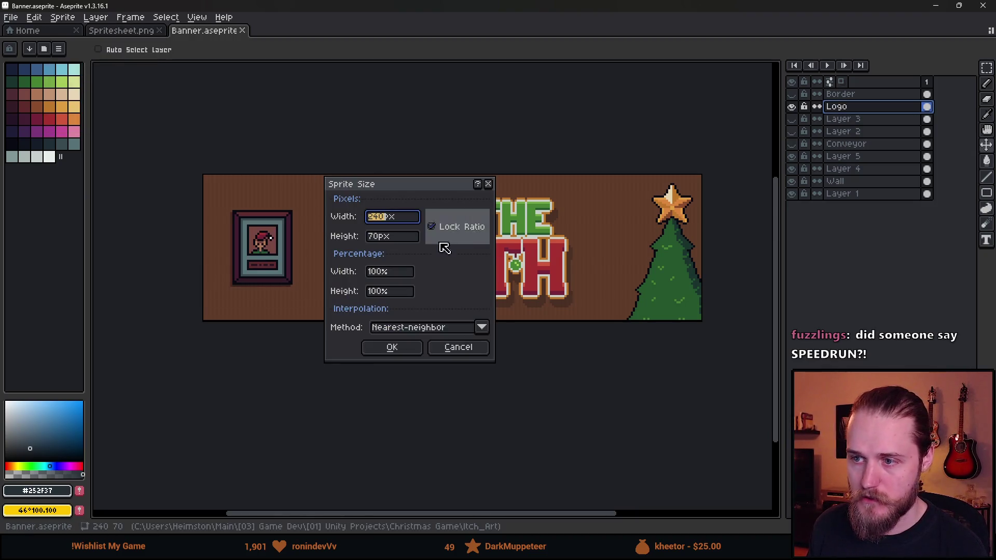
{"action": "left_click", "coordinate": [380, 274]}
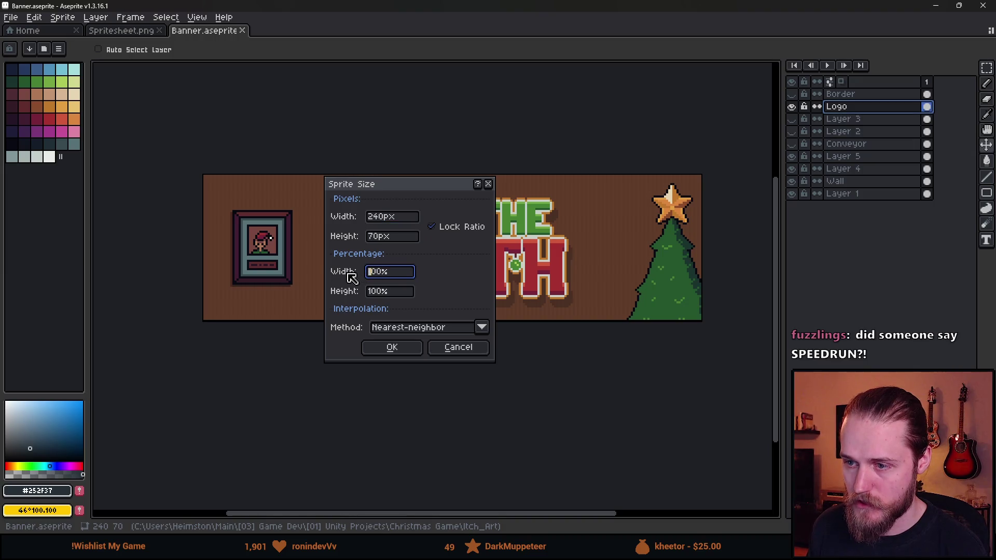
{"action": "key", "text": "Delete"}
{"action": "type", "text": "4"}
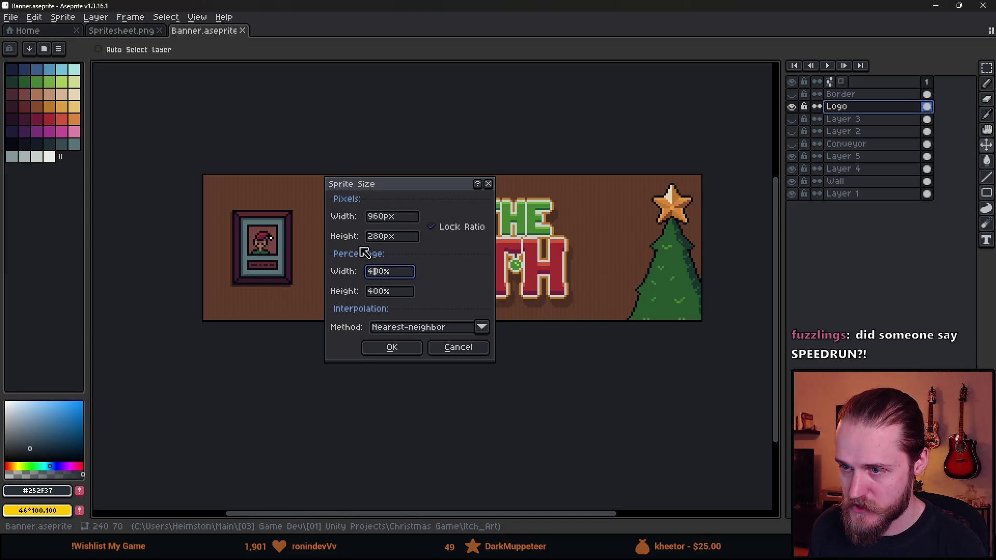
{"action": "left_click", "coordinate": [392, 348]}
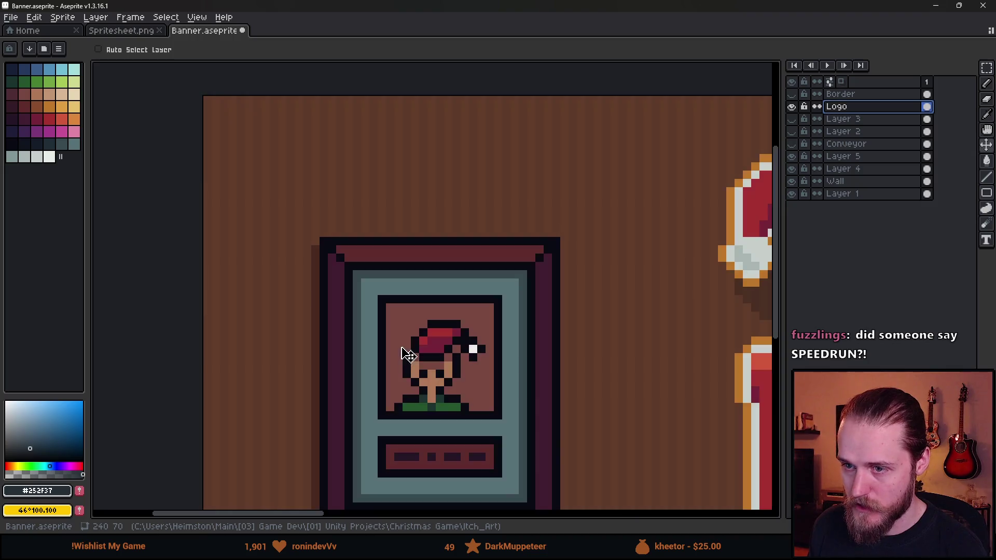
Step: Make the Border layer visible and select it, checking its spacing guides
{"action": "scroll", "coordinate": [408, 350], "scroll_direction": "down", "scroll_amount": 5}
{"action": "scroll", "coordinate": [435, 321], "scroll_direction": "up", "scroll_amount": 1}
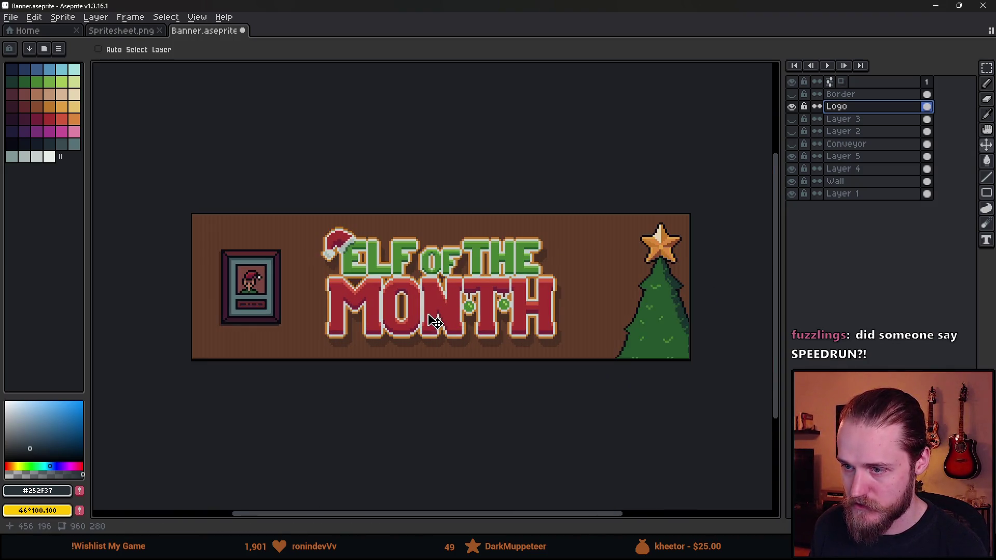
{"action": "left_click", "coordinate": [792, 95]}
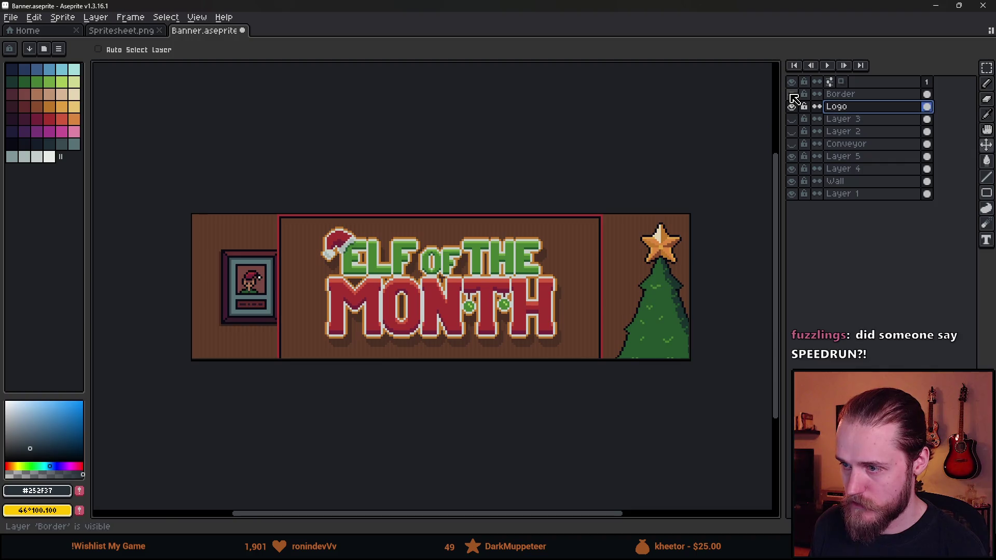
{"action": "left_click", "coordinate": [830, 95]}
{"action": "key", "text": "ctrl"}
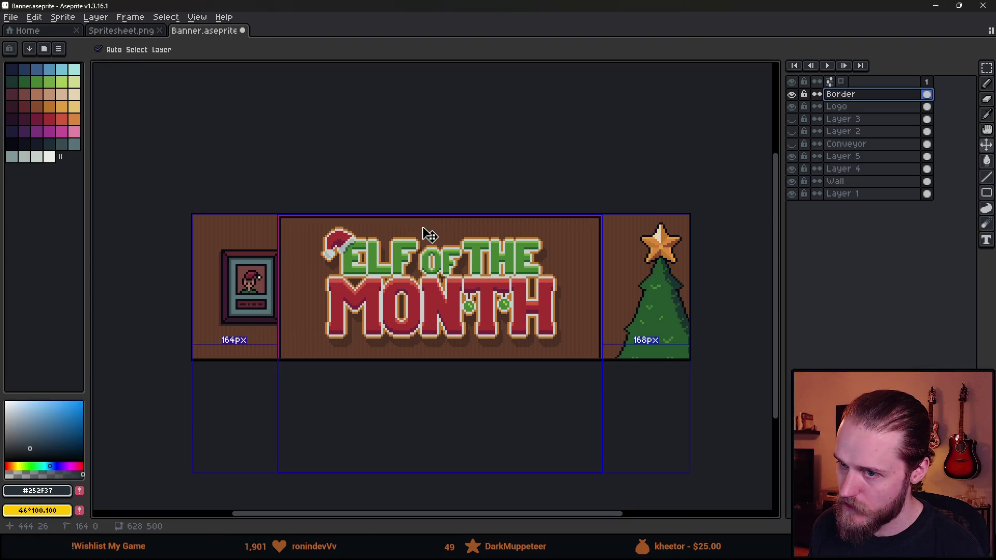
{"action": "left_click", "coordinate": [428, 240], "text": "ctrl"}
{"action": "scroll", "coordinate": [488, 299], "scroll_direction": "down", "scroll_amount": 3}
{"action": "scroll", "coordinate": [461, 347], "scroll_direction": "up", "scroll_amount": 4}
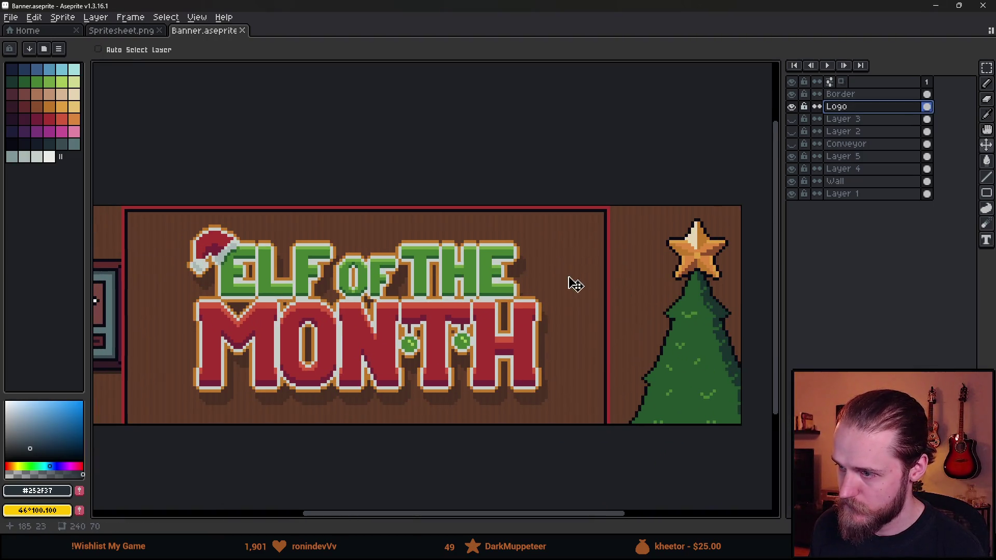
Step: Move the right part of the red border out to the new right edge
{"action": "key", "text": "m"}
{"action": "mouse_move", "coordinate": [516, 206]}
{"action": "left_mouse_down"}
{"action": "mouse_move", "coordinate": [596, 338]}
{"action": "mouse_move", "coordinate": [607, 307]}
{"action": "mouse_move", "coordinate": [744, 408]}
{"action": "left_mouse_up"}
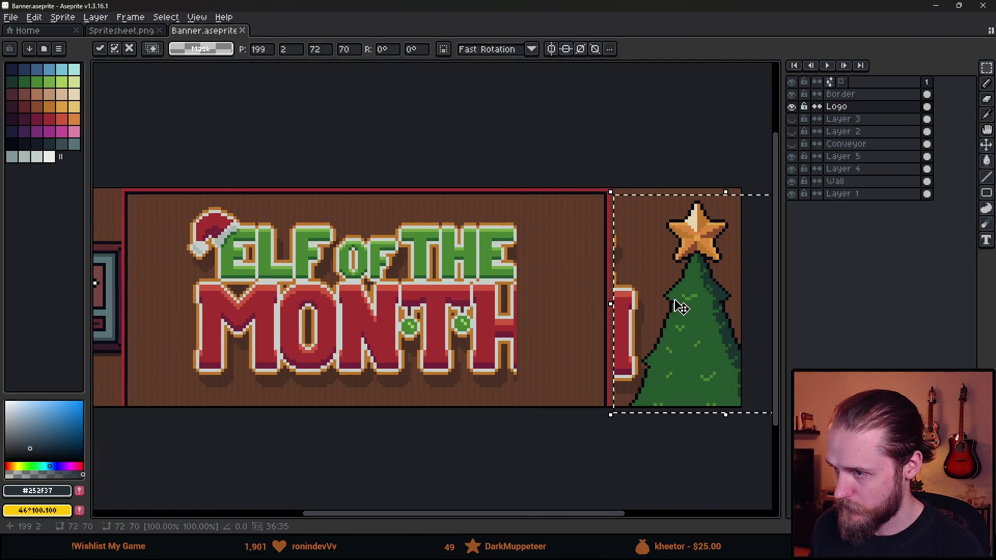
{"action": "left_click", "coordinate": [871, 94]}
{"action": "left_click_drag", "start_coordinate": [551, 327], "coordinate": [676, 325]}
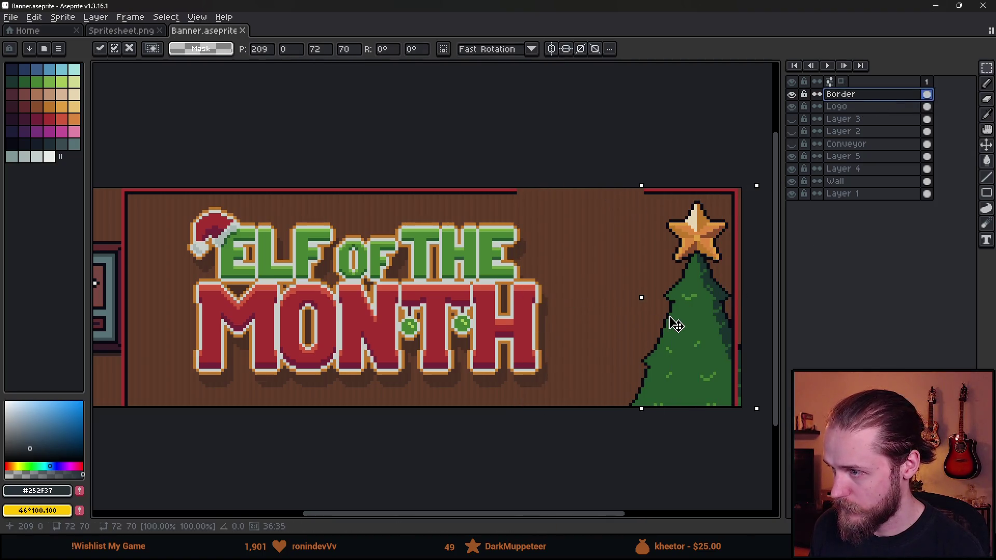
{"action": "key", "text": "Return"}
Step: Move the left border section to the left edge and stretch the top strip across the gap
{"action": "scroll", "coordinate": [519, 311], "scroll_direction": "left", "scroll_amount": 5}
{"action": "left_click_drag", "start_coordinate": [194, 167], "coordinate": [460, 388]}
{"action": "mouse_move", "coordinate": [381, 341]}
{"action": "left_mouse_down"}
{"action": "mouse_move", "coordinate": [296, 350]}
{"action": "mouse_move", "coordinate": [259, 341]}
{"action": "left_mouse_up"}
{"action": "key", "text": "Return"}
{"action": "mouse_move", "coordinate": [271, 165]}
{"action": "left_mouse_down"}
{"action": "mouse_move", "coordinate": [329, 211]}
{"action": "mouse_move", "coordinate": [568, 209]}
{"action": "left_mouse_up"}
{"action": "scroll", "coordinate": [645, 204], "scroll_direction": "right", "scroll_amount": 5}
{"action": "key", "text": "Return"}
Step: Move the banner's top strip down and slightly right, then deselect
{"action": "scroll", "coordinate": [356, 345], "scroll_direction": "left", "scroll_amount": 3}
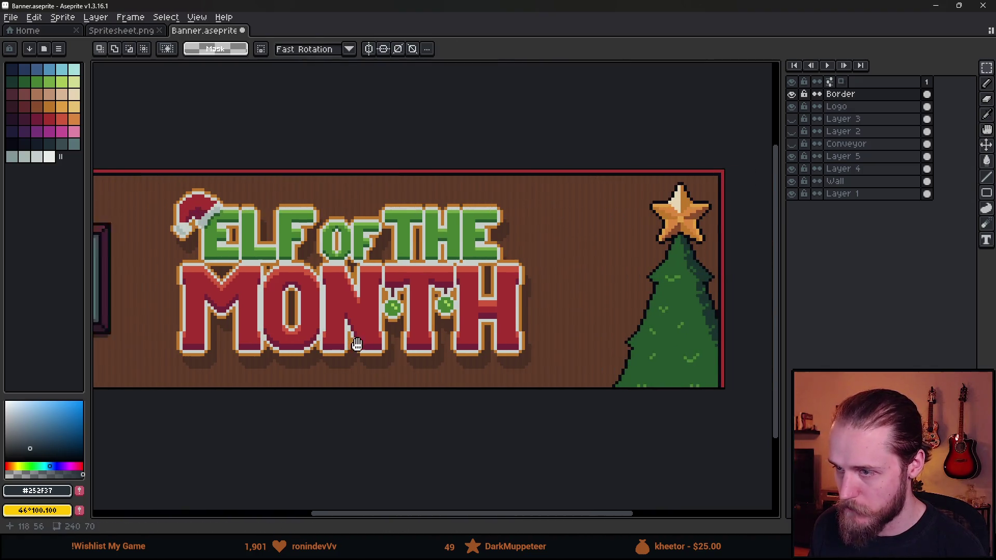
{"action": "mouse_move", "coordinate": [104, 161]}
{"action": "left_mouse_down"}
{"action": "mouse_move", "coordinate": [195, 179]}
{"action": "mouse_move", "coordinate": [724, 196]}
{"action": "left_mouse_up"}
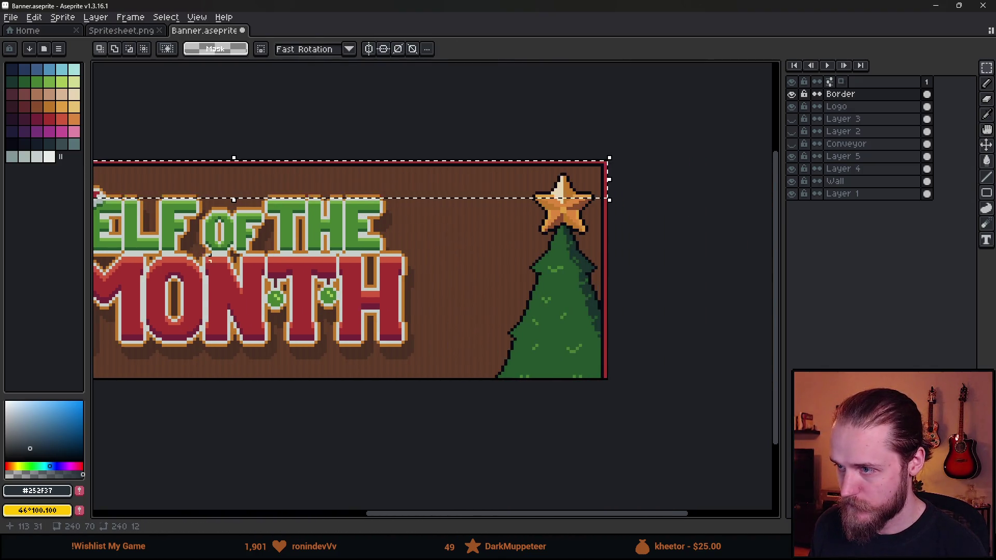
{"action": "left_click_drag", "start_coordinate": [436, 161], "coordinate": [484, 335]}
{"action": "key", "text": "ctrl+d"}
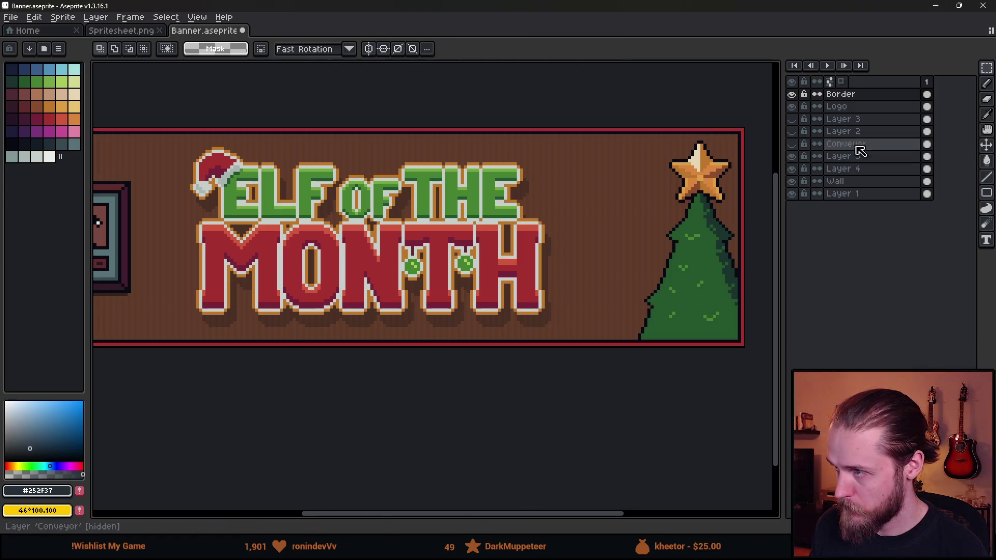
Step: Nudge the tree-and-star layer a few pixels left and zoom out to the whole banner
{"action": "left_click", "coordinate": [820, 170]}
{"action": "key", "text": "v"}
{"action": "left_click_drag", "start_coordinate": [700, 238], "coordinate": [694, 241]}
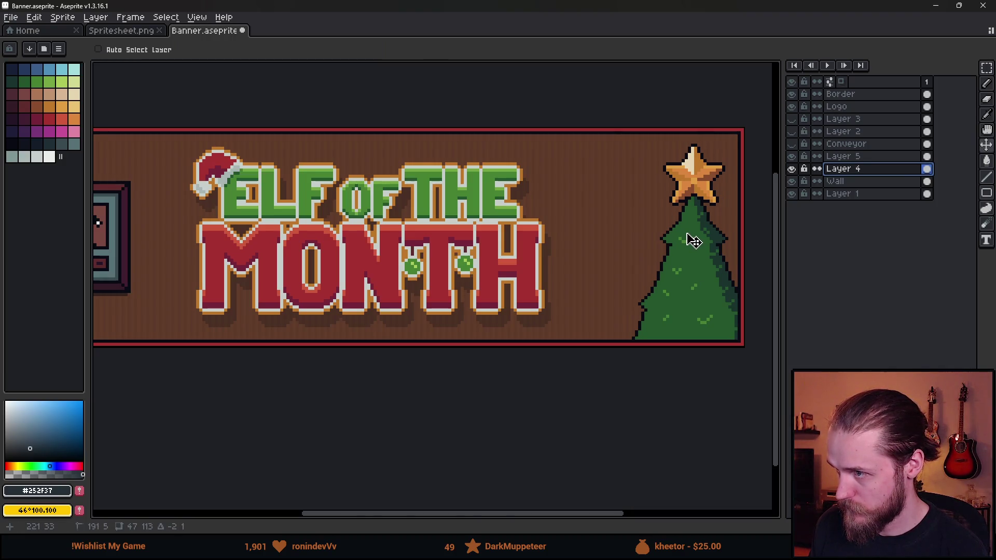
{"action": "key", "text": "minus"}
{"action": "key", "text": "minus"}
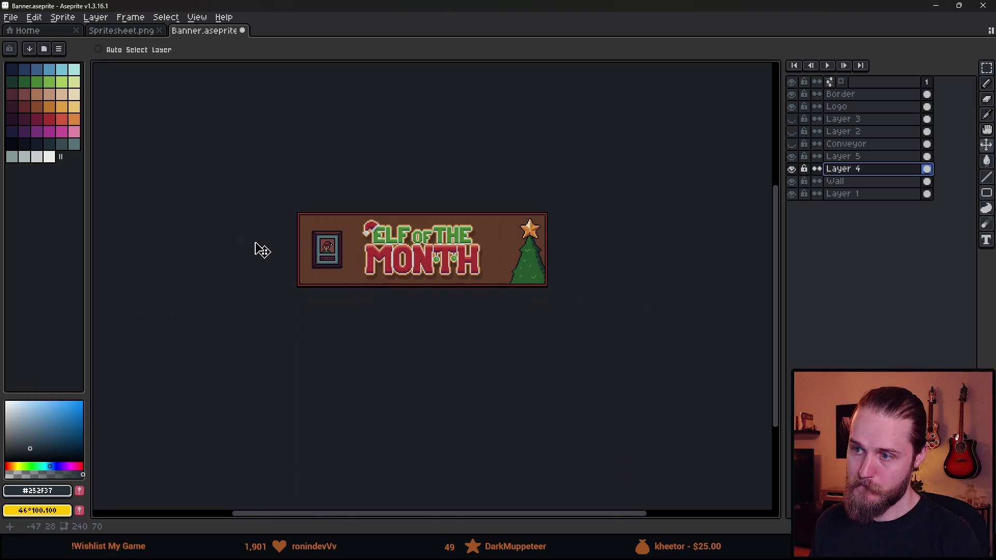
{"action": "scroll", "coordinate": [365, 270], "scroll_direction": "up", "scroll_amount": 2}
Step: Open the Sprite Size dialog and close it without resizing
{"action": "left_click", "coordinate": [10, 17]}
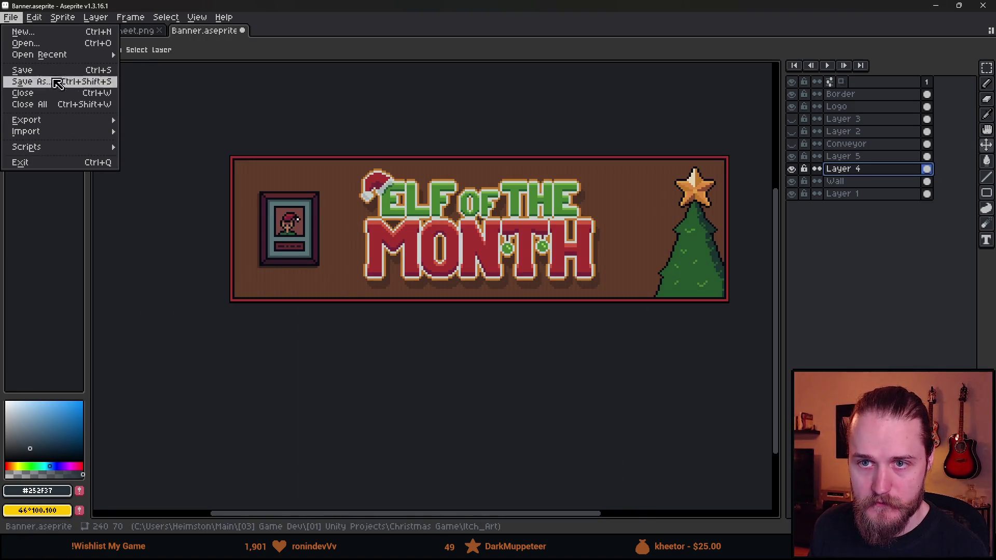
{"action": "mouse_move", "coordinate": [62, 17]}
{"action": "left_click", "coordinate": [104, 76]}
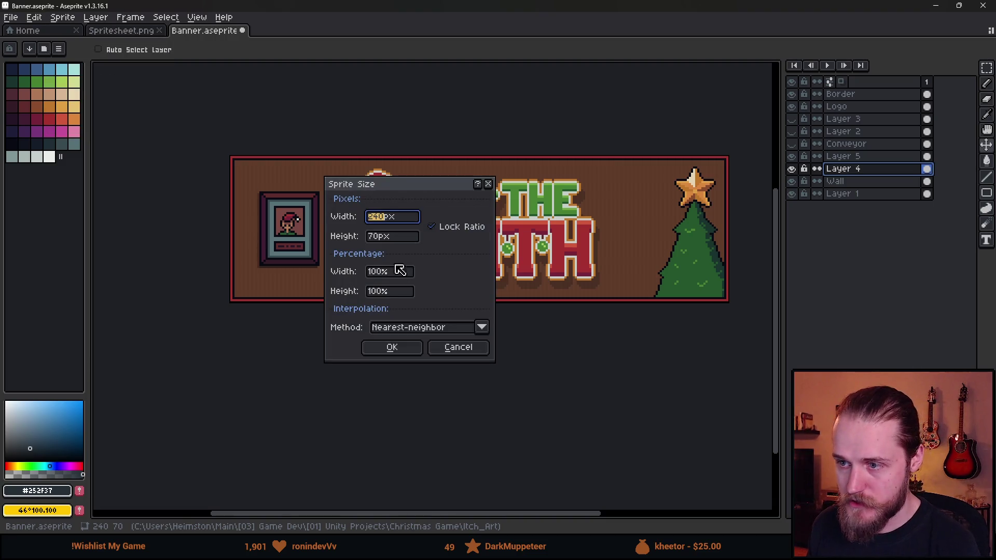
{"action": "left_click", "coordinate": [376, 272]}
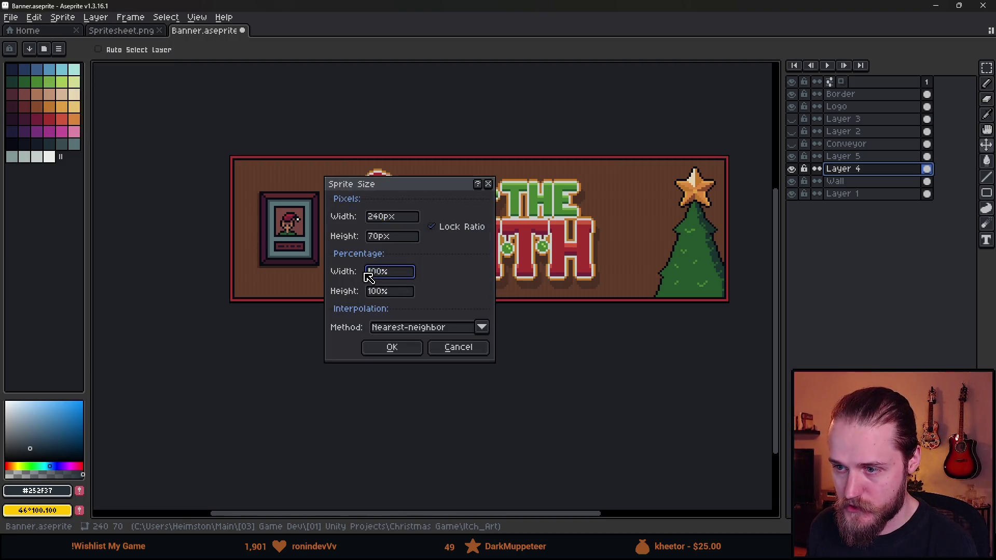
{"action": "left_click", "coordinate": [489, 184]}
Step: Export the banner as Banner.png at 400% scale and minimise Aseprite
{"action": "left_click", "coordinate": [14, 19]}
{"action": "mouse_move", "coordinate": [52, 120]}
{"action": "left_click", "coordinate": [150, 123]}
{"action": "left_click", "coordinate": [248, 157]}
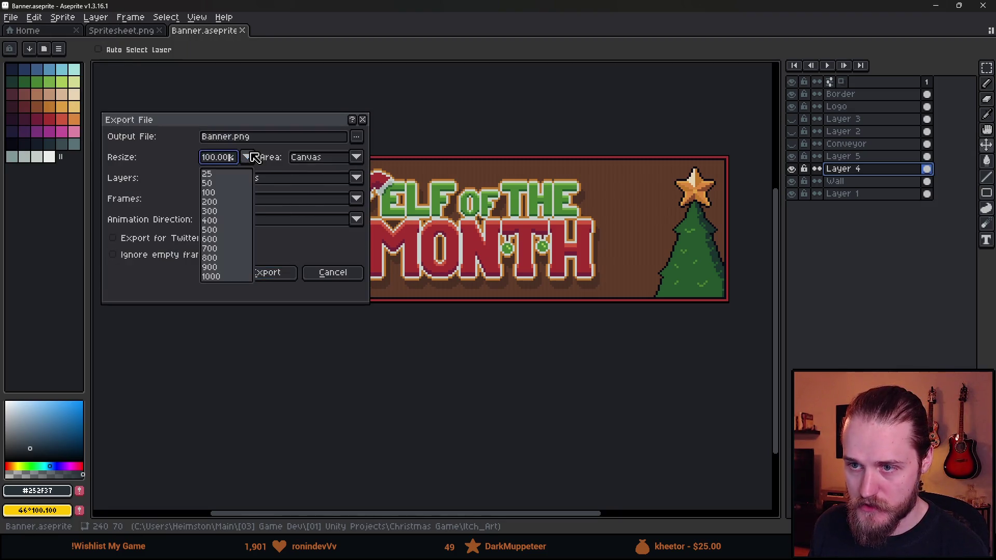
{"action": "left_click", "coordinate": [225, 224]}
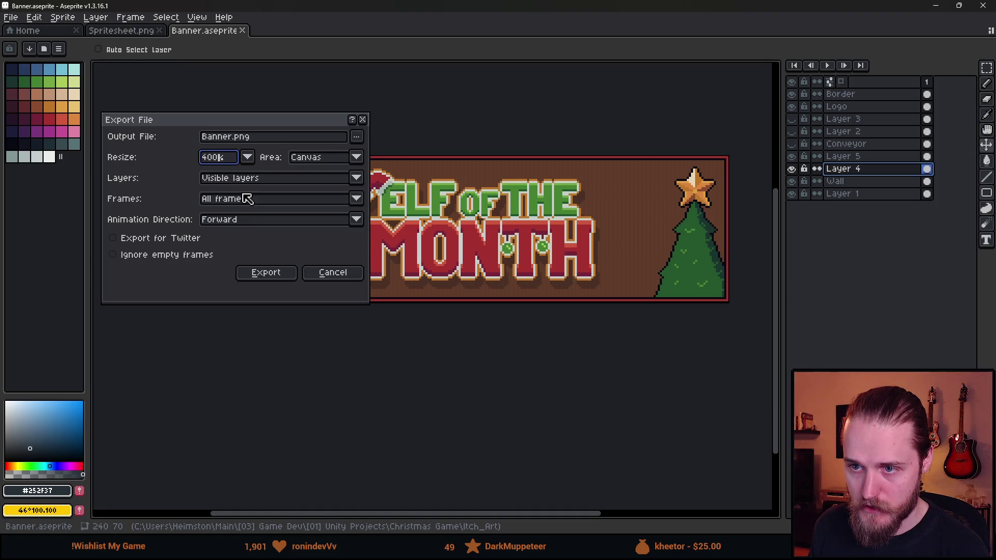
{"action": "left_click", "coordinate": [274, 276]}
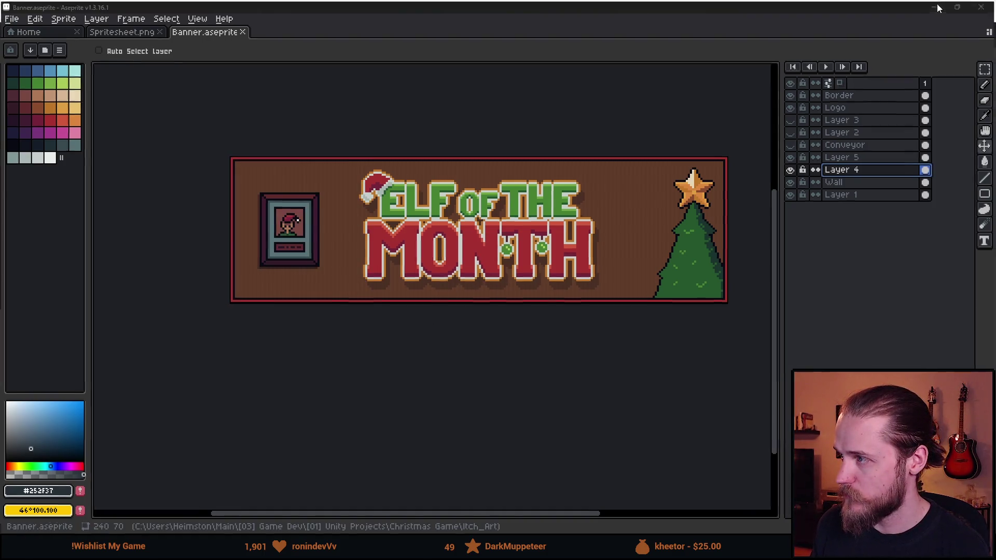
{"action": "left_click", "coordinate": [935, 5]}
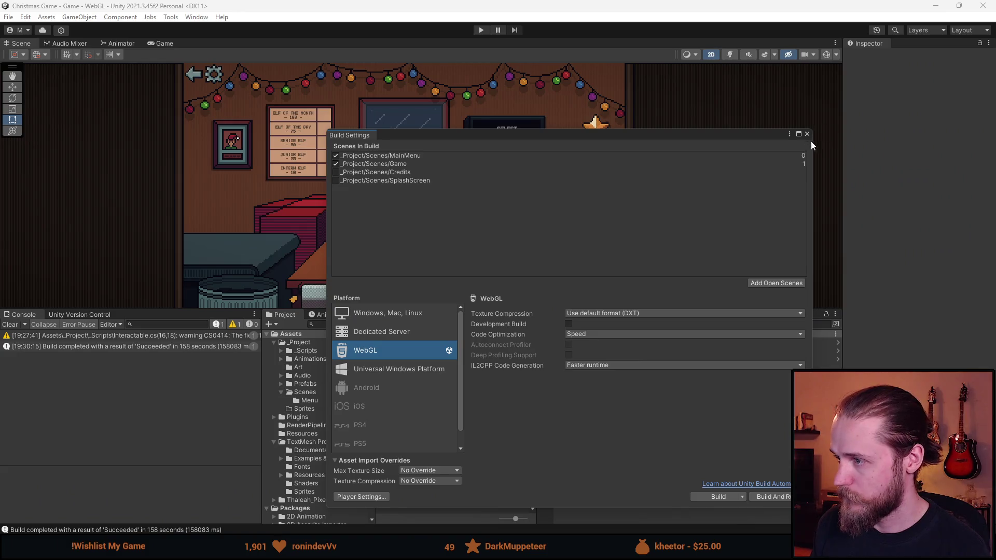
Step: Close Unity's Build Settings window and switch to the browser with the itch.io page
{"action": "left_click", "coordinate": [808, 134]}
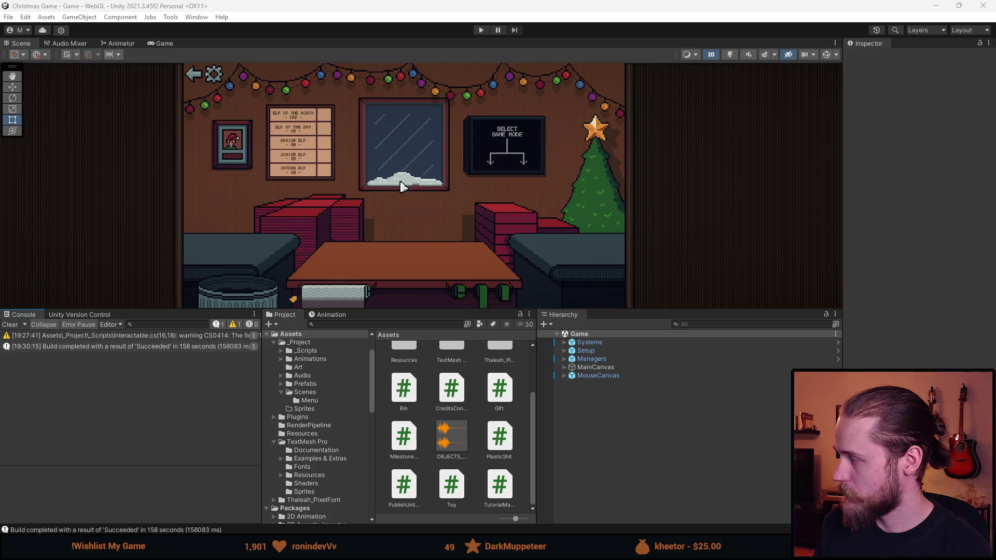
{"action": "key", "text": "alt+Tab"}
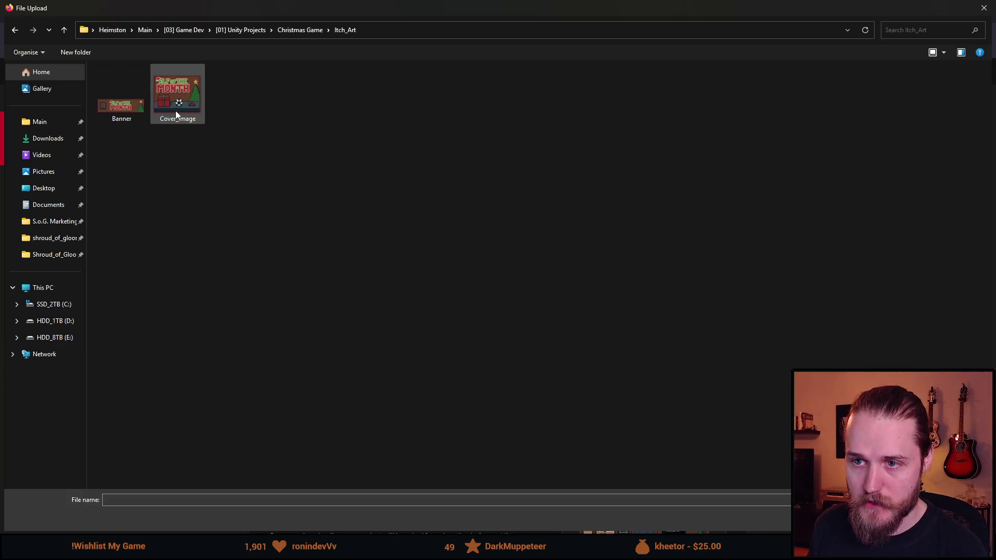
Step: Upload Cover_Image as the project cover, click into the description, then go back to Twitch
{"action": "double_click", "coordinate": [175, 110]}
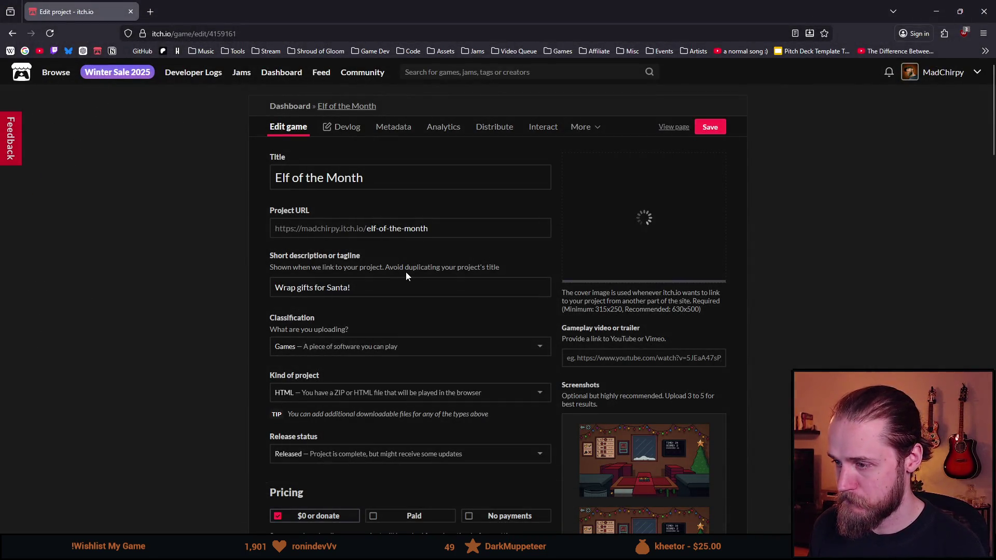
{"action": "scroll", "coordinate": [397, 298], "scroll_direction": "down", "scroll_amount": 1}
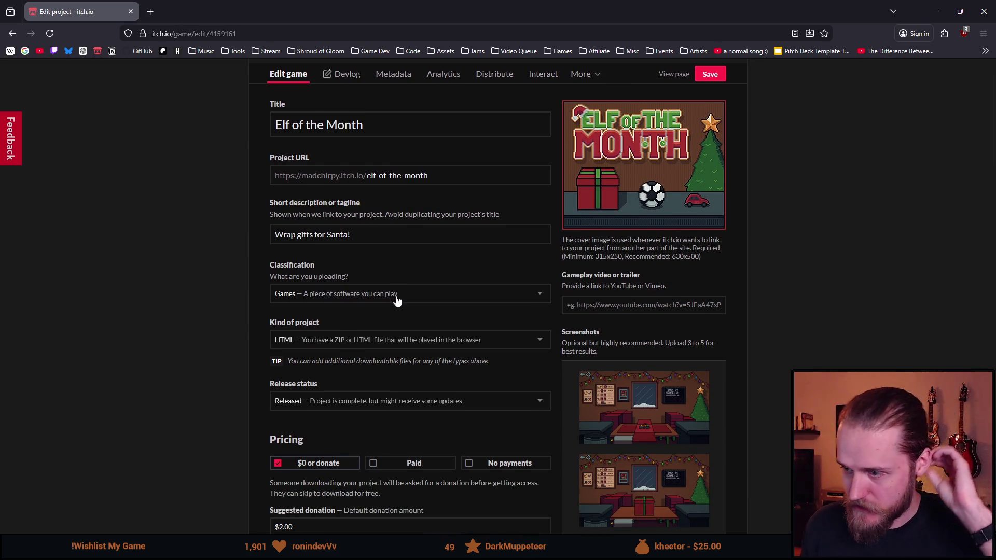
{"action": "scroll", "coordinate": [354, 270], "scroll_direction": "down", "scroll_amount": 1}
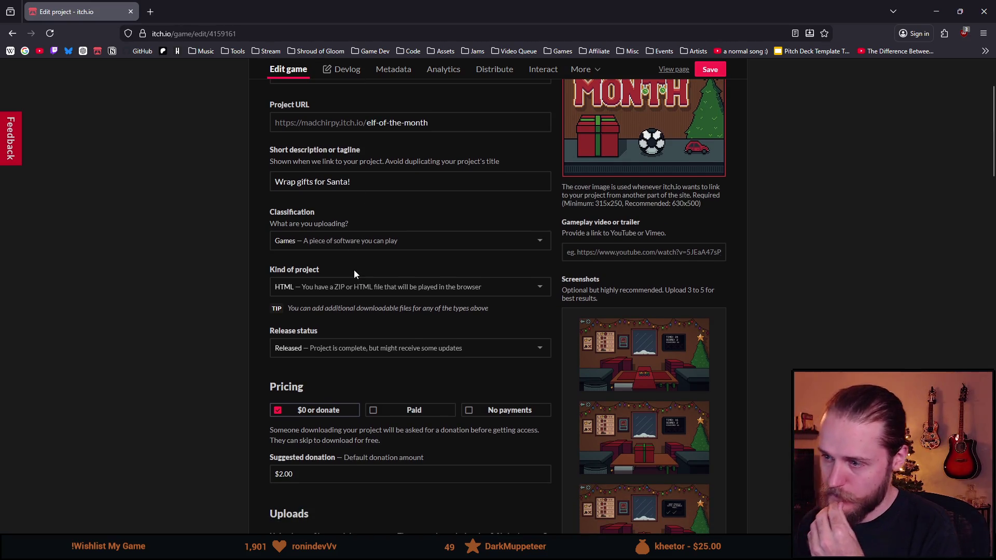
{"action": "scroll", "coordinate": [354, 274], "scroll_direction": "down", "scroll_amount": 4}
{"action": "scroll", "coordinate": [465, 263], "scroll_direction": "down", "scroll_amount": 12}
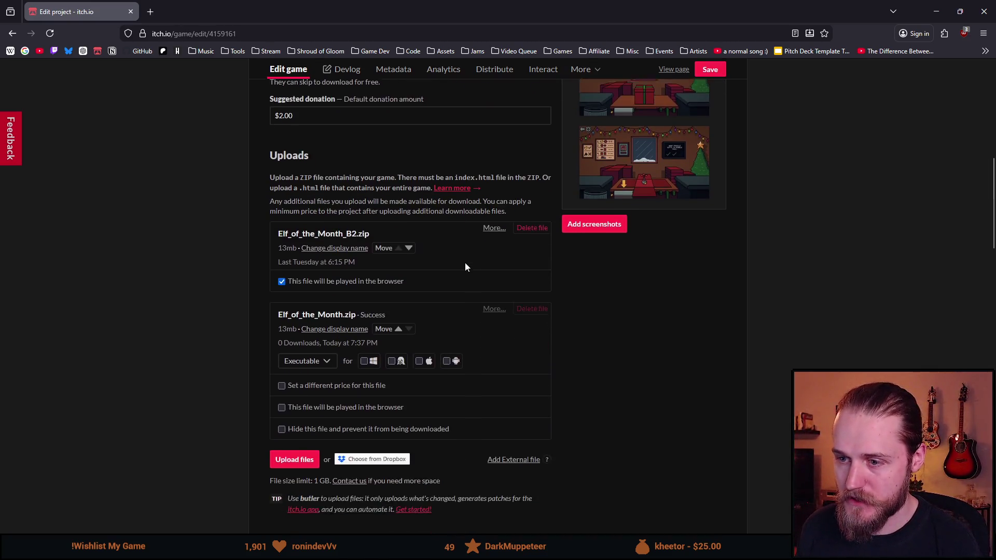
{"action": "scroll", "coordinate": [575, 254], "scroll_direction": "down", "scroll_amount": 4}
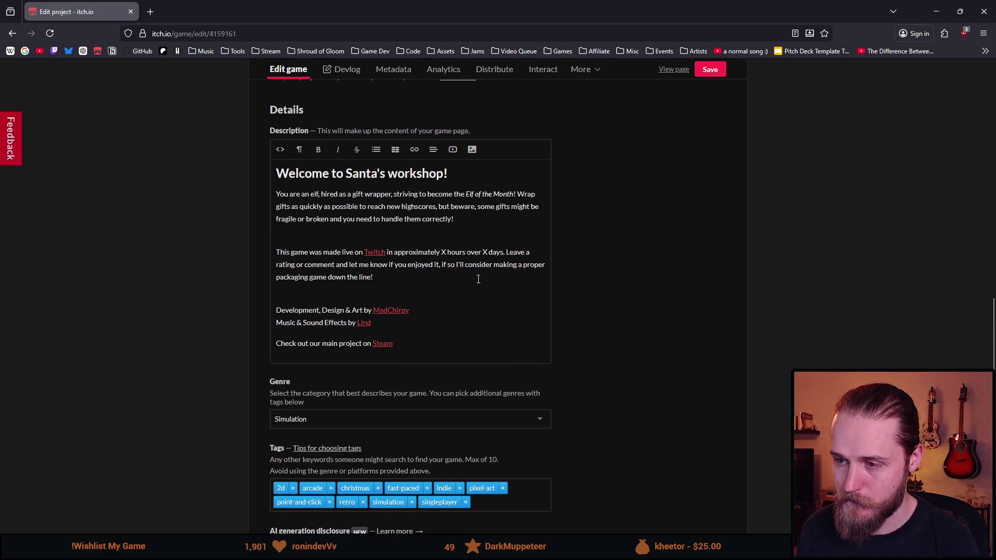
{"action": "left_click", "coordinate": [442, 253]}
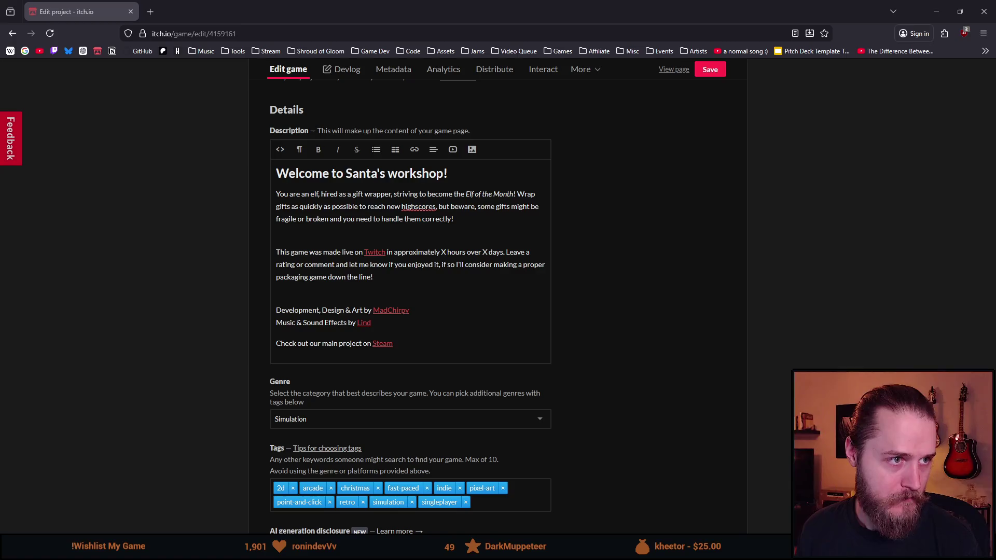
{"action": "key", "text": "alt+Left"}
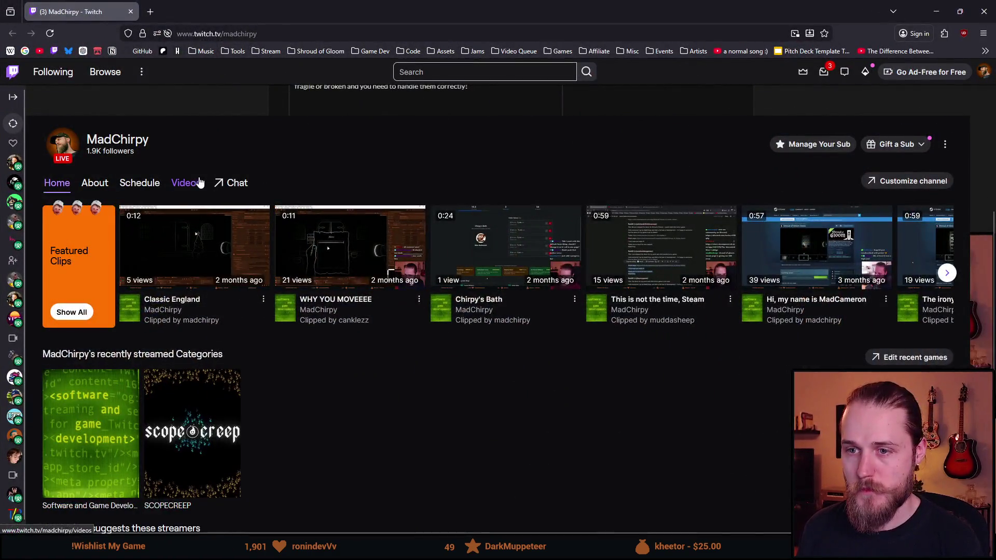
Step: Filter the channel's videos to Past Broadcasts, close the Twitch tab, and place the cursor at 'X days'
{"action": "left_click", "coordinate": [181, 184]}
{"action": "left_click", "coordinate": [104, 209]}
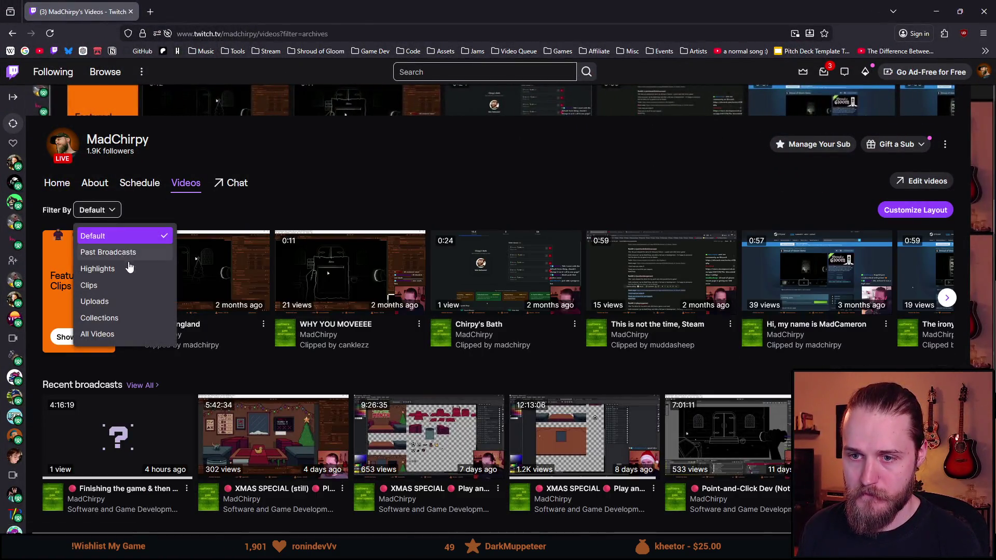
{"action": "left_click", "coordinate": [106, 251]}
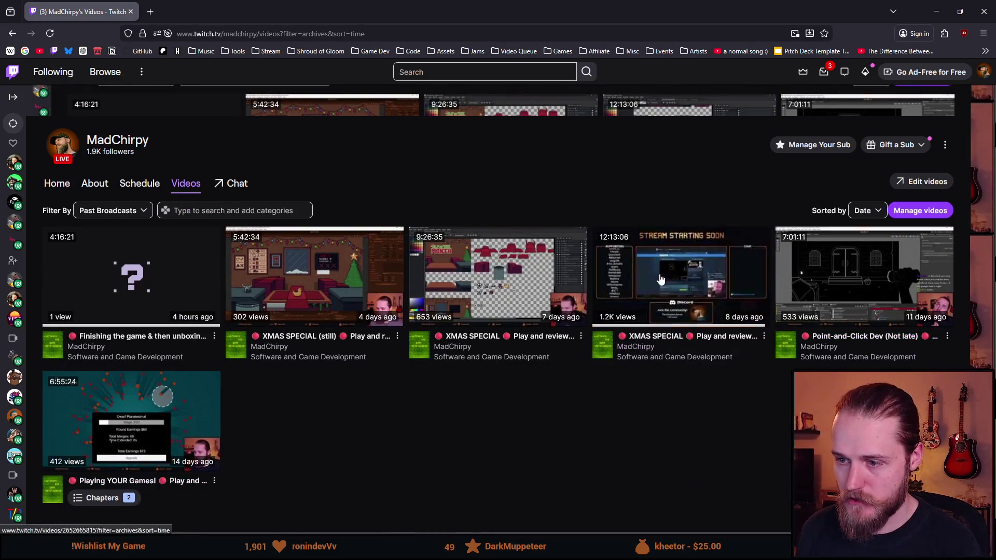
{"action": "left_click", "coordinate": [129, 17]}
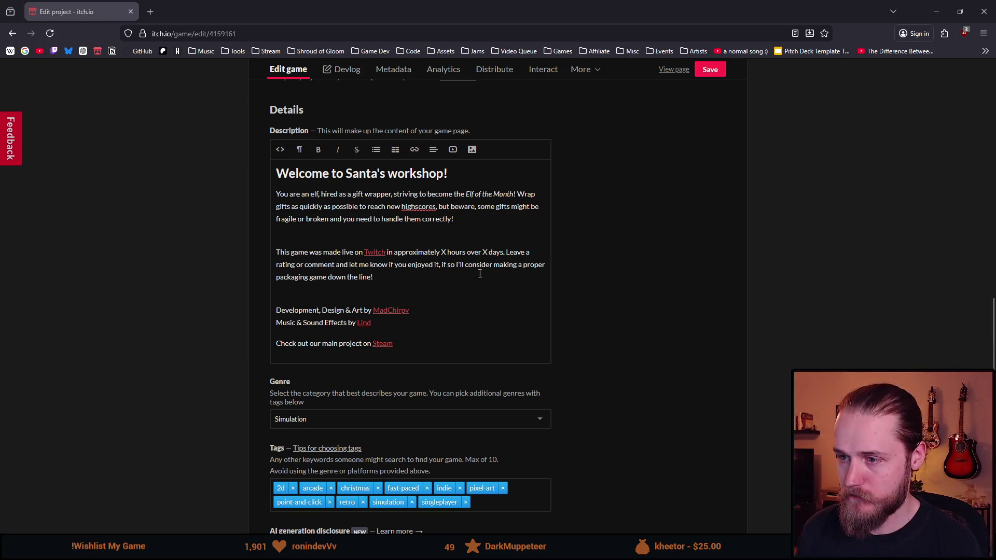
{"action": "left_click", "coordinate": [487, 251]}
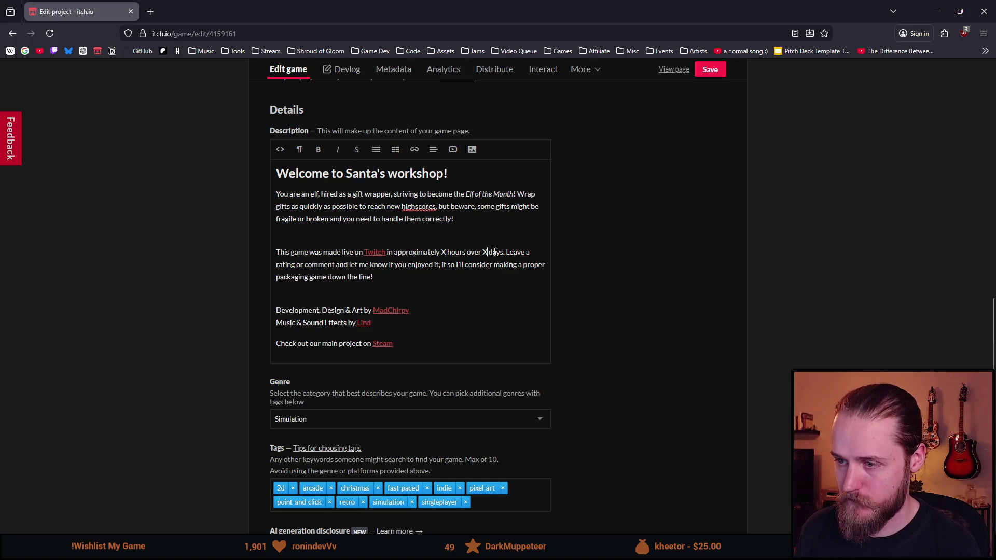
Step: Replace the description's X days placeholder with 5 and delete the 'X hours' phrase
{"action": "key", "text": "BackSpace"}
{"action": "type", "text": "5"}
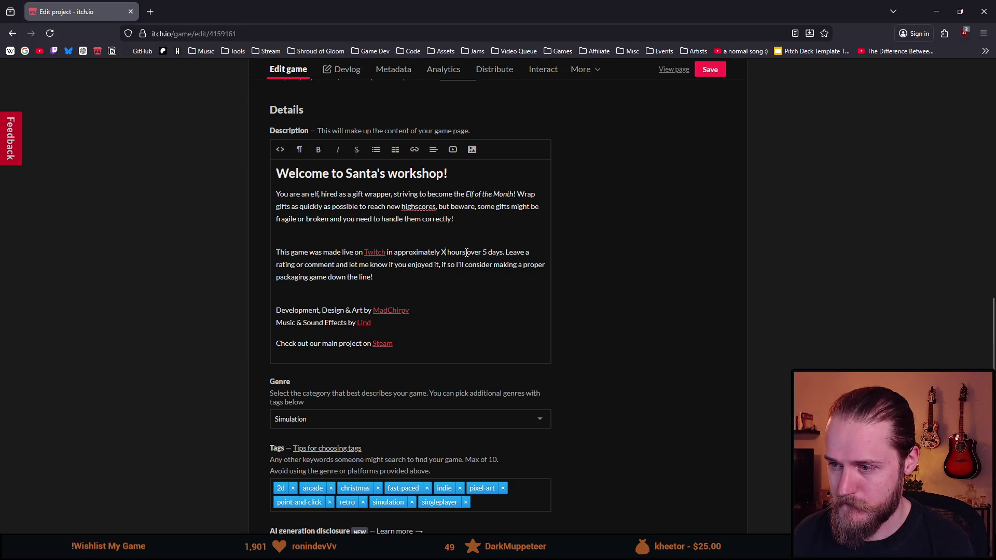
{"action": "left_click_drag", "start_coordinate": [468, 253], "coordinate": [440, 253]}
{"action": "key", "text": "BackSpace"}
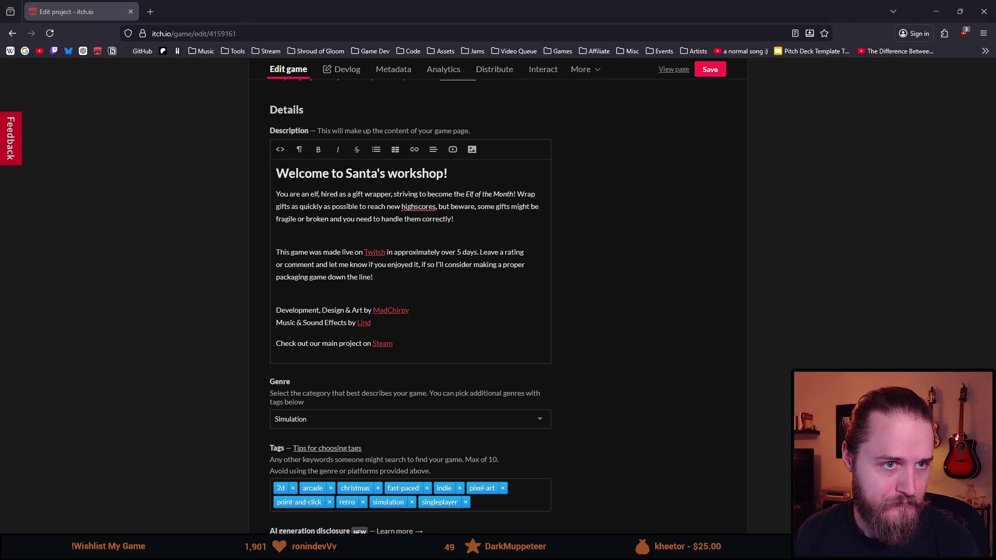
Step: Scroll the edit page to the Uploads section showing Elf_of_the_Month.zip
{"action": "scroll", "coordinate": [248, 255], "scroll_direction": "up", "scroll_amount": 1}
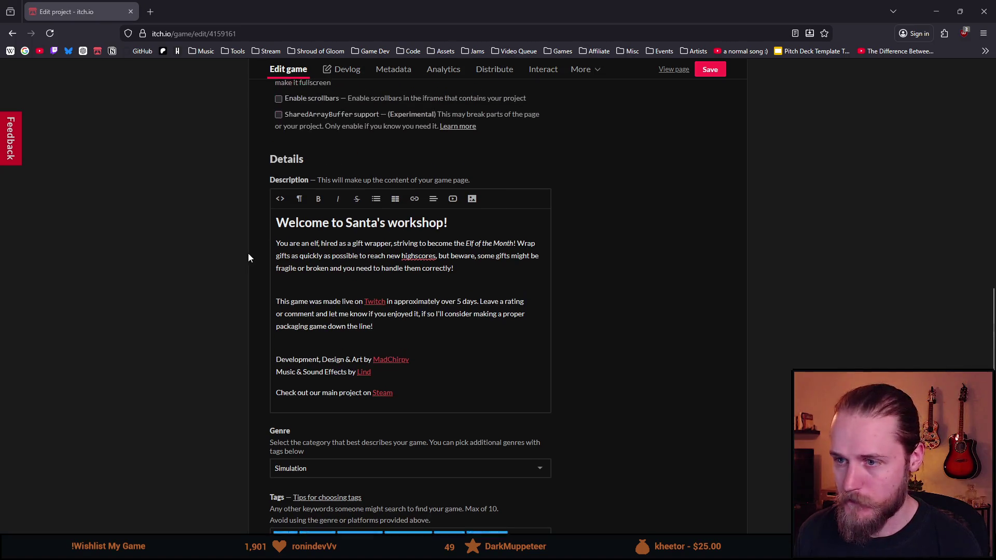
{"action": "scroll", "coordinate": [182, 346], "scroll_direction": "down", "scroll_amount": 4}
{"action": "scroll", "coordinate": [135, 314], "scroll_direction": "down", "scroll_amount": 6}
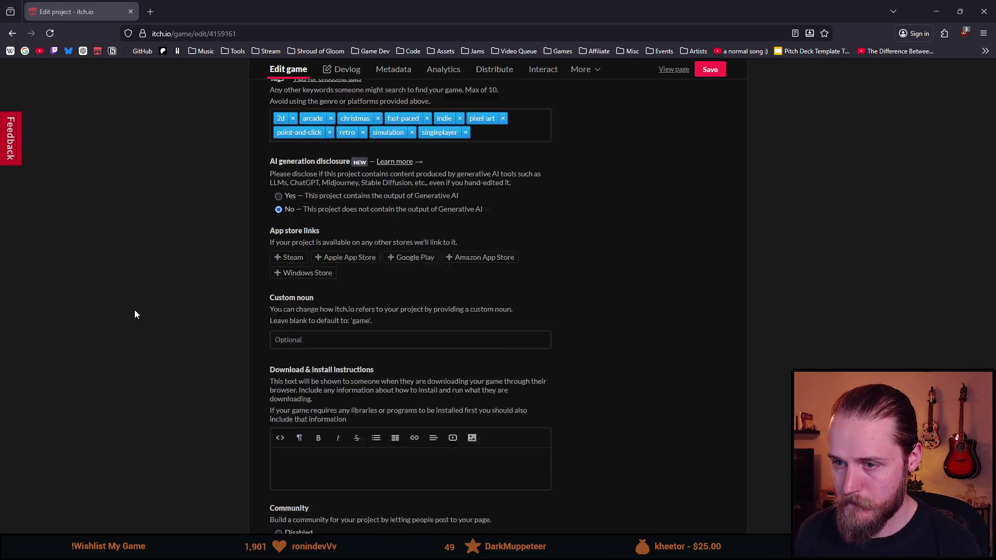
{"action": "scroll", "coordinate": [135, 314], "scroll_direction": "down", "scroll_amount": 1}
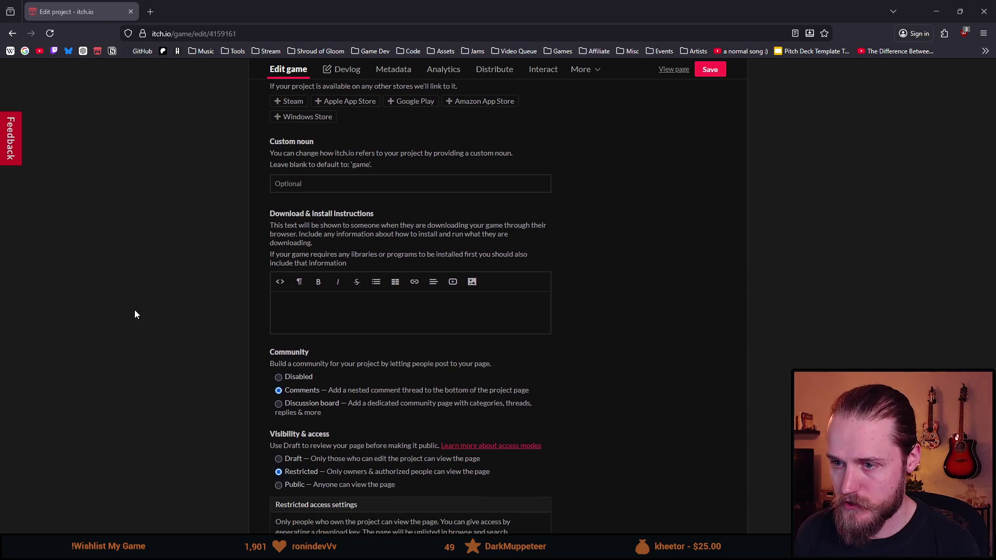
{"action": "scroll", "coordinate": [135, 314], "scroll_direction": "down", "scroll_amount": 1}
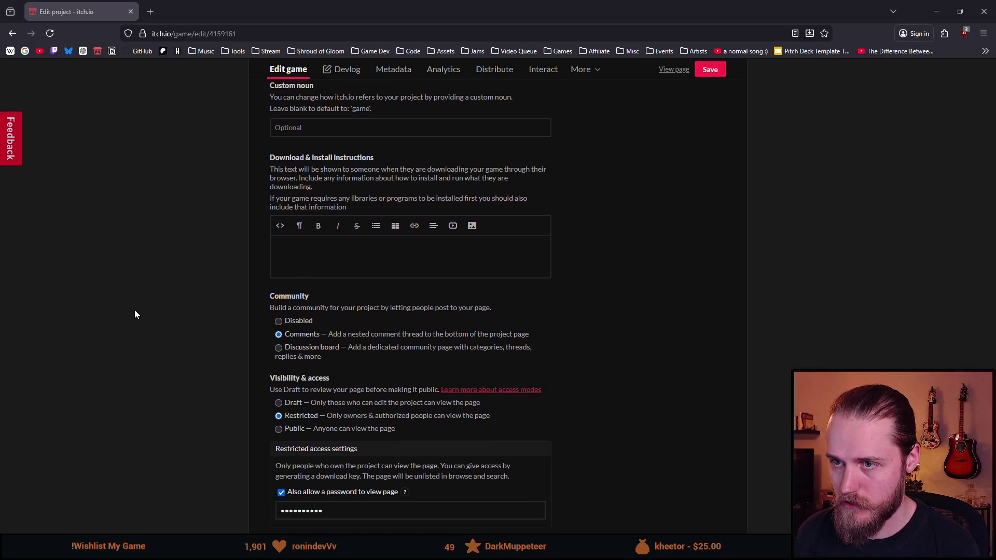
{"action": "scroll", "coordinate": [135, 315], "scroll_direction": "down", "scroll_amount": 2}
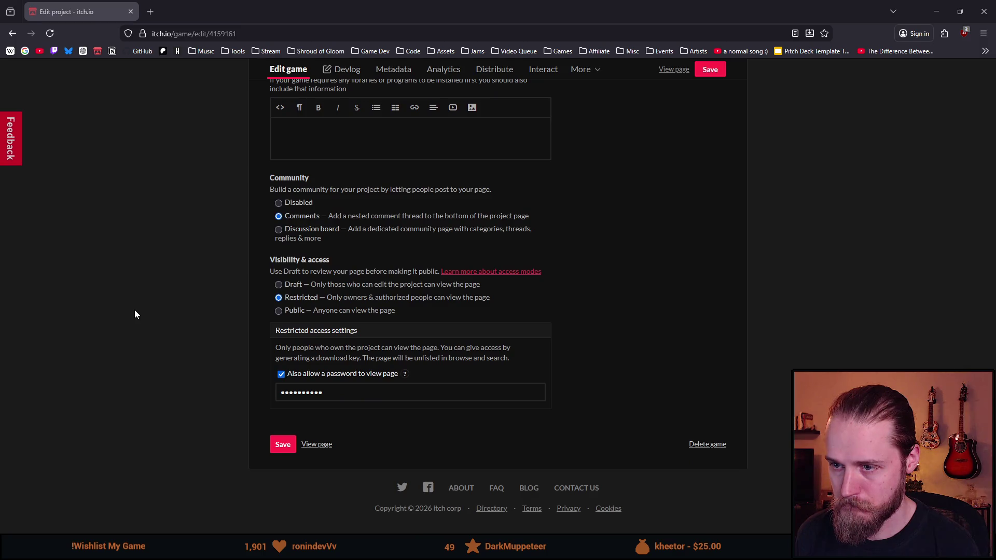
{"action": "scroll", "coordinate": [187, 334], "scroll_direction": "up", "scroll_amount": 15}
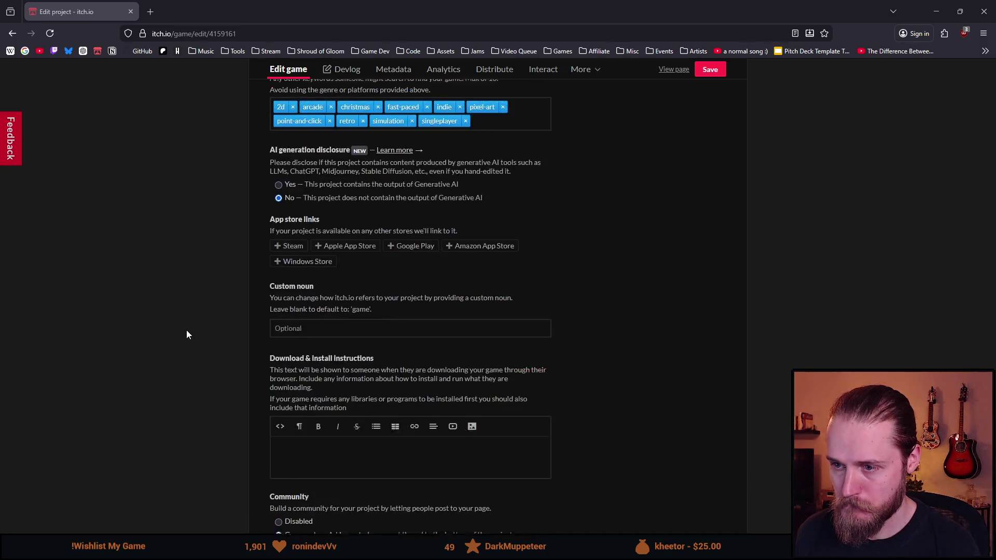
{"action": "scroll", "coordinate": [187, 335], "scroll_direction": "up", "scroll_amount": 7}
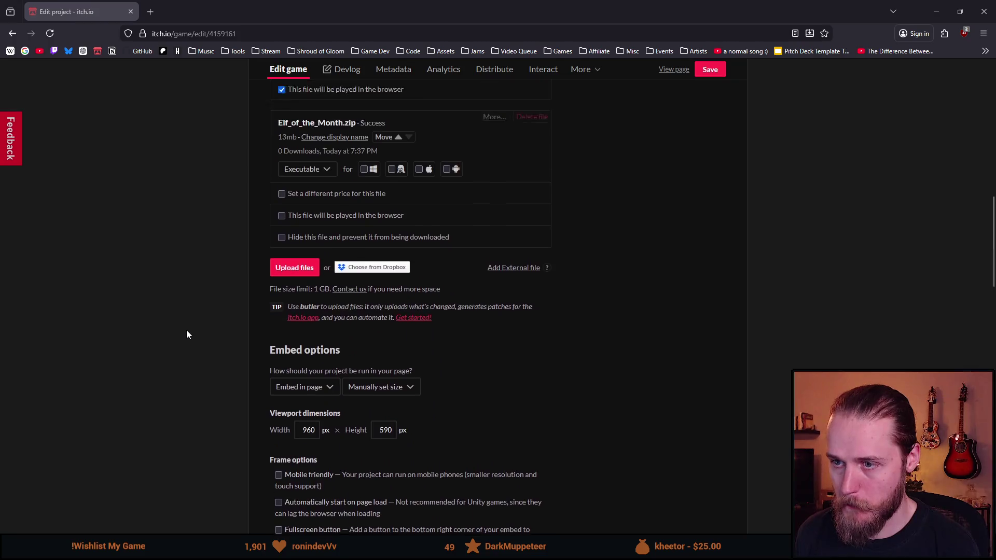
Step: Untick 'played in browser' on Elf_of_the_Month_B2.zip and delete that upload
{"action": "scroll", "coordinate": [188, 335], "scroll_direction": "up", "scroll_amount": 2}
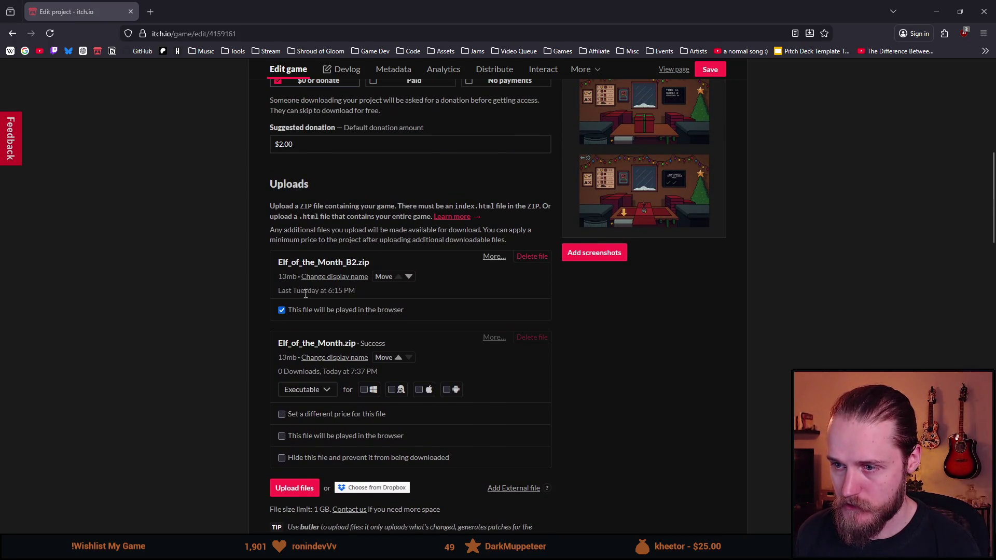
{"action": "left_click", "coordinate": [282, 310]}
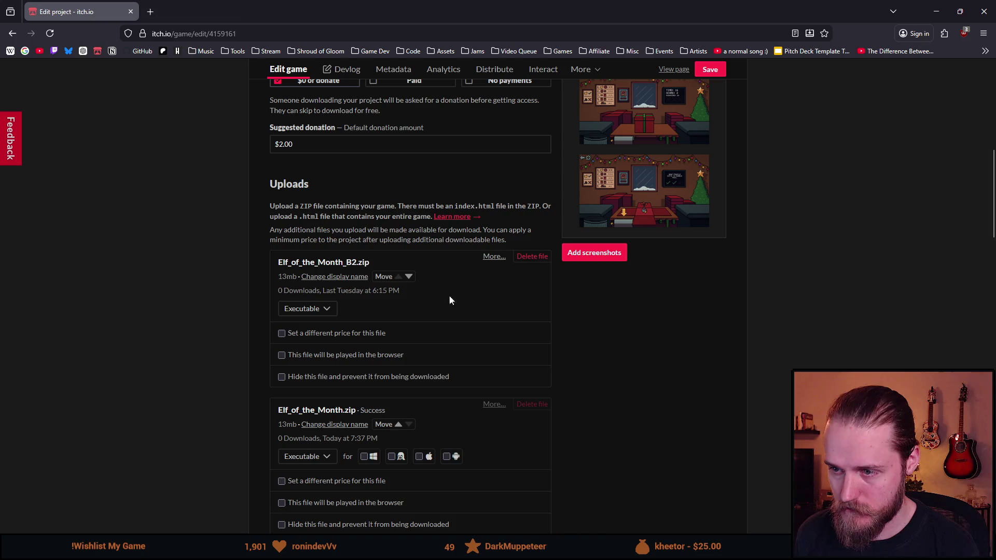
{"action": "left_click", "coordinate": [533, 256]}
{"action": "left_click", "coordinate": [602, 212]}
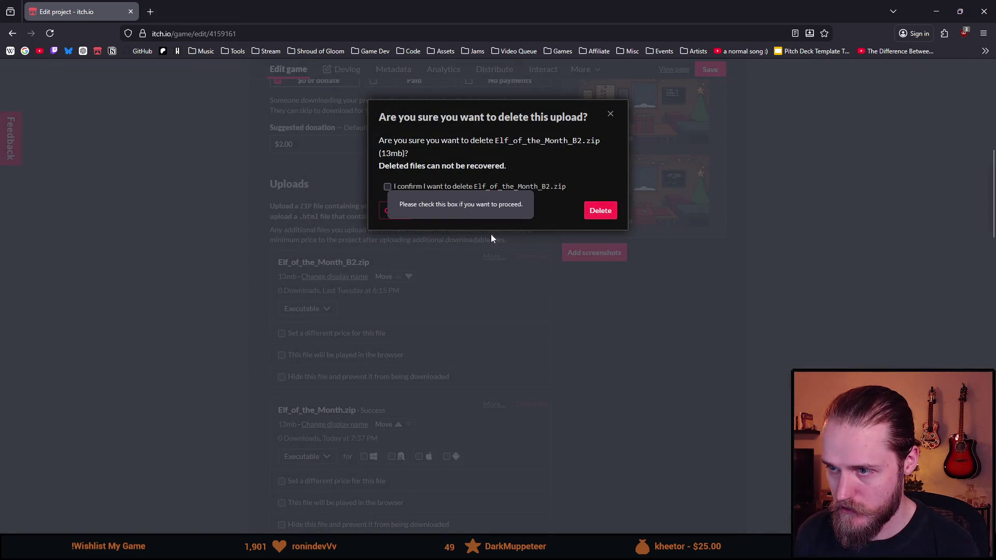
{"action": "left_click", "coordinate": [387, 187]}
{"action": "left_click", "coordinate": [600, 211]}
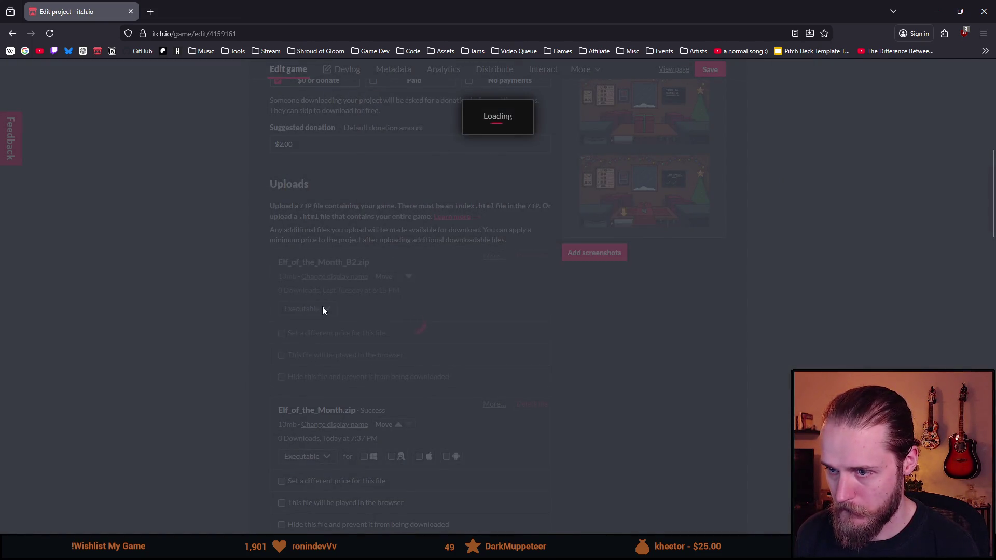
Step: Set Elf_of_the_Month.zip to be played in the browser and save the project
{"action": "scroll", "coordinate": [257, 322], "scroll_direction": "down", "scroll_amount": 1}
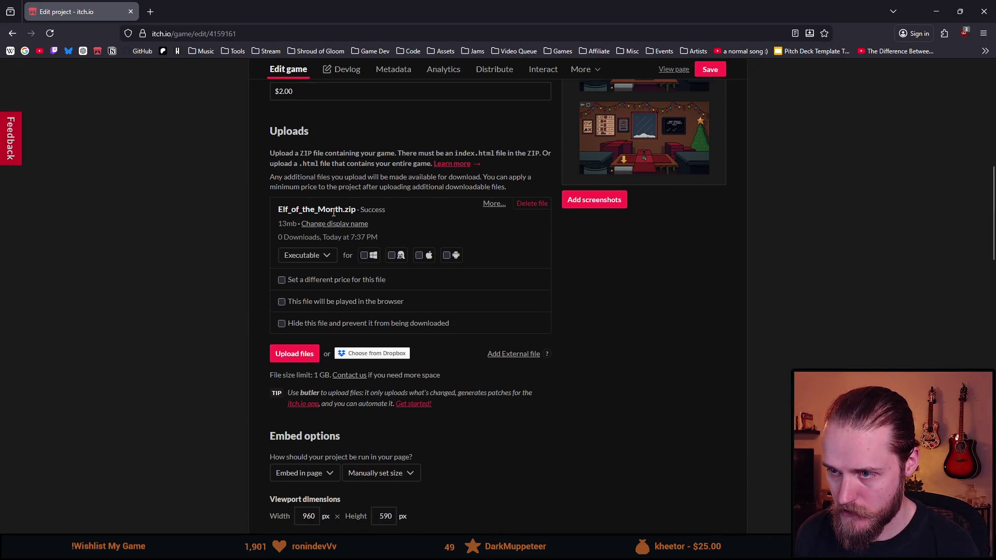
{"action": "left_click", "coordinate": [319, 302]}
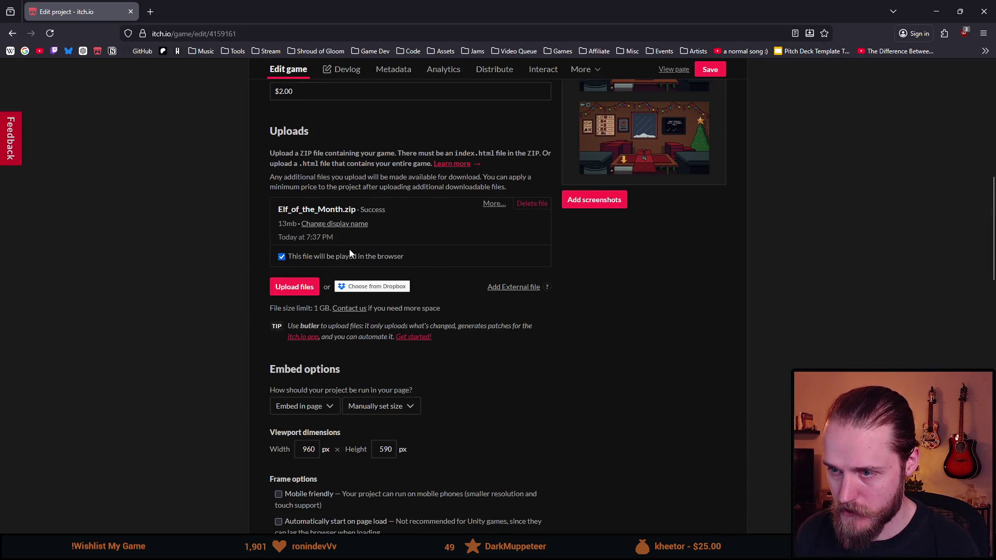
{"action": "scroll", "coordinate": [340, 269], "scroll_direction": "up", "scroll_amount": 8}
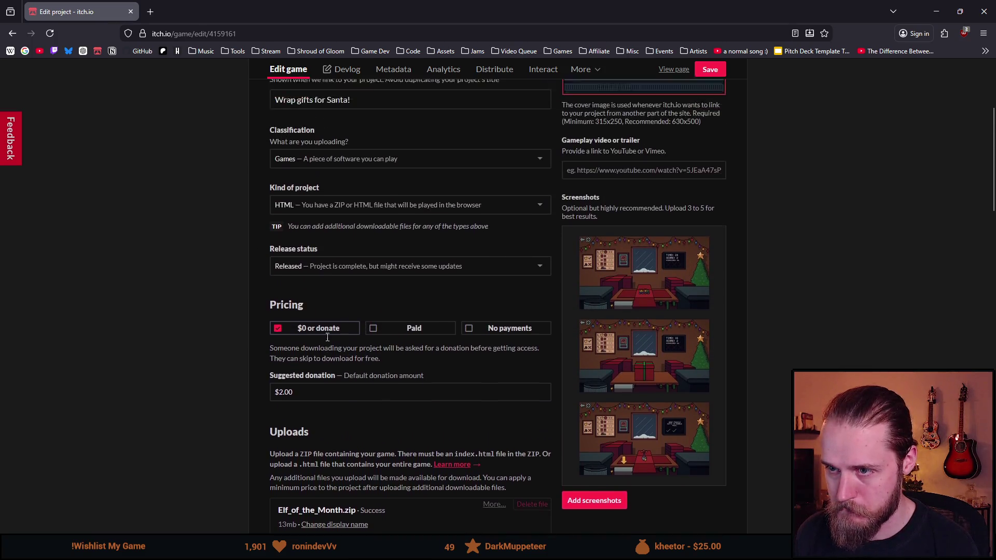
{"action": "scroll", "coordinate": [327, 341], "scroll_direction": "up", "scroll_amount": 1}
{"action": "left_click", "coordinate": [710, 132]}
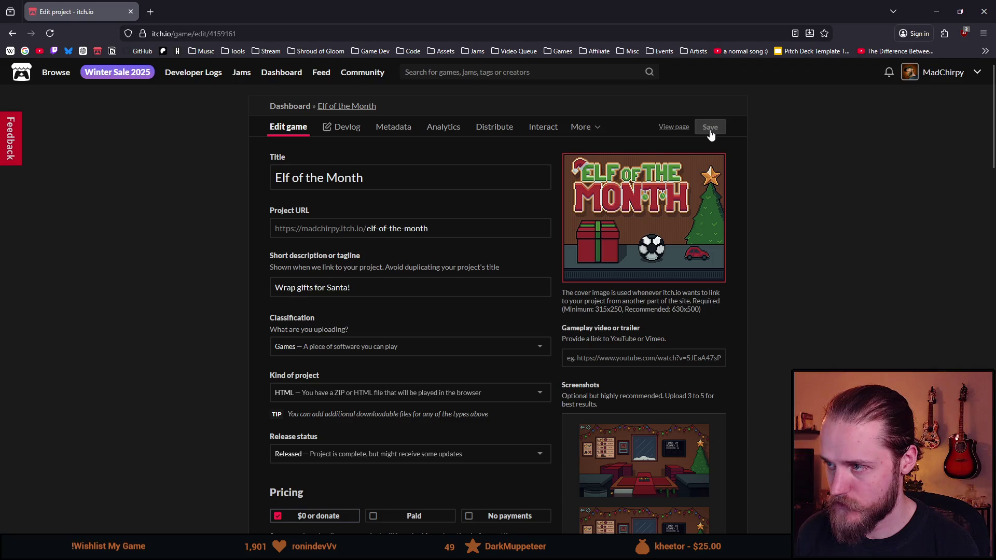
Step: From the game page's theme editor, upload Banner from Christmas Game > Itch_Art as the page banner
{"action": "left_click", "coordinate": [676, 130]}
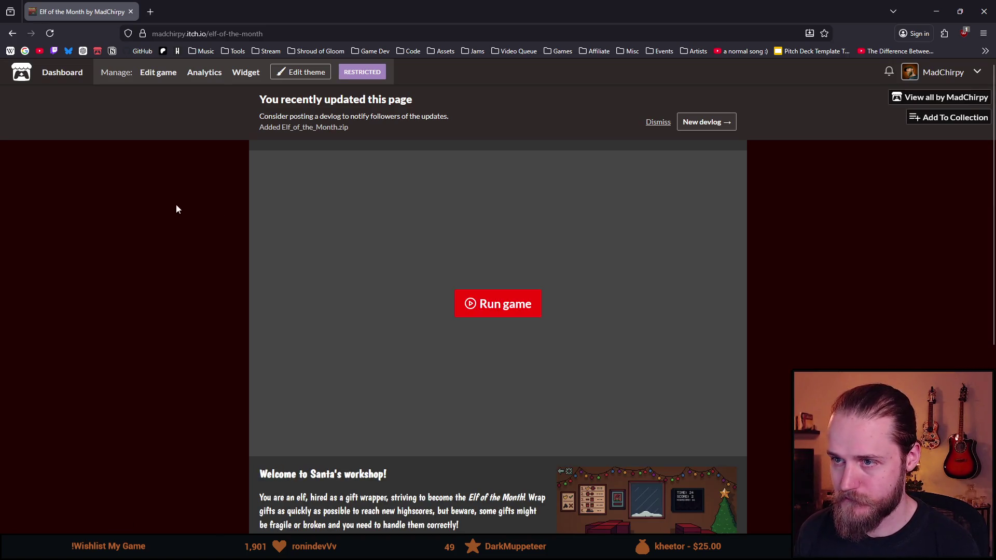
{"action": "left_click", "coordinate": [652, 126]}
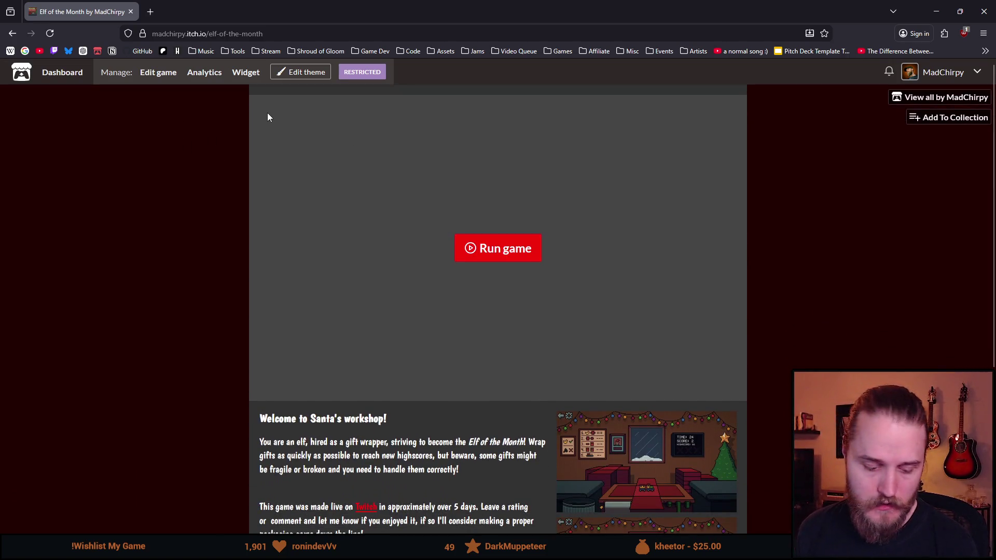
{"action": "left_click", "coordinate": [292, 78]}
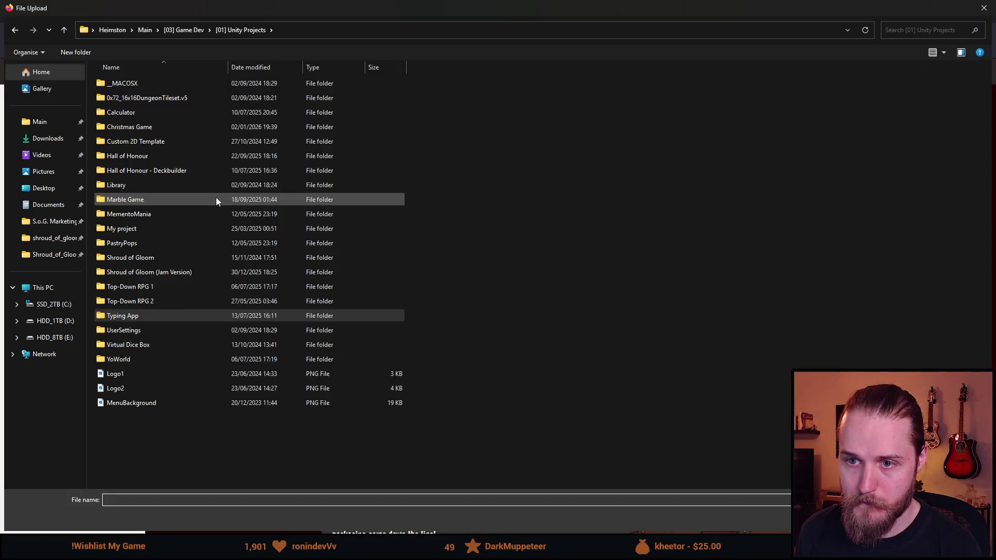
{"action": "double_click", "coordinate": [152, 129]}
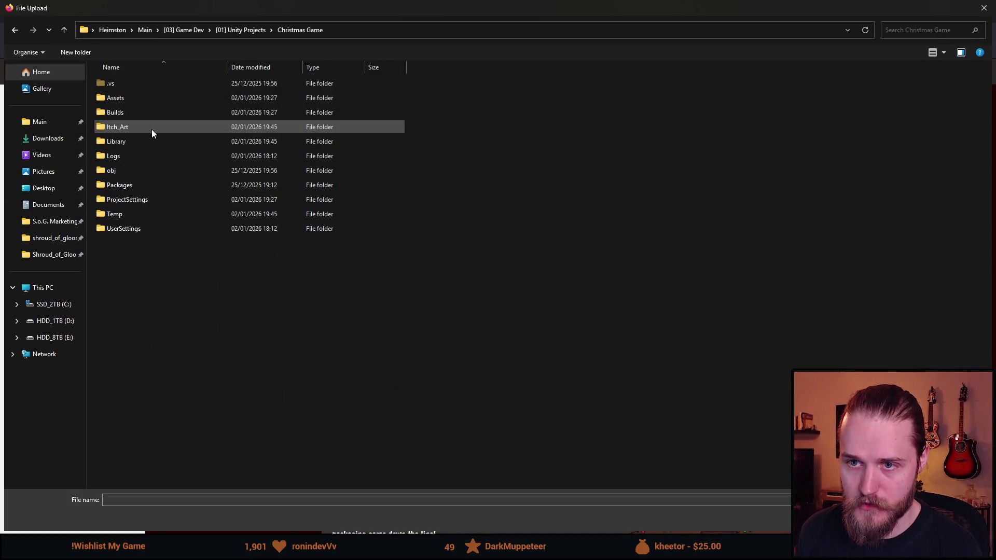
{"action": "double_click", "coordinate": [136, 128]}
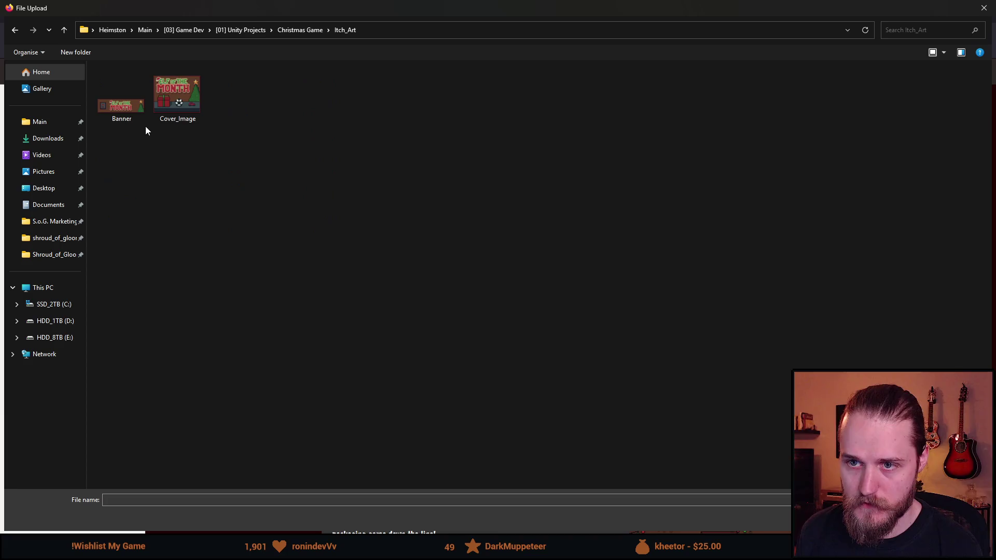
{"action": "double_click", "coordinate": [126, 103]}
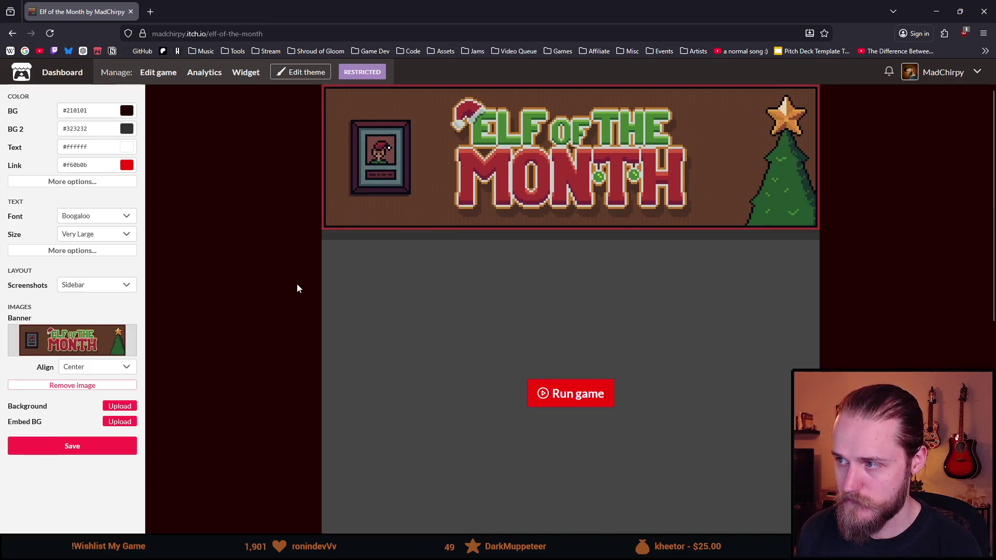
Step: Save the theme with the new banner and close the theme editor
{"action": "left_click", "coordinate": [94, 450]}
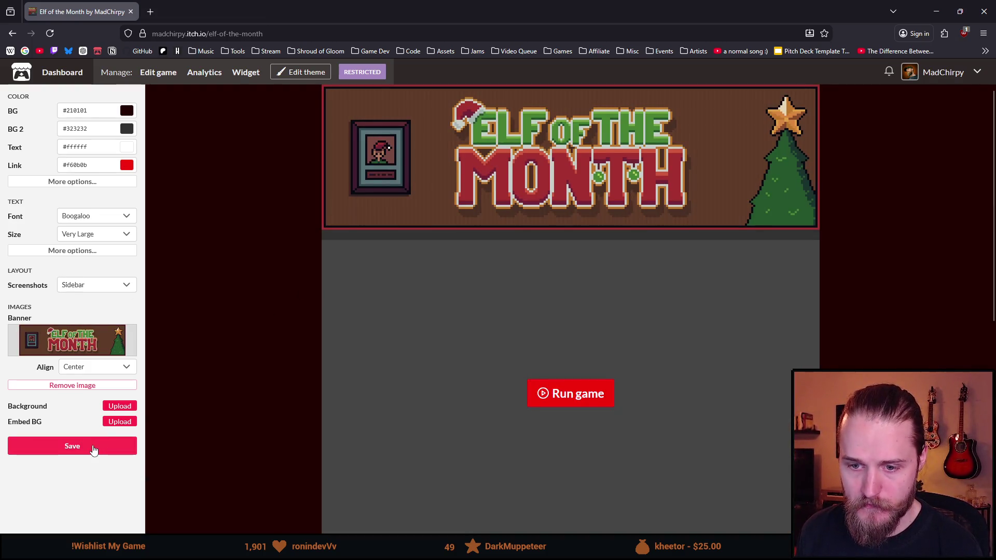
{"action": "scroll", "coordinate": [219, 328], "scroll_direction": "down", "scroll_amount": 6}
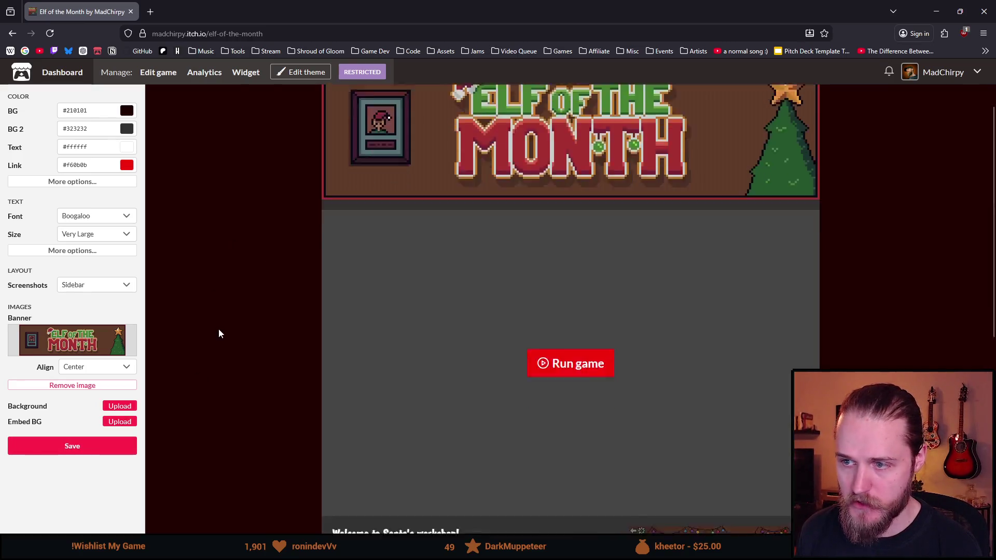
{"action": "scroll", "coordinate": [219, 329], "scroll_direction": "up", "scroll_amount": 2}
{"action": "scroll", "coordinate": [282, 329], "scroll_direction": "up", "scroll_amount": 4}
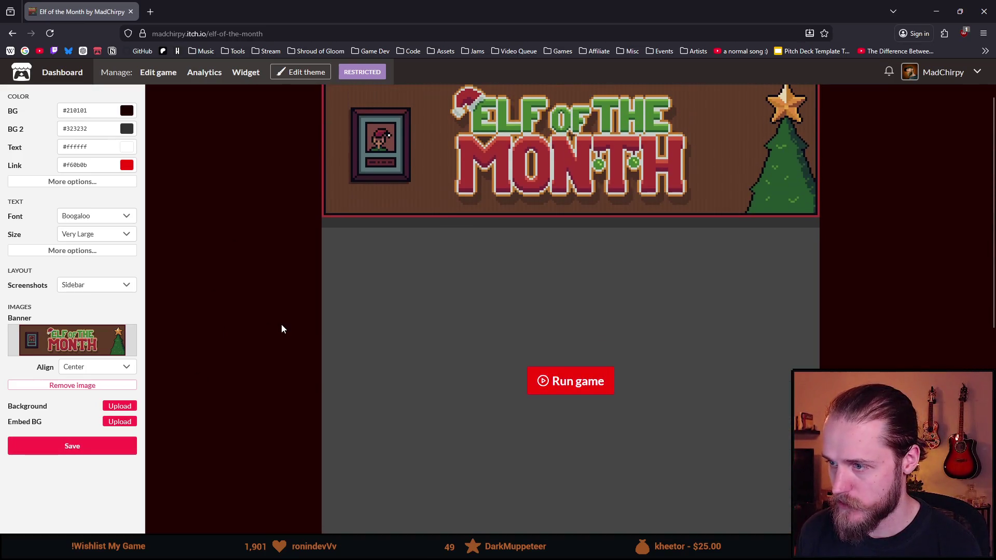
{"action": "scroll", "coordinate": [271, 297], "scroll_direction": "down", "scroll_amount": 7}
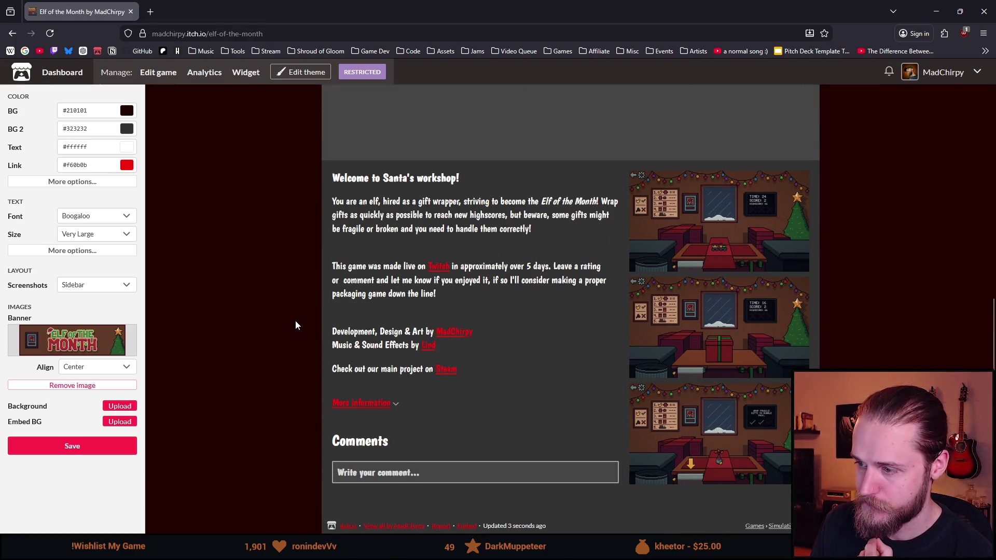
{"action": "scroll", "coordinate": [296, 322], "scroll_direction": "up", "scroll_amount": 5}
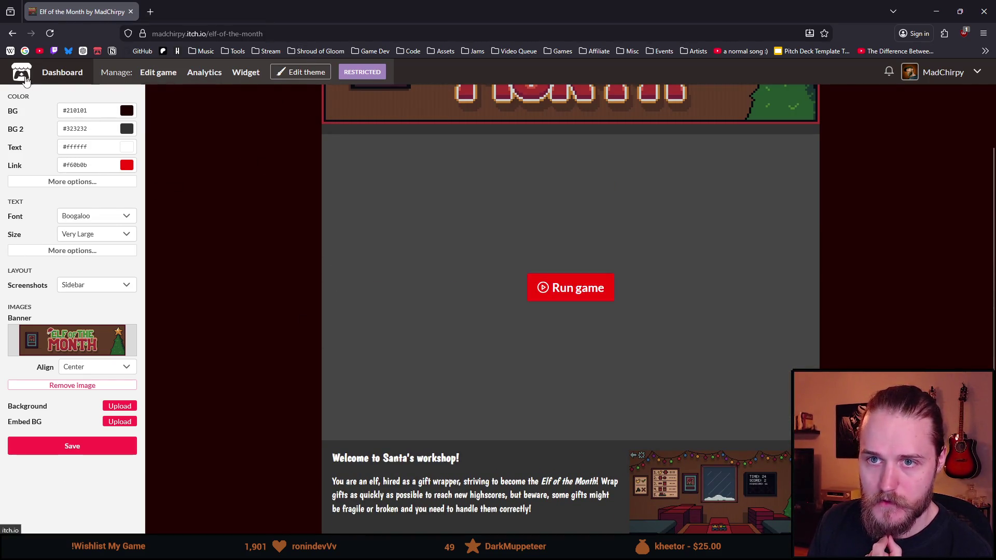
{"action": "left_click", "coordinate": [301, 72]}
{"action": "scroll", "coordinate": [211, 252], "scroll_direction": "down", "scroll_amount": 4}
{"action": "scroll", "coordinate": [211, 252], "scroll_direction": "up", "scroll_amount": 4}
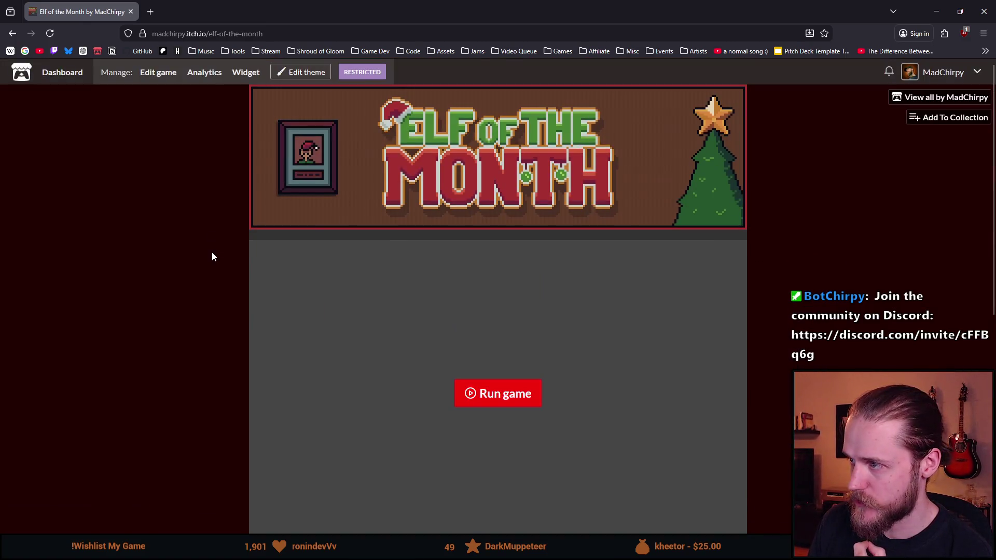
Step: Reload the Elf of the Month page and run the embedded game
{"action": "left_click", "coordinate": [50, 33]}
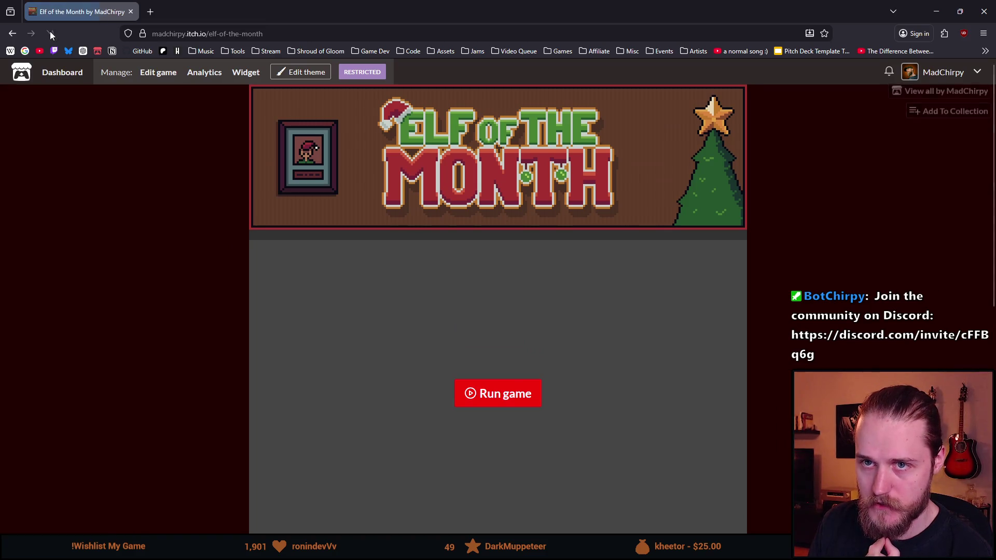
{"action": "scroll", "coordinate": [166, 272], "scroll_direction": "down", "scroll_amount": 8}
{"action": "scroll", "coordinate": [192, 307], "scroll_direction": "up", "scroll_amount": 6}
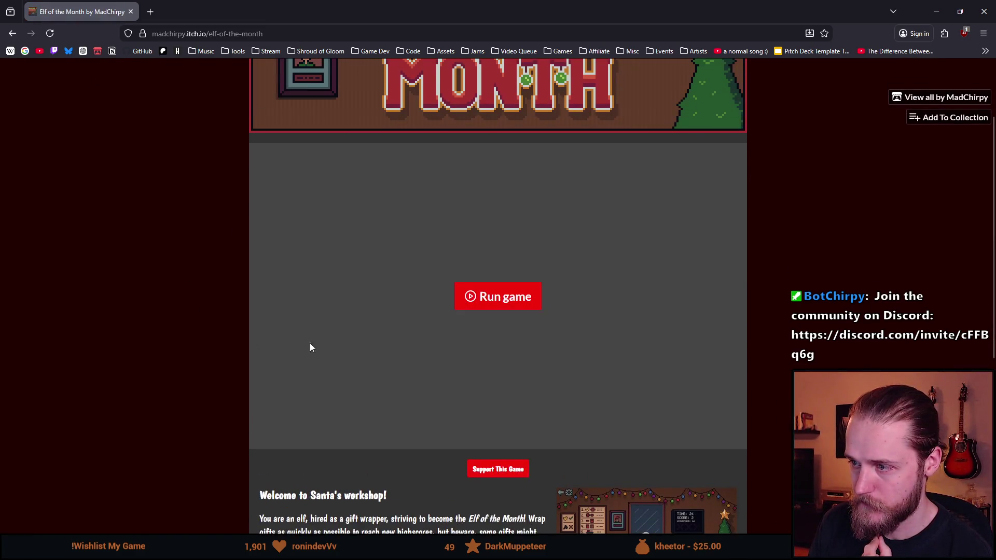
{"action": "scroll", "coordinate": [309, 345], "scroll_direction": "down", "scroll_amount": 3}
{"action": "scroll", "coordinate": [466, 331], "scroll_direction": "down", "scroll_amount": 2}
{"action": "scroll", "coordinate": [519, 311], "scroll_direction": "up", "scroll_amount": 5}
{"action": "left_click", "coordinate": [533, 305]}
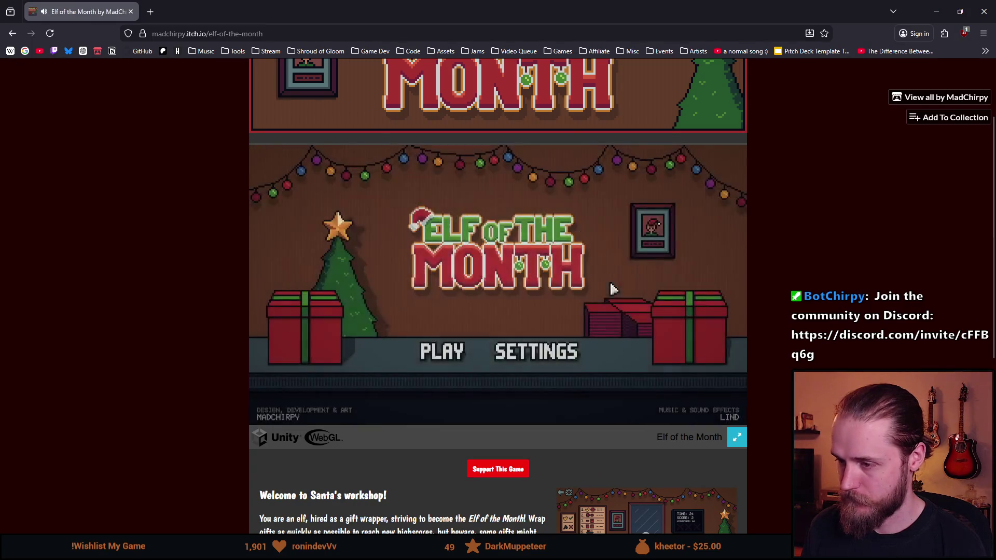
Step: Check the game's audio settings, switch to fullscreen, and start from the title screen
{"action": "left_click", "coordinate": [525, 353]}
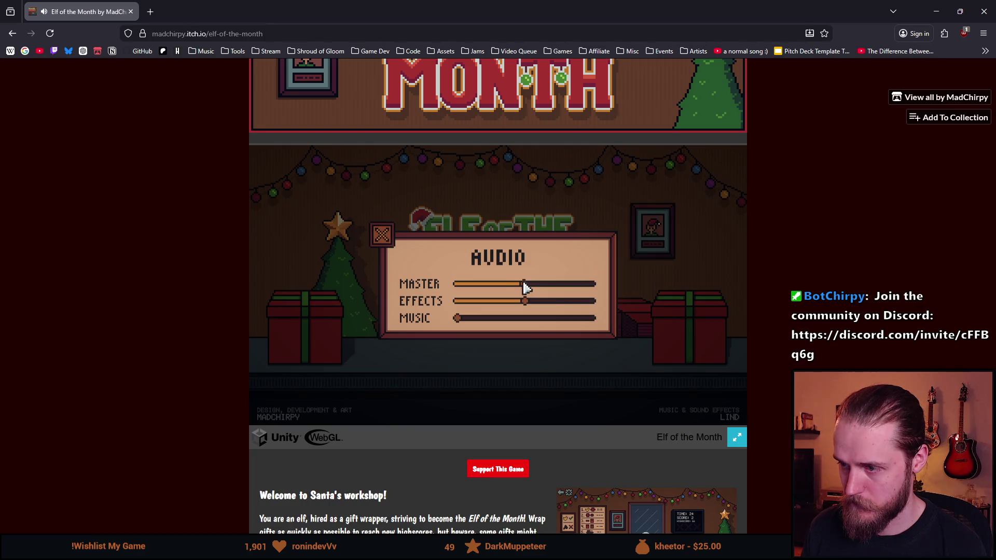
{"action": "left_click", "coordinate": [382, 235]}
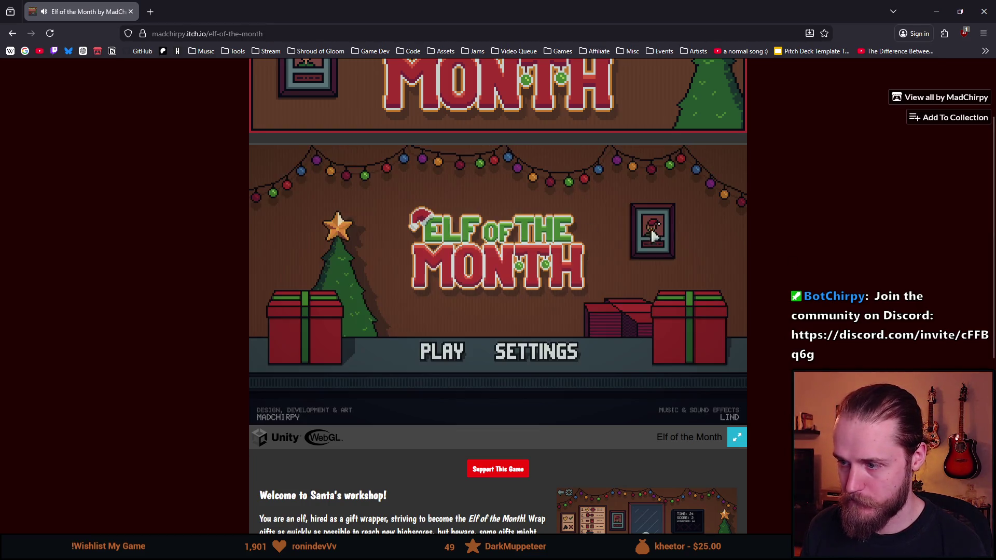
{"action": "left_click", "coordinate": [738, 438]}
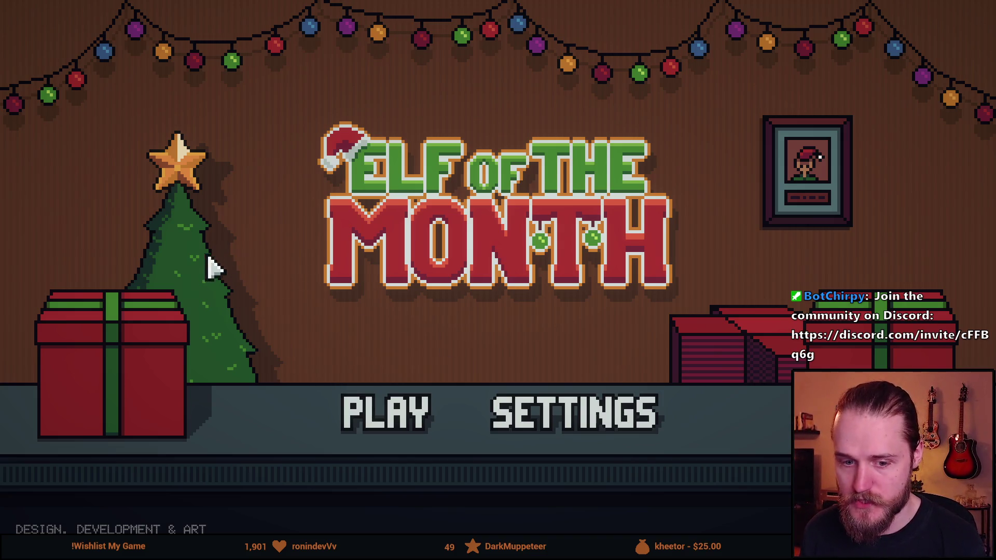
{"action": "left_click", "coordinate": [383, 418]}
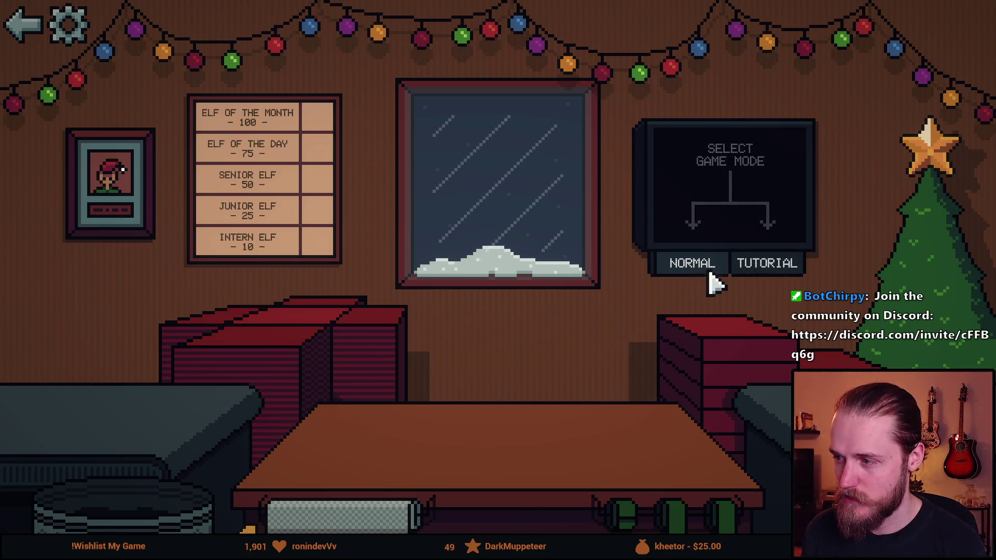
Step: Start the tutorial, wrap, lid, ribbon and ship the car gift, then bin the broken car
{"action": "left_click", "coordinate": [754, 269]}
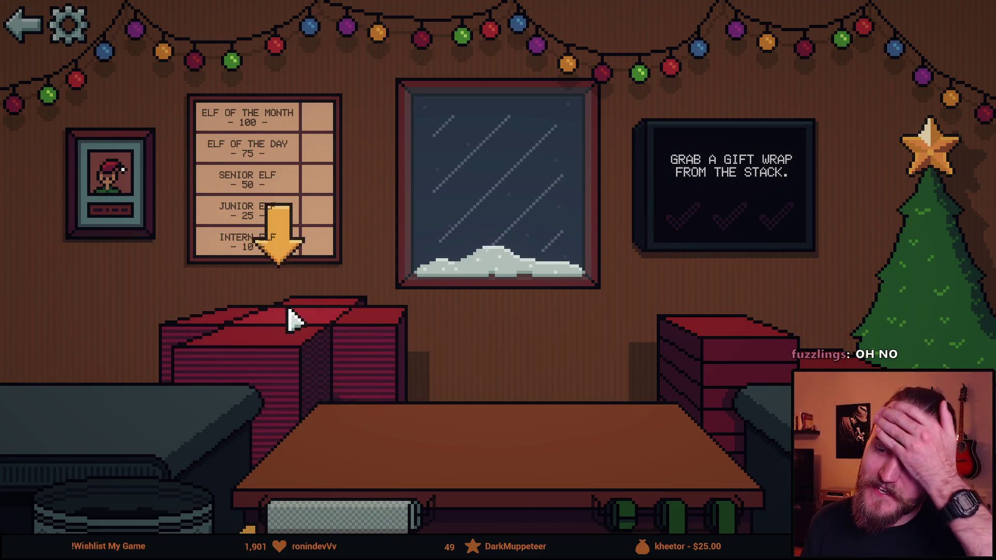
{"action": "left_click", "coordinate": [290, 347]}
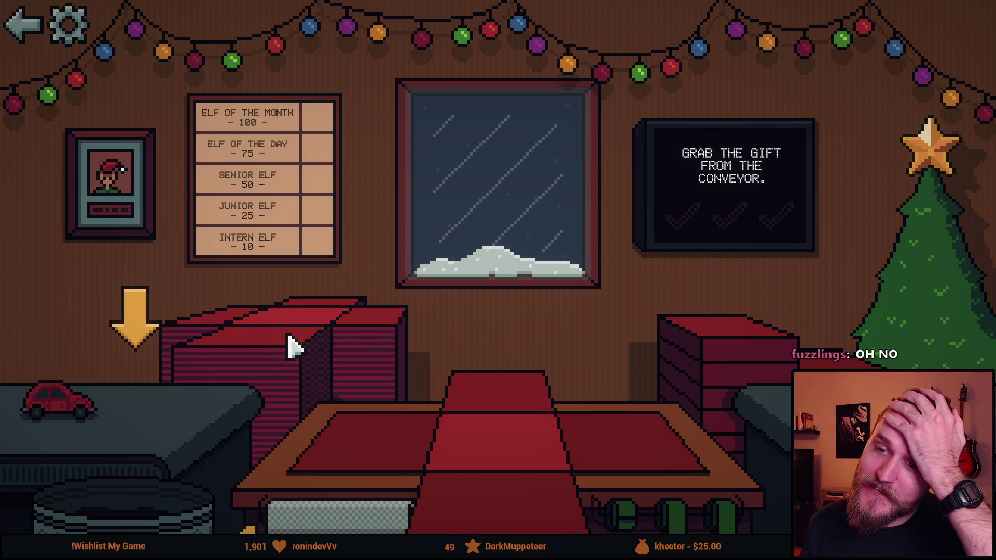
{"action": "left_click", "coordinate": [182, 402]}
{"action": "left_click", "coordinate": [464, 488]}
{"action": "left_click", "coordinate": [527, 501]}
{"action": "left_click", "coordinate": [738, 373]}
{"action": "left_click", "coordinate": [683, 495]}
{"action": "left_click", "coordinate": [480, 449]}
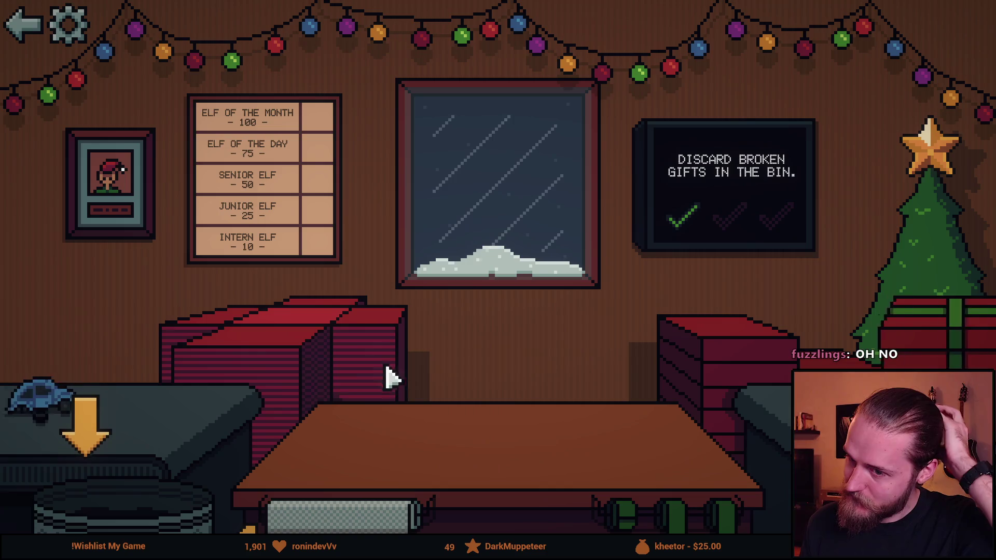
{"action": "left_click", "coordinate": [107, 501]}
Step: Pack the vase in bubble pack, box and ship it, then restart the tutorial
{"action": "left_click", "coordinate": [261, 343]}
{"action": "left_click", "coordinate": [130, 399]}
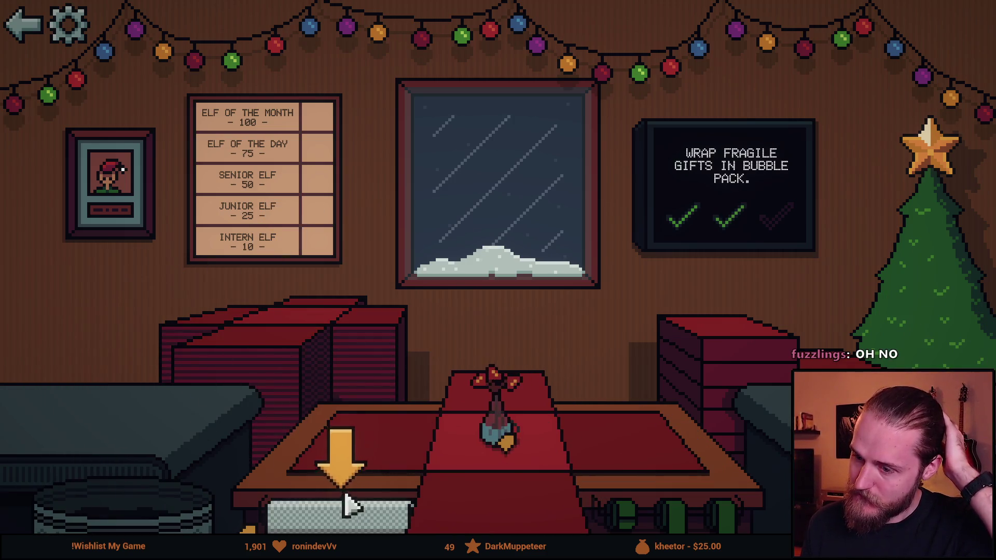
{"action": "left_click", "coordinate": [344, 511]}
{"action": "left_click", "coordinate": [596, 521]}
{"action": "left_click", "coordinate": [742, 376]}
{"action": "left_click", "coordinate": [684, 521]}
{"action": "left_click", "coordinate": [534, 418]}
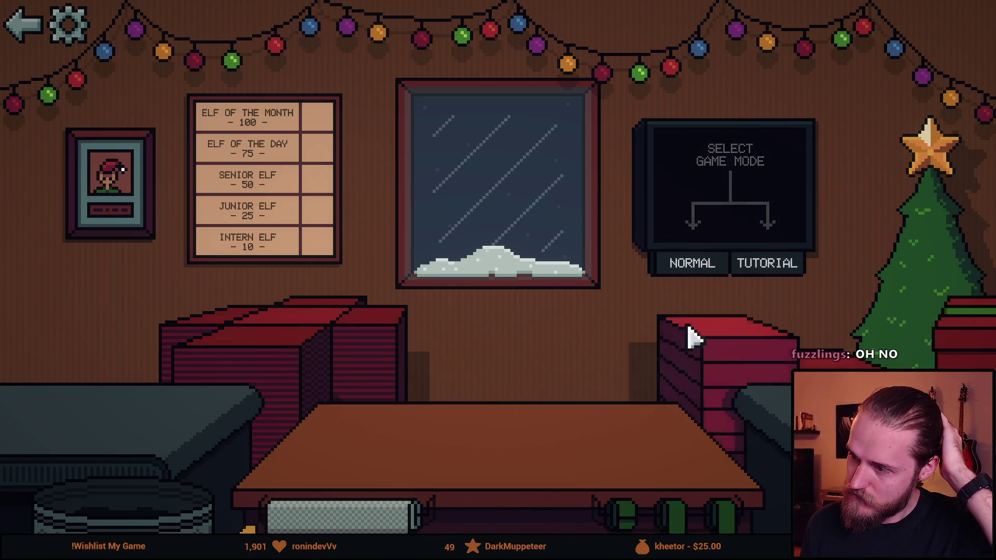
{"action": "left_click", "coordinate": [767, 271]}
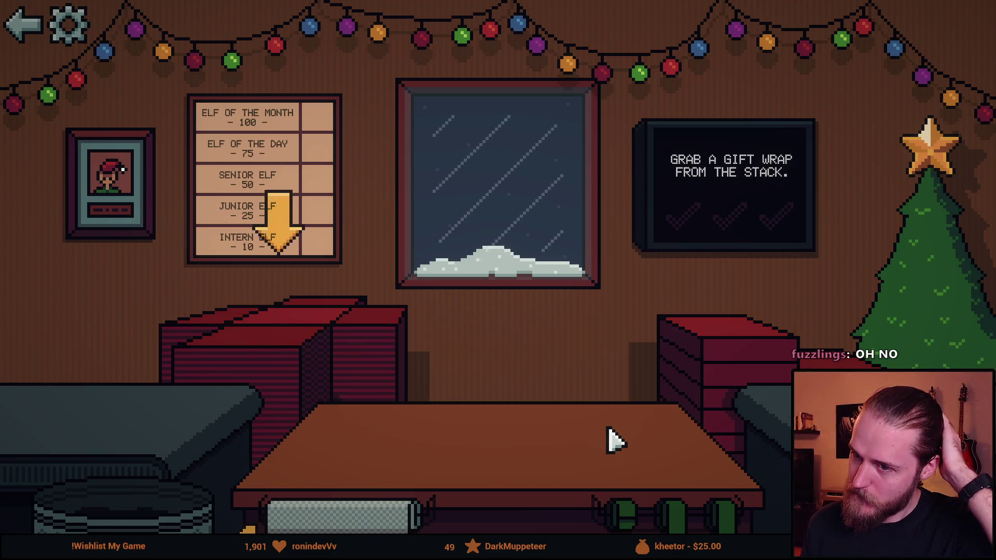
Step: Return to the title screen, press Play and start the TUTORIAL mode
{"action": "left_click", "coordinate": [31, 37]}
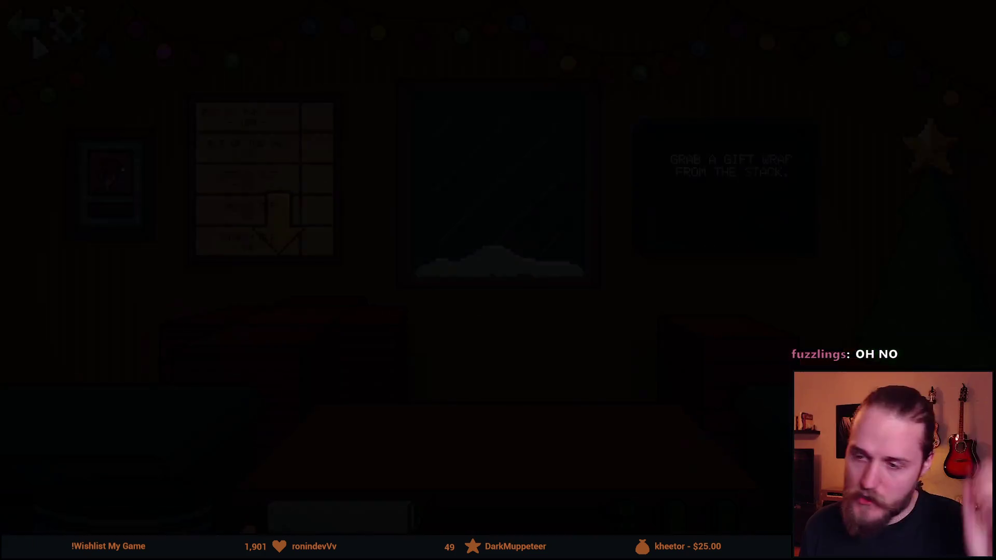
{"action": "left_click", "coordinate": [417, 425]}
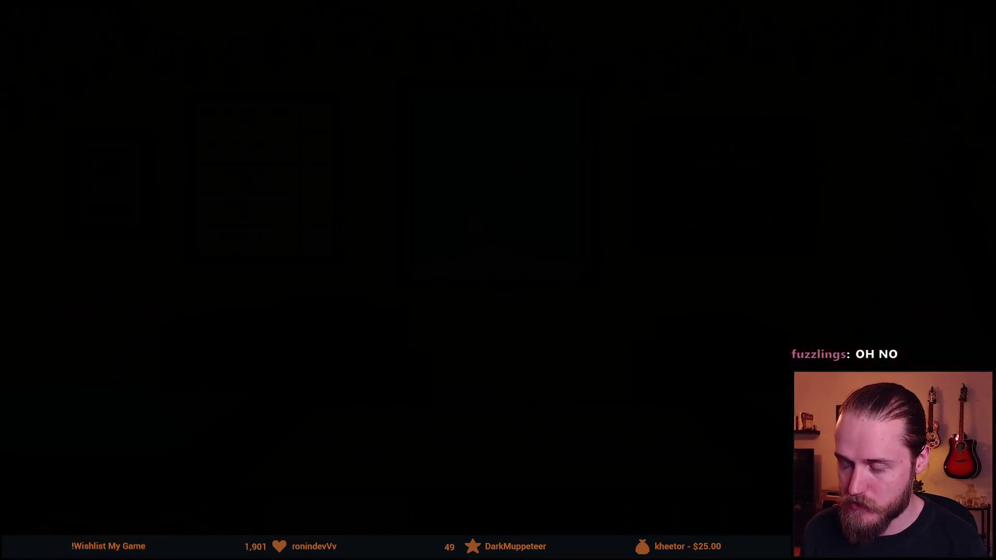
{"action": "left_click", "coordinate": [766, 269]}
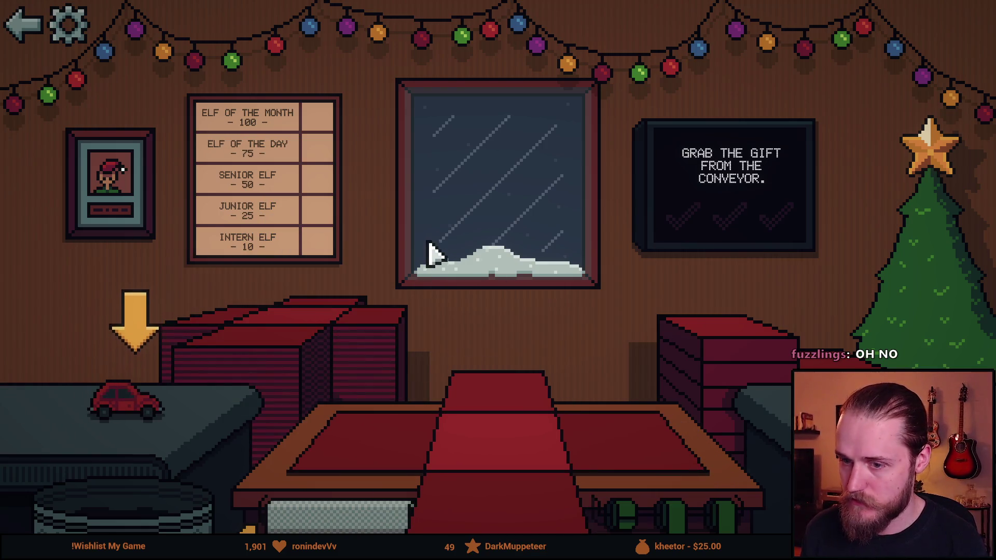
Step: Box, lid, ribbon and ship the toy car, then bin the broken car
{"action": "left_click", "coordinate": [140, 410]}
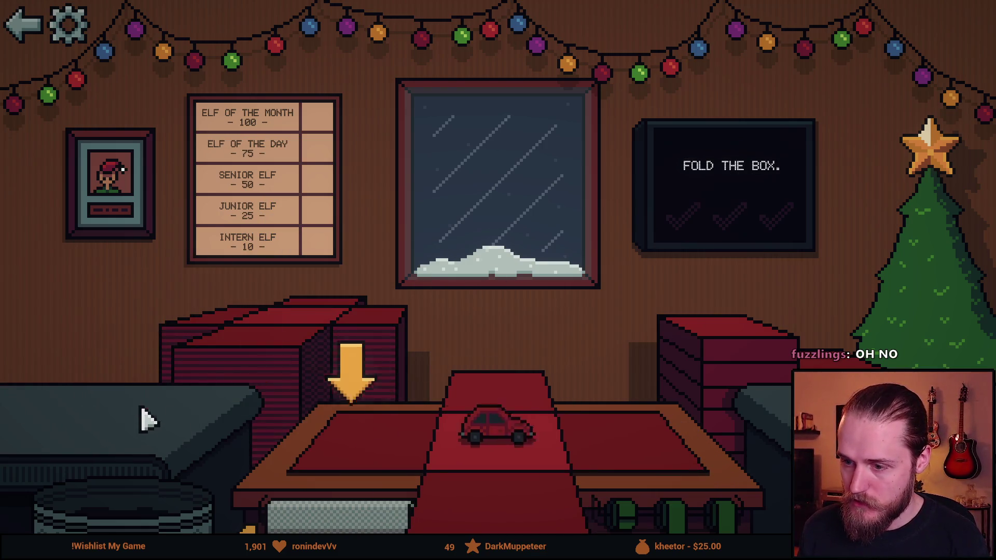
{"action": "left_click", "coordinate": [390, 431]}
{"action": "left_click", "coordinate": [674, 389]}
{"action": "left_click", "coordinate": [693, 519]}
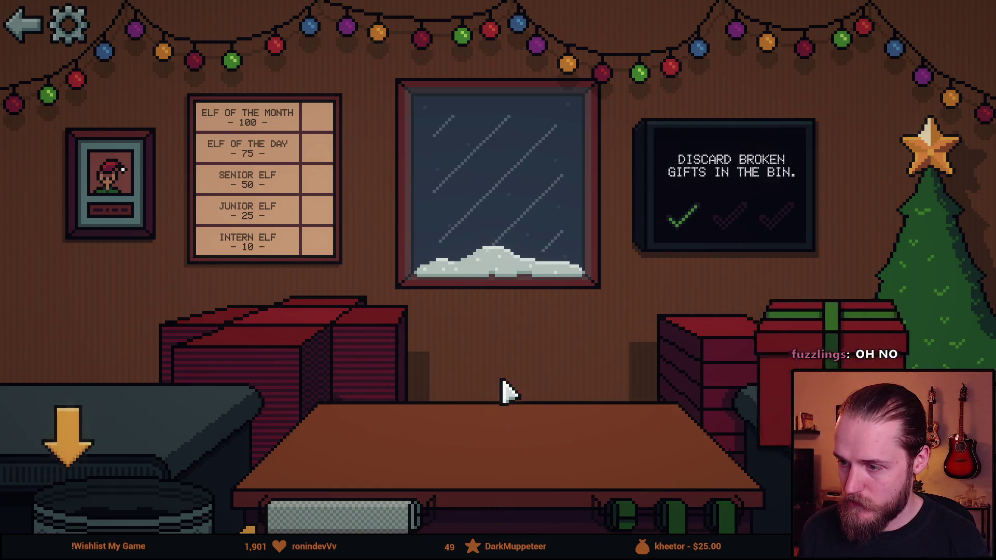
{"action": "left_click", "coordinate": [151, 515]}
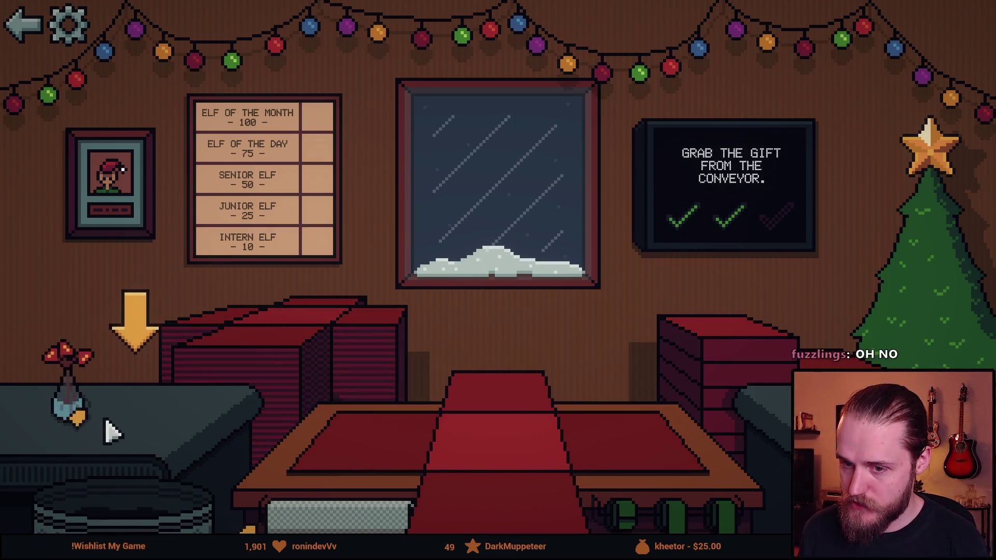
Step: Bubble-wrap, box, ribbon and ship the vase to finish the tutorial, then start NORMAL mode
{"action": "left_click", "coordinate": [156, 413]}
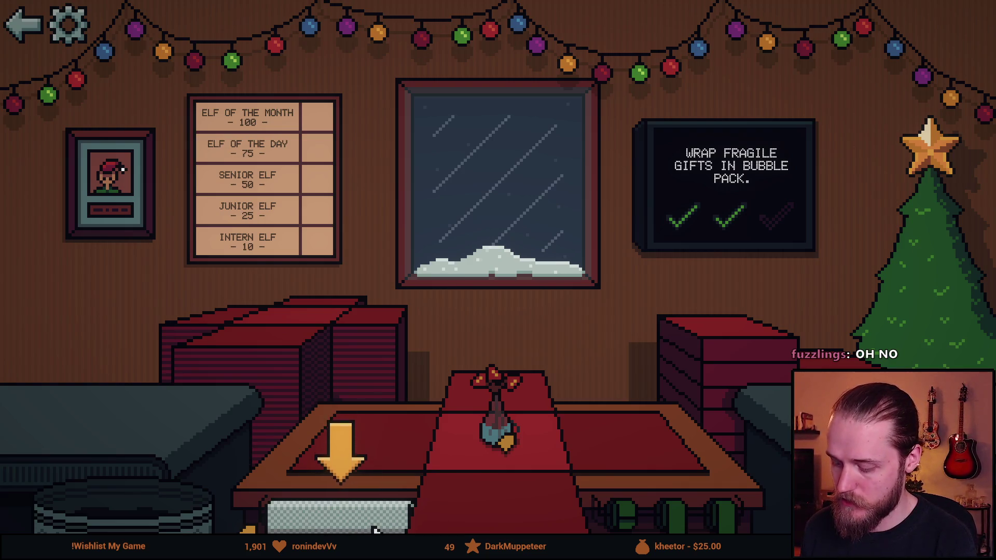
{"action": "key", "text": "super+shift+s"}
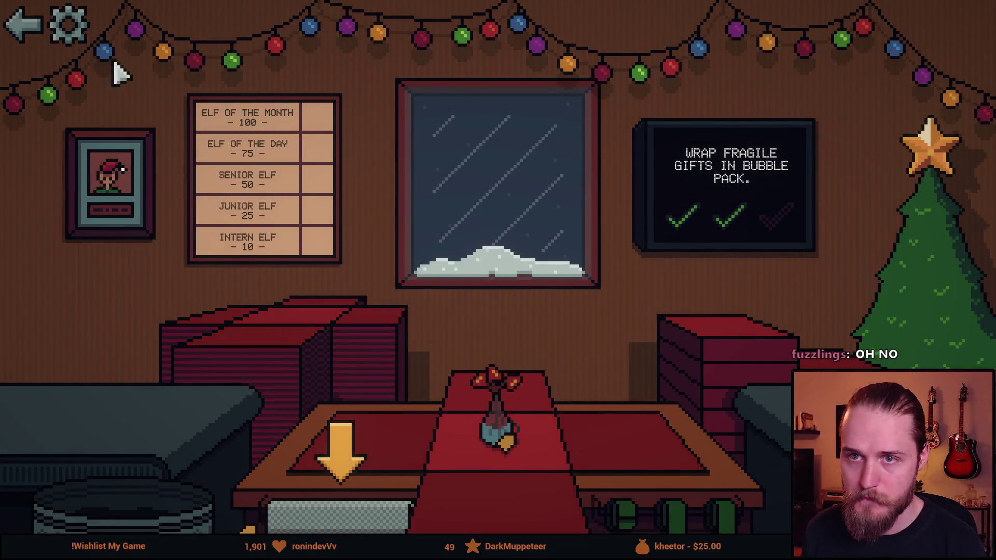
{"action": "left_click", "coordinate": [340, 514]}
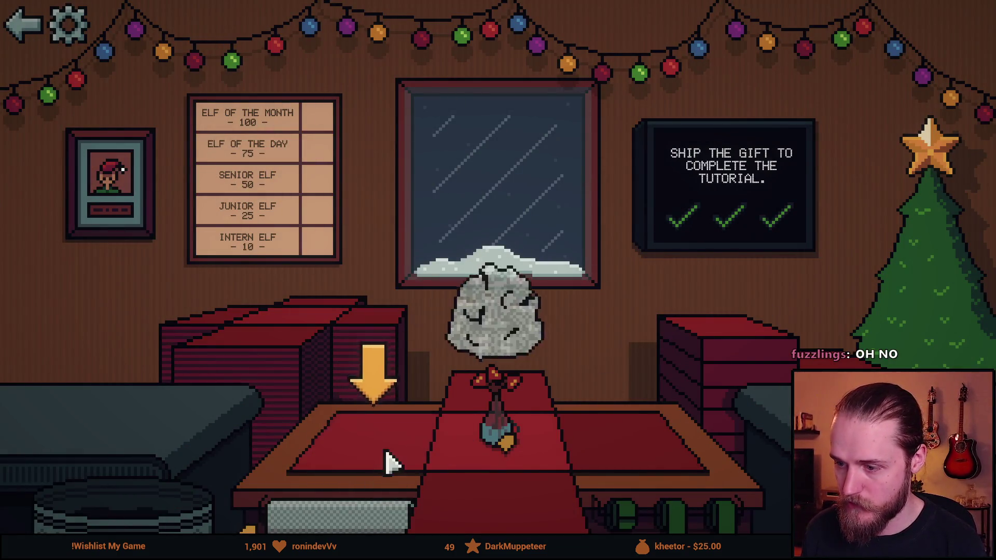
{"action": "left_click", "coordinate": [384, 395]}
{"action": "left_click", "coordinate": [685, 373]}
{"action": "left_click", "coordinate": [566, 446]}
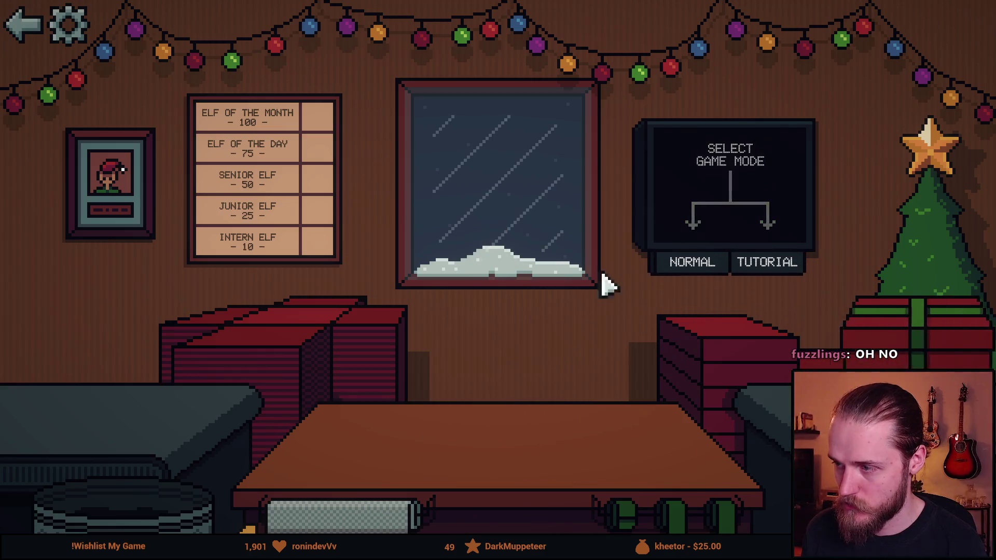
{"action": "left_click", "coordinate": [701, 267]}
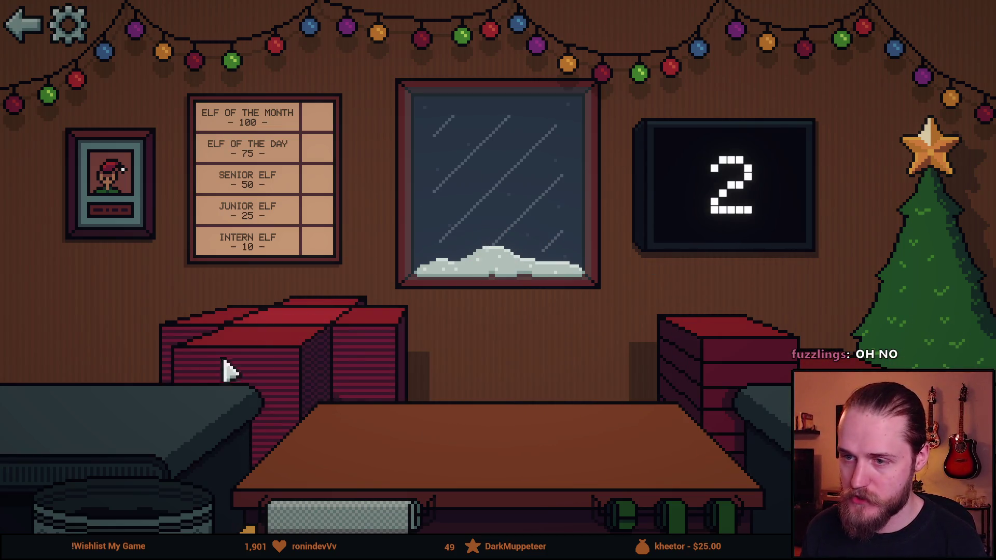
Step: Lay red wrapping paper, check the audio settings, and bin two broken gifts including the vase
{"action": "left_click", "coordinate": [289, 382]}
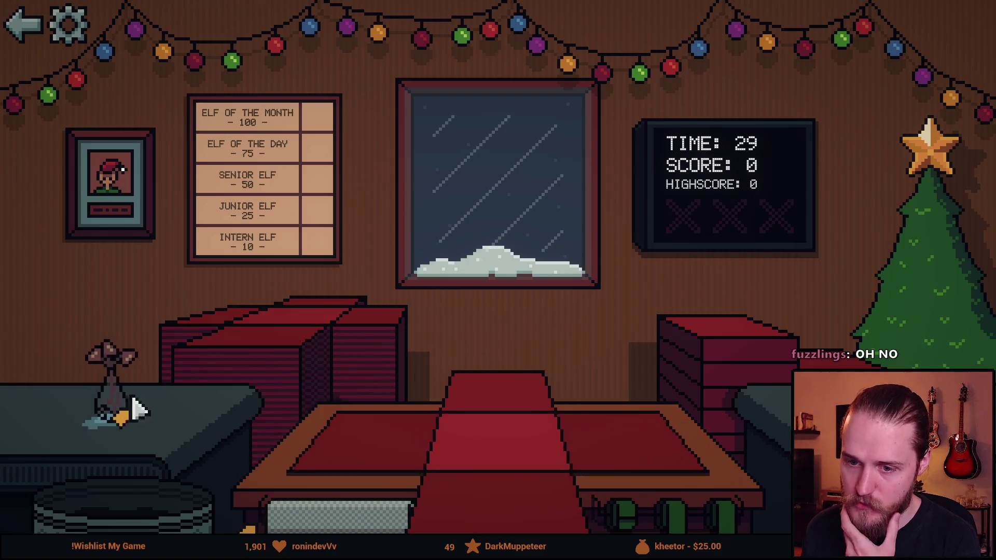
{"action": "left_click", "coordinate": [88, 30]}
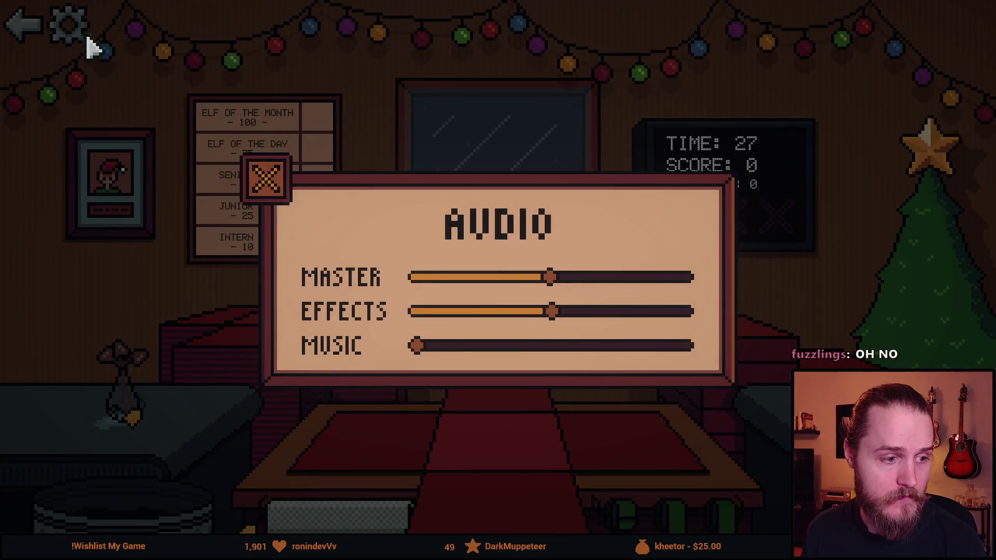
{"action": "left_click", "coordinate": [267, 179]}
{"action": "left_click_drag", "start_coordinate": [122, 407], "coordinate": [116, 523]}
{"action": "left_click_drag", "start_coordinate": [78, 402], "coordinate": [114, 506]}
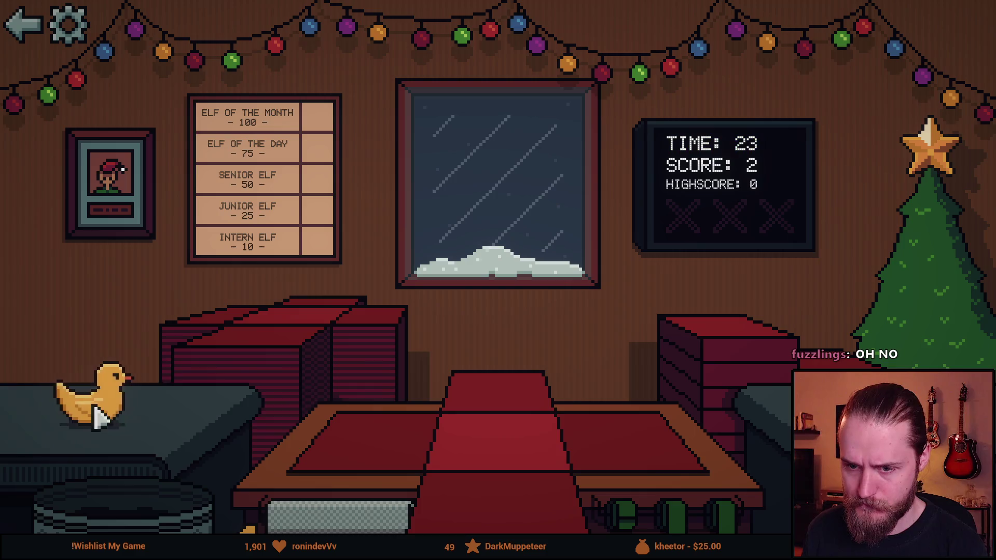
Step: Drag the duck, toy car, ball, book, another ball and cube onto the wrapping paper
{"action": "left_click_drag", "start_coordinate": [100, 411], "coordinate": [618, 474]}
{"action": "left_click_drag", "start_coordinate": [80, 413], "coordinate": [462, 518]}
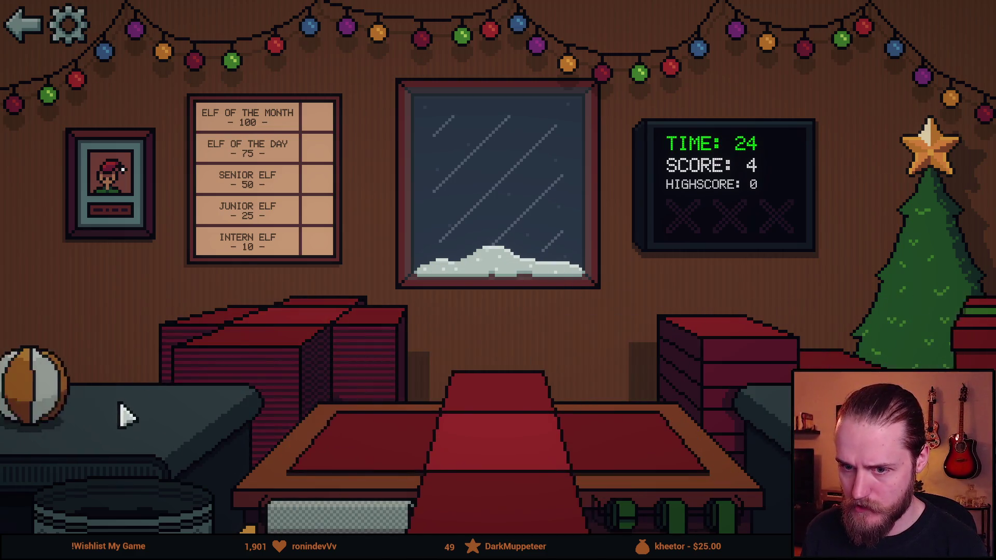
{"action": "left_click_drag", "start_coordinate": [123, 412], "coordinate": [523, 517]}
{"action": "left_click_drag", "start_coordinate": [41, 407], "coordinate": [529, 522]}
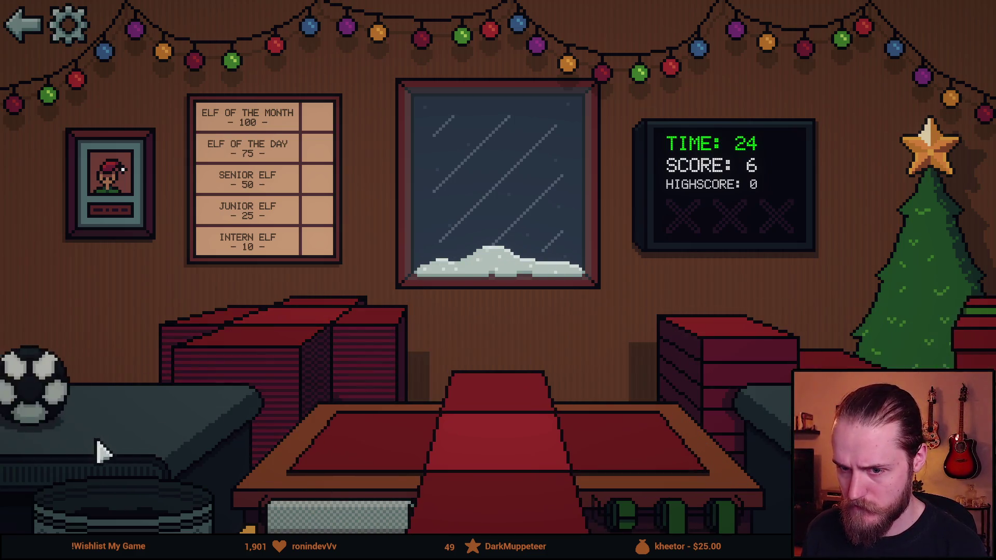
{"action": "left_click_drag", "start_coordinate": [125, 390], "coordinate": [507, 511]}
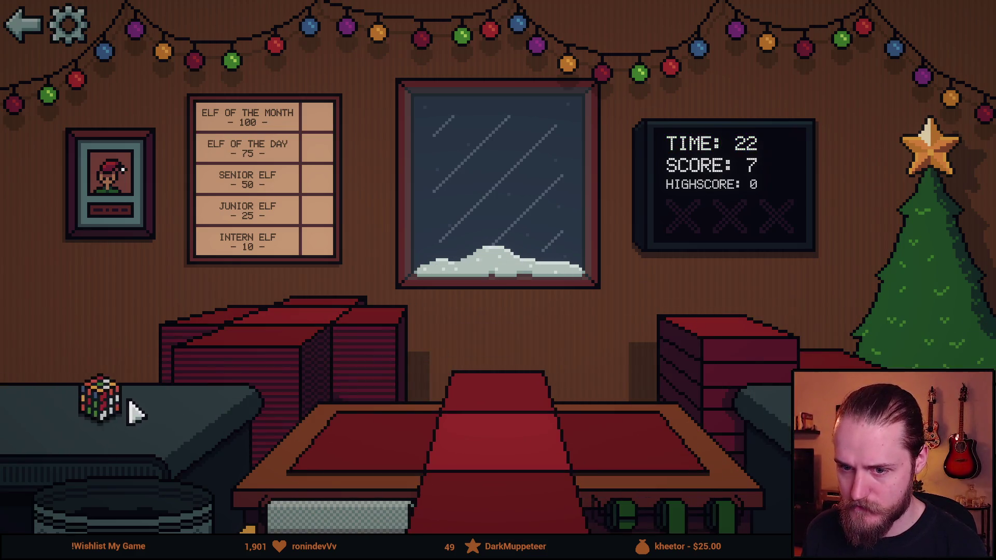
{"action": "left_click_drag", "start_coordinate": [134, 412], "coordinate": [605, 463]}
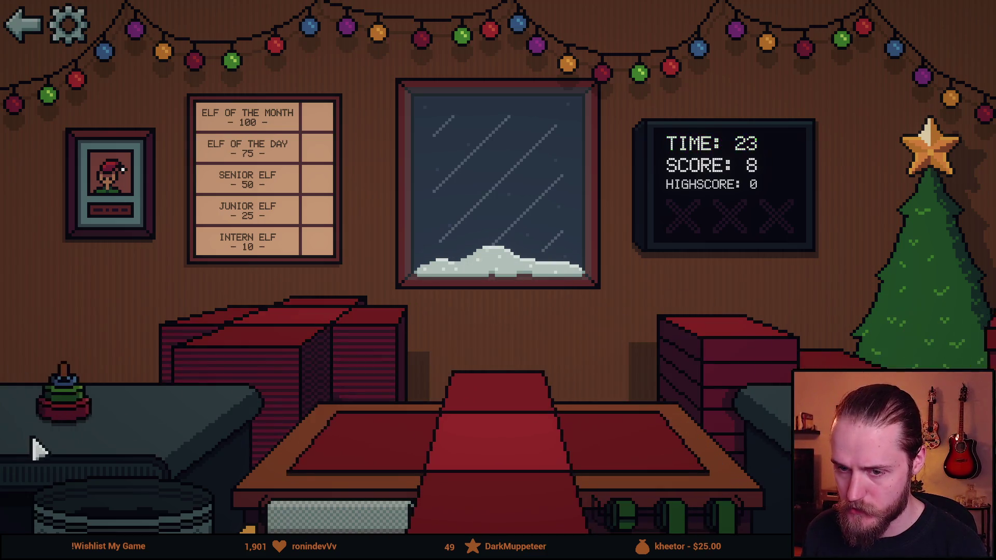
Step: Ship the red box, bin two junk toys, and box and ship the mustache toy and teddy bear
{"action": "left_click", "coordinate": [718, 512]}
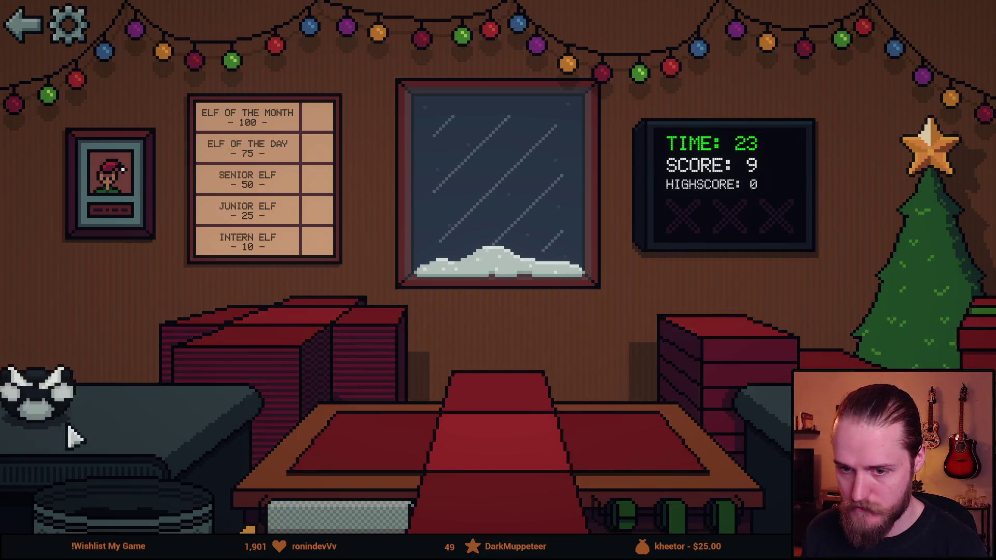
{"action": "left_click", "coordinate": [124, 519]}
{"action": "left_click", "coordinate": [623, 460]}
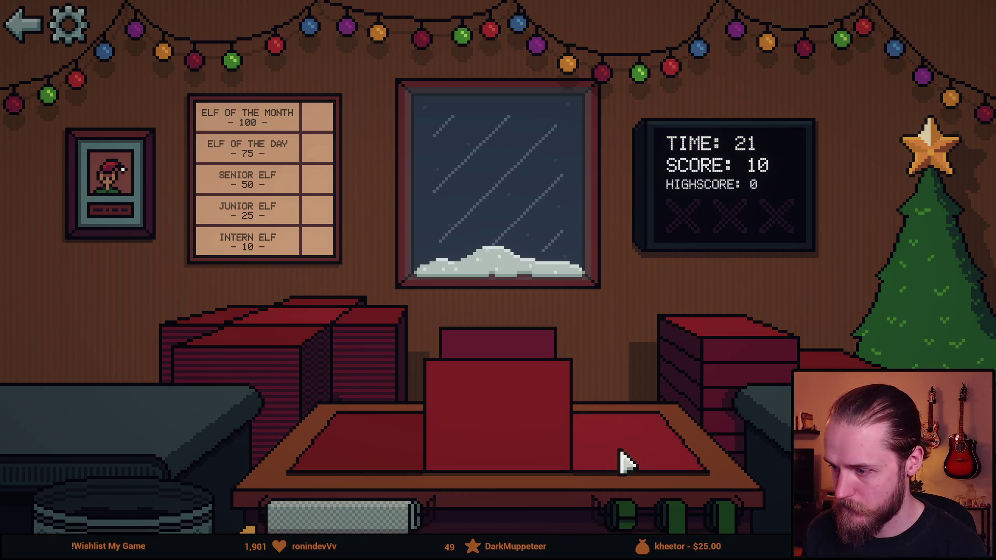
{"action": "left_click", "coordinate": [689, 511]}
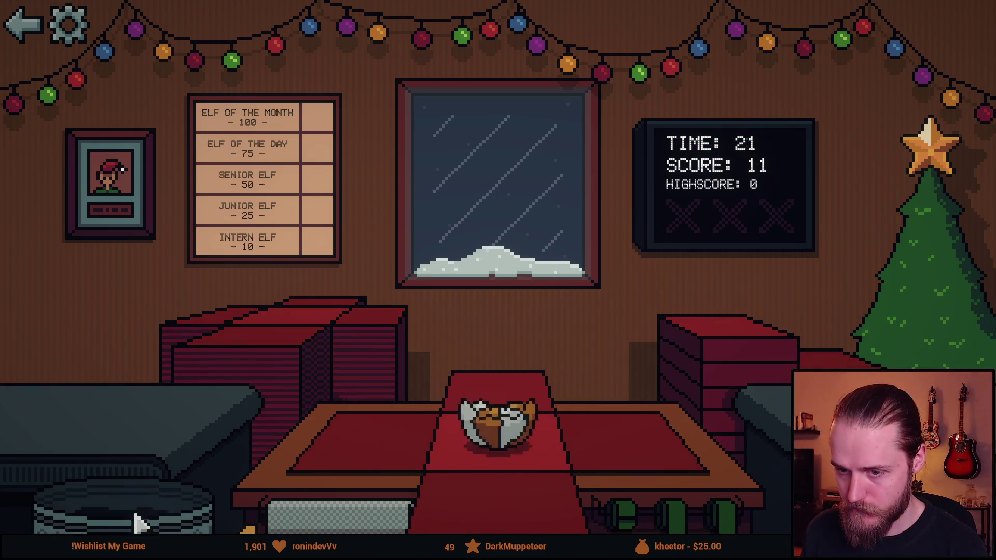
{"action": "left_click", "coordinate": [122, 499]}
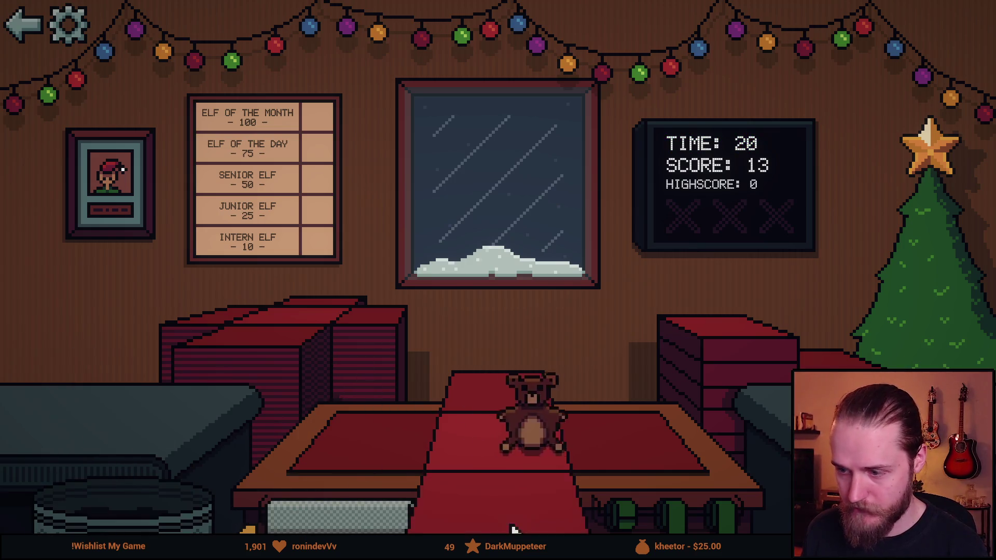
{"action": "left_click", "coordinate": [499, 513]}
{"action": "left_click", "coordinate": [672, 514]}
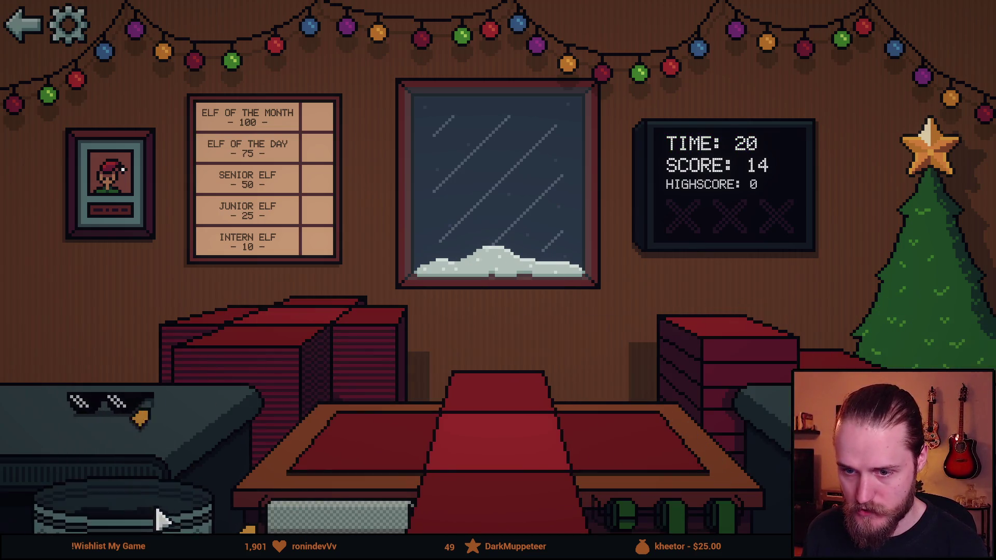
Step: Wrap, ribbon and ship the sunglasses, the helmet, and a second pair of sunglasses
{"action": "left_click", "coordinate": [498, 513]}
{"action": "left_click", "coordinate": [680, 515]}
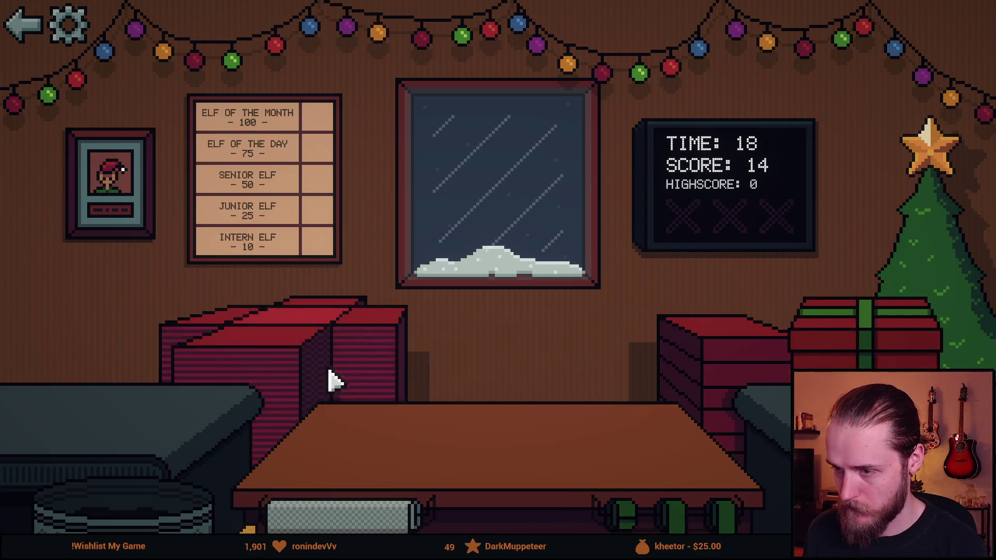
{"action": "left_click", "coordinate": [529, 511]}
{"action": "left_click", "coordinate": [675, 514]}
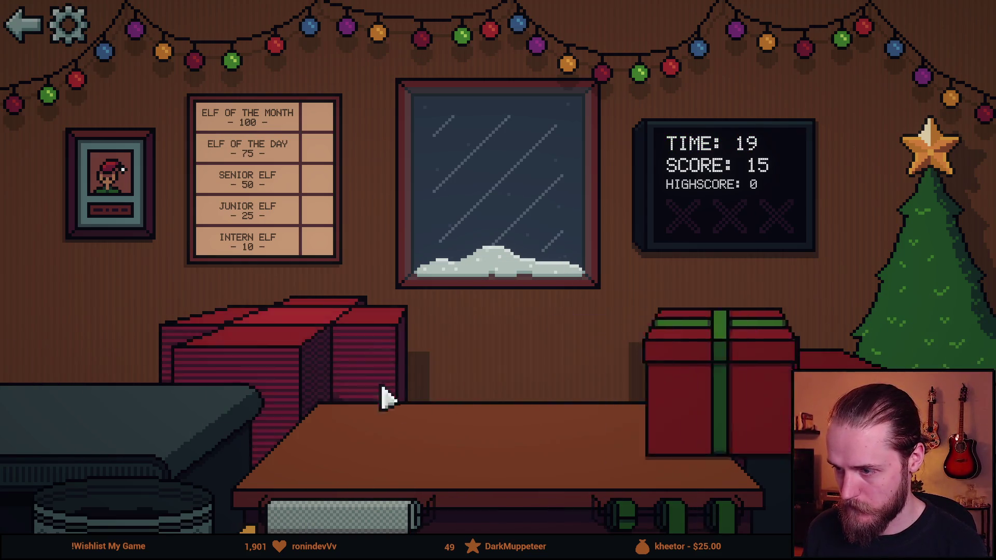
{"action": "left_click", "coordinate": [138, 410]}
{"action": "left_click", "coordinate": [119, 498]}
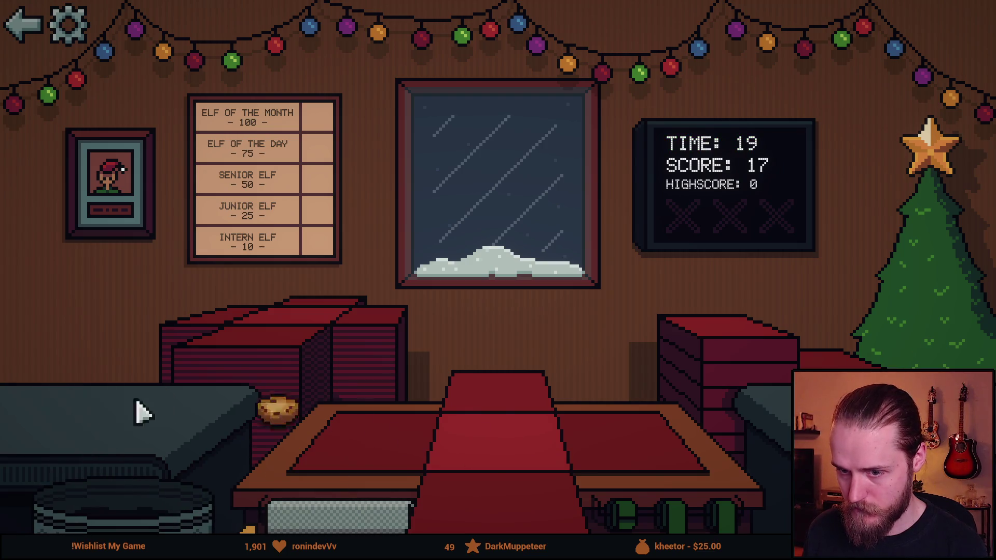
Step: Wrap, ribbon and ship the cookie and the book
{"action": "left_click", "coordinate": [277, 409]}
{"action": "left_click", "coordinate": [498, 514]}
{"action": "left_click", "coordinate": [624, 515]}
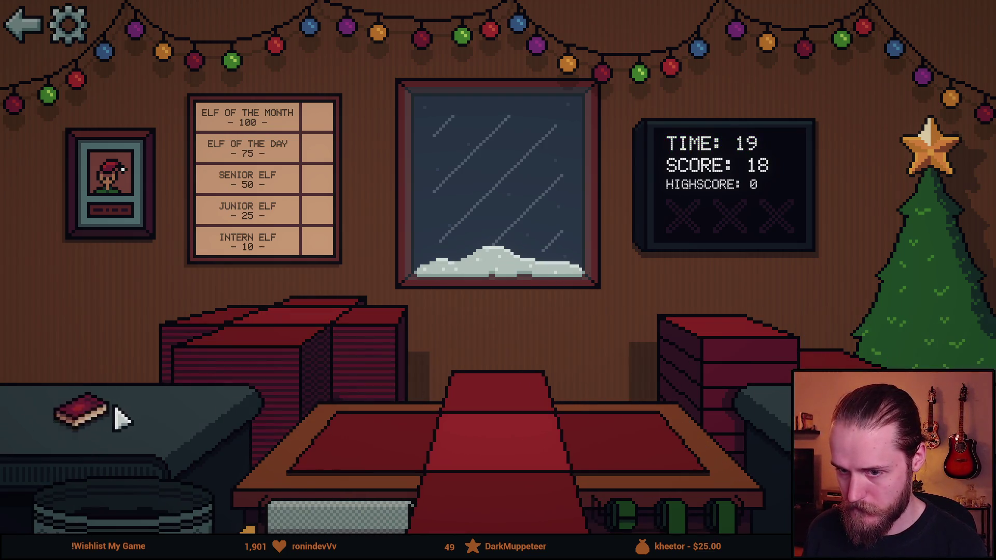
{"action": "left_click", "coordinate": [83, 412]}
{"action": "left_click", "coordinate": [498, 514]}
{"action": "left_click", "coordinate": [674, 513]}
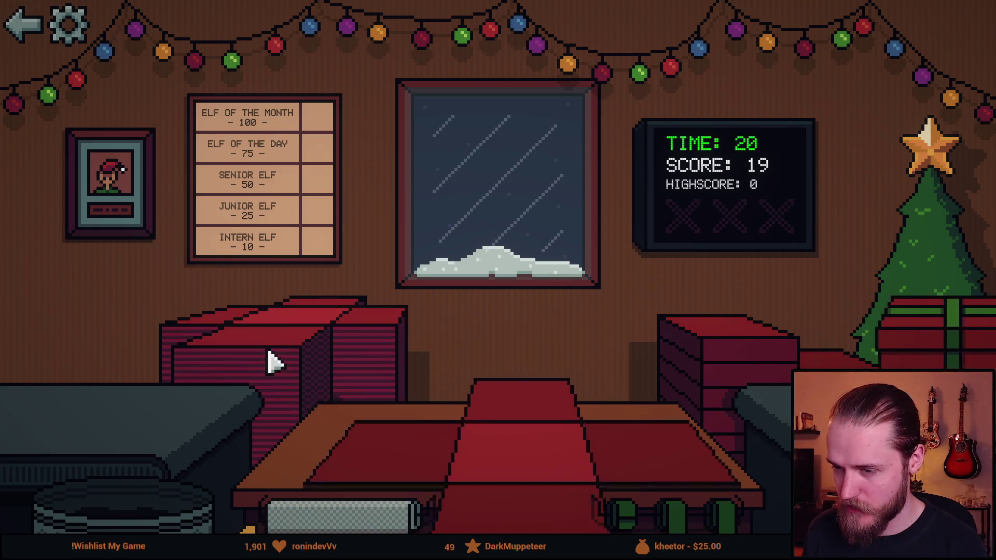
Step: Wrap, ribbon and ship the snow globe and the bottle
{"action": "left_click", "coordinate": [106, 402]}
{"action": "left_click", "coordinate": [382, 524]}
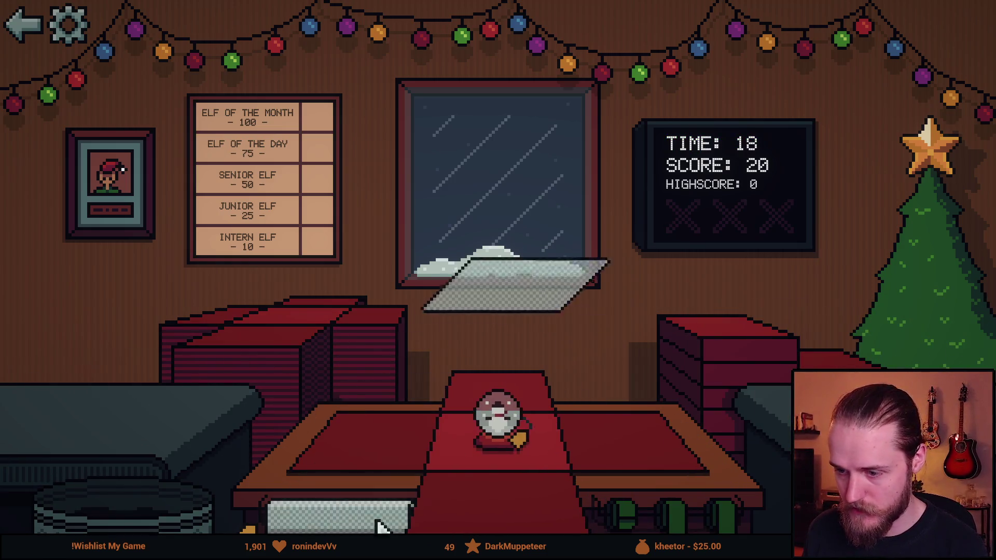
{"action": "left_click", "coordinate": [672, 517]}
{"action": "left_click", "coordinate": [104, 410]}
{"action": "left_click", "coordinate": [363, 519]}
{"action": "left_click", "coordinate": [675, 514]}
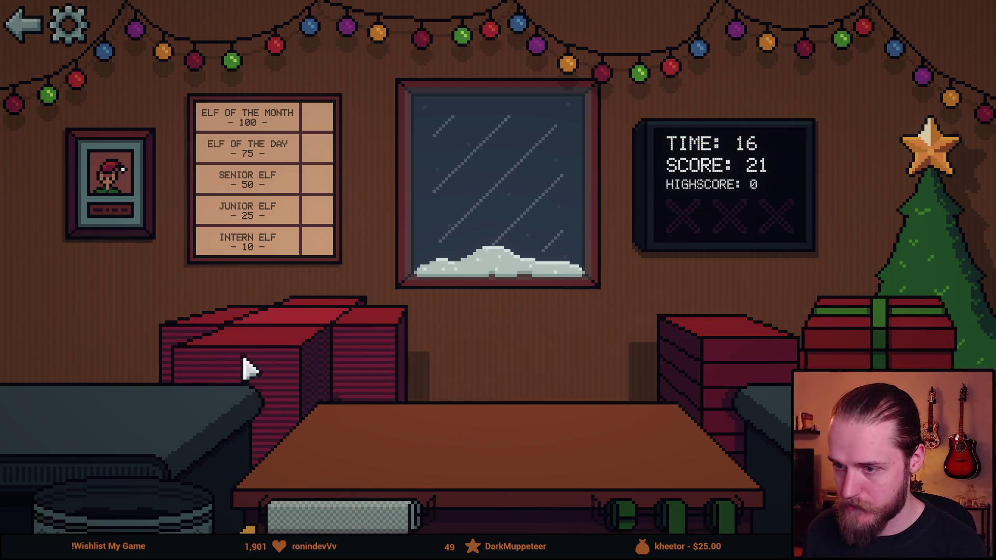
Step: Wrap, ribbon and ship the toy car, then send the elf toy off the desk
{"action": "left_click", "coordinate": [73, 418]}
{"action": "left_click", "coordinate": [530, 519]}
{"action": "left_click", "coordinate": [674, 517]}
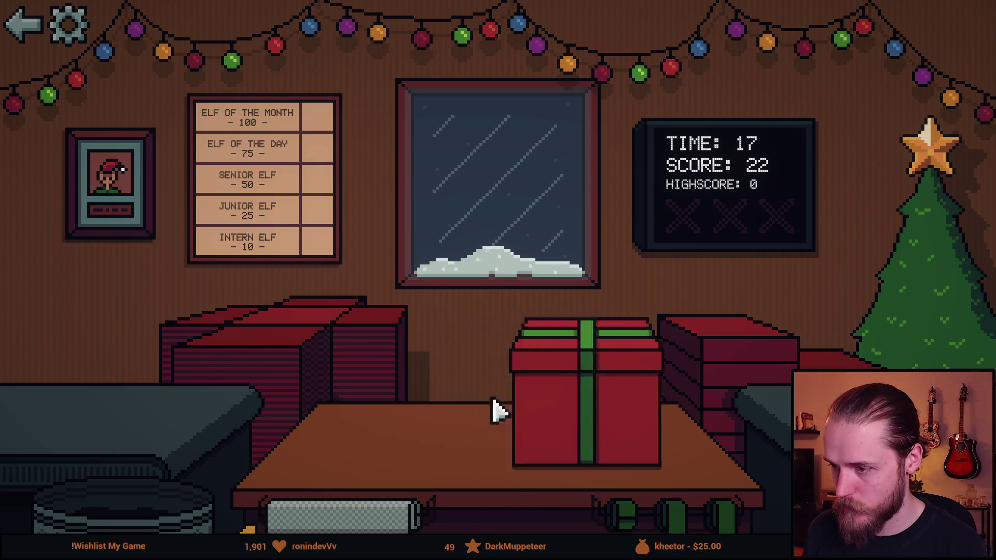
{"action": "left_click", "coordinate": [78, 410]}
{"action": "left_click", "coordinate": [166, 467]}
Step: Ship another toy car gift, trash the teddy bear, and wrap and ship the toy train
{"action": "left_click", "coordinate": [129, 456]}
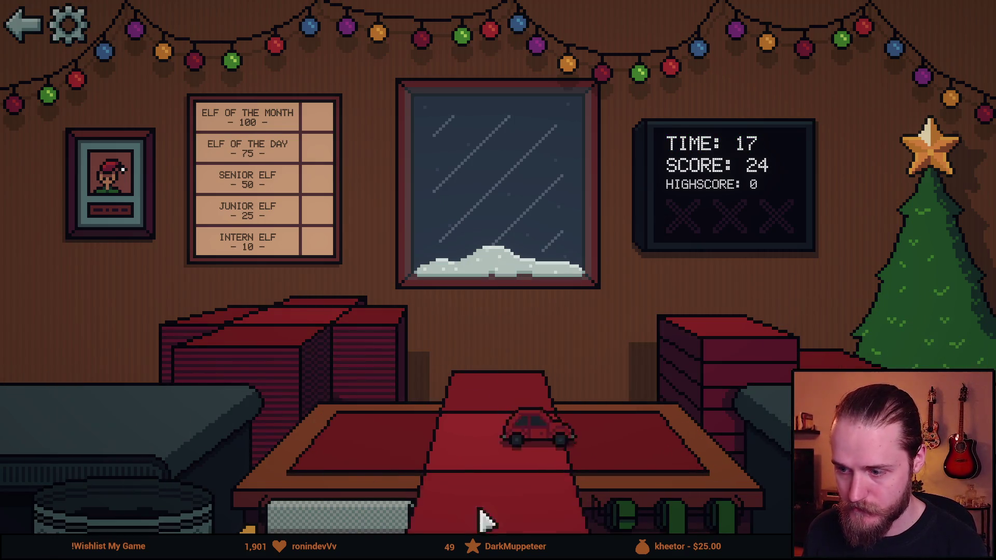
{"action": "left_click", "coordinate": [482, 521]}
{"action": "left_click", "coordinate": [698, 383]}
{"action": "left_click", "coordinate": [132, 484]}
{"action": "left_click", "coordinate": [122, 488]}
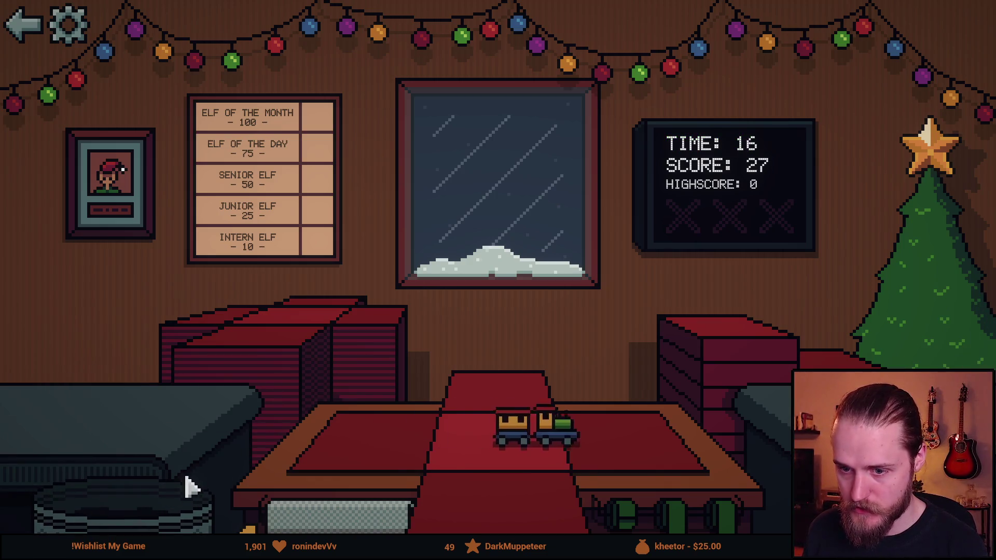
{"action": "left_click", "coordinate": [493, 514]}
{"action": "left_click", "coordinate": [635, 506]}
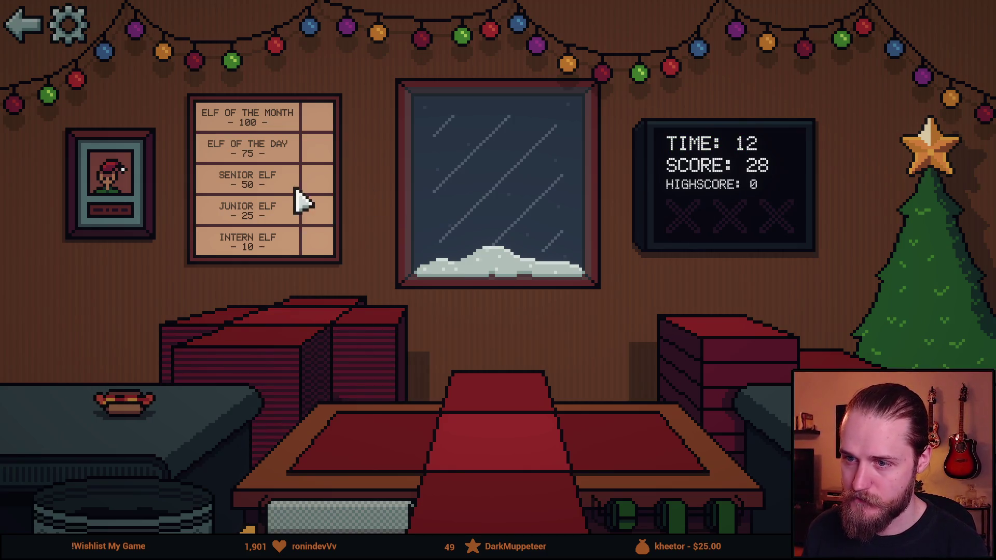
Step: Wrap and ship the hot dog, bin both rats, and box the vase
{"action": "left_click", "coordinate": [130, 402]}
{"action": "left_click", "coordinate": [561, 521]}
{"action": "left_click", "coordinate": [675, 513]}
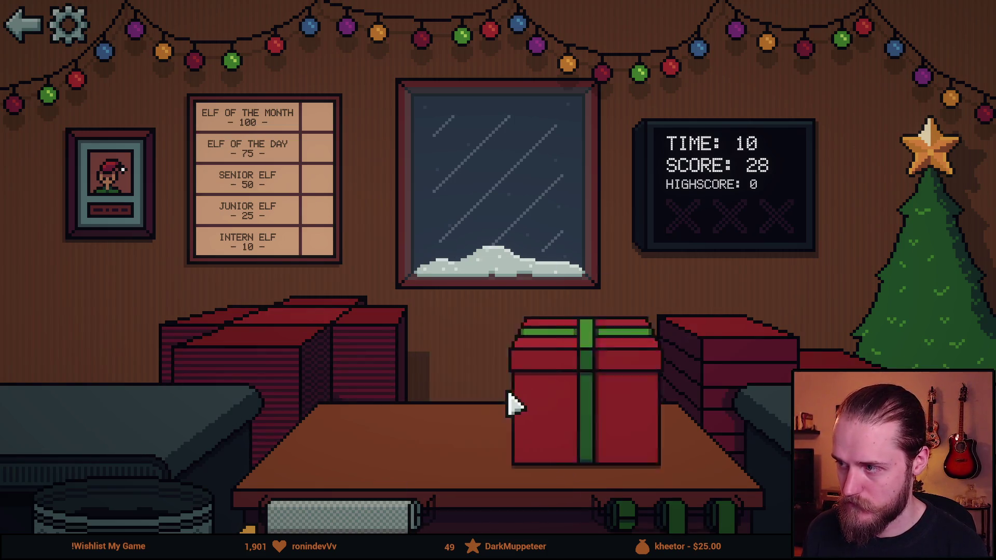
{"action": "left_click", "coordinate": [103, 405]}
{"action": "left_click", "coordinate": [167, 494]}
{"action": "left_click", "coordinate": [98, 431]}
{"action": "left_click", "coordinate": [150, 514]}
{"action": "left_click", "coordinate": [127, 408]}
{"action": "left_click", "coordinate": [363, 519]}
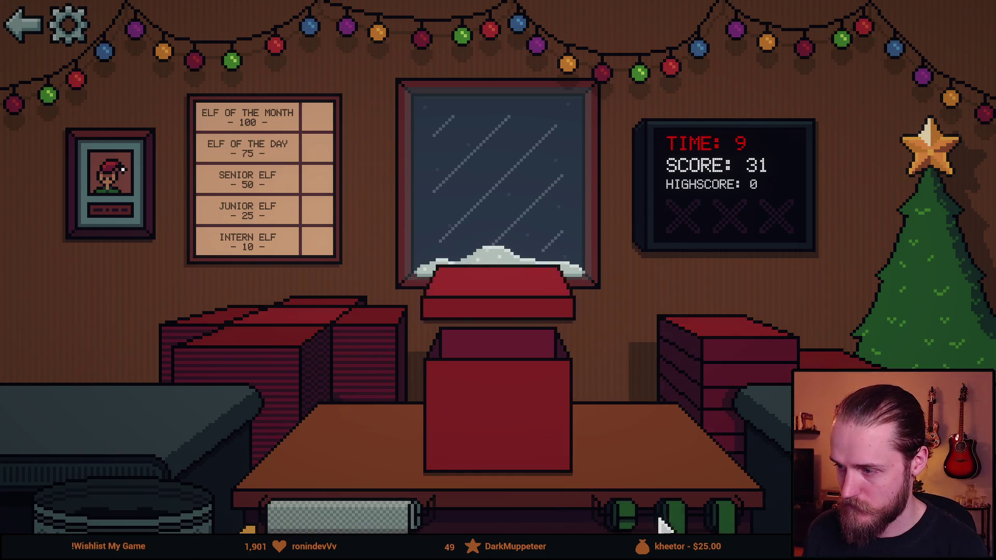
Step: Ship the boxed vase, box and ship the bowl, and wrap the toy truck
{"action": "left_click", "coordinate": [664, 524]}
{"action": "left_click", "coordinate": [111, 408]}
{"action": "left_click", "coordinate": [489, 527]}
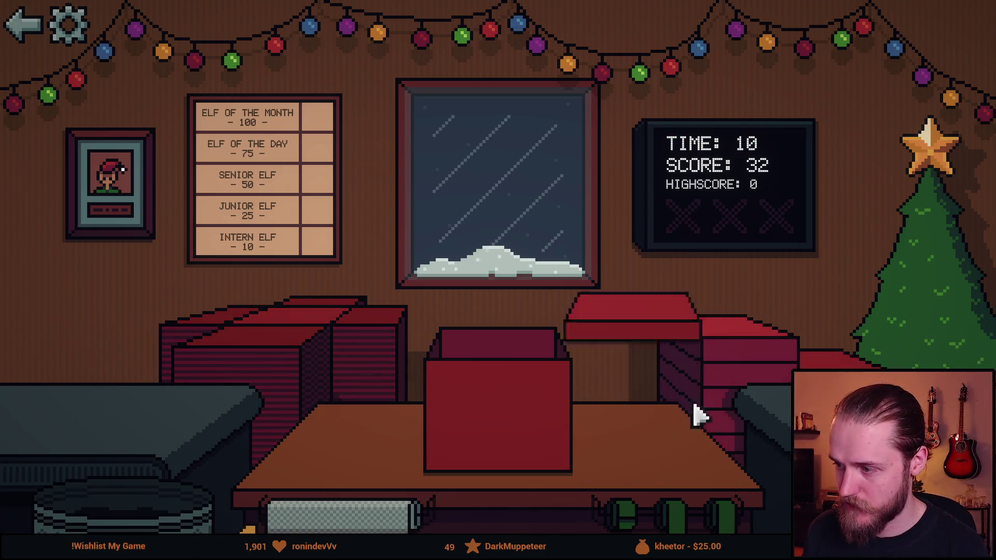
{"action": "left_click", "coordinate": [700, 415]}
{"action": "left_click", "coordinate": [115, 403]}
{"action": "left_click", "coordinate": [385, 478]}
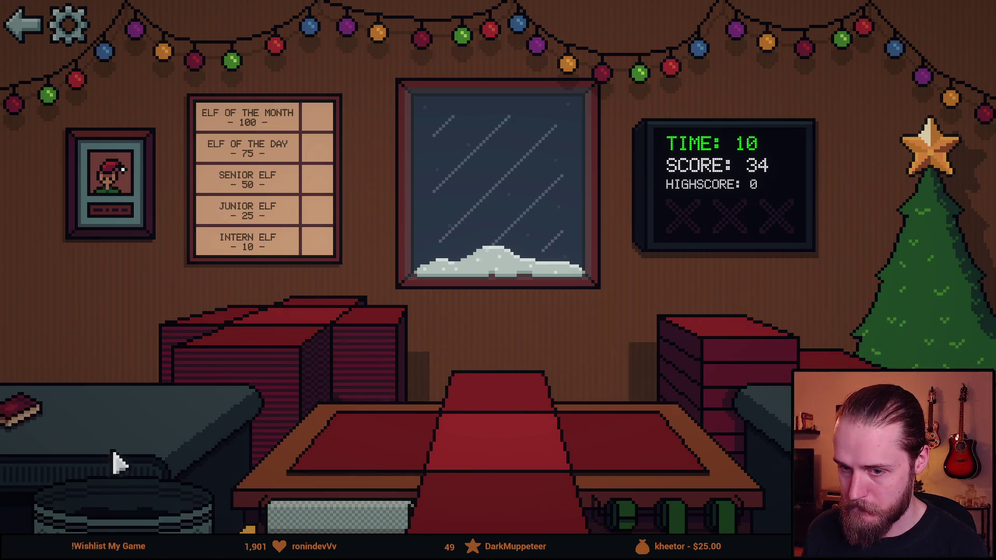
Step: Wrap and ship the book, then box and ship the sunglasses
{"action": "left_click", "coordinate": [117, 460]}
{"action": "left_click", "coordinate": [474, 516]}
{"action": "left_click", "coordinate": [689, 373]}
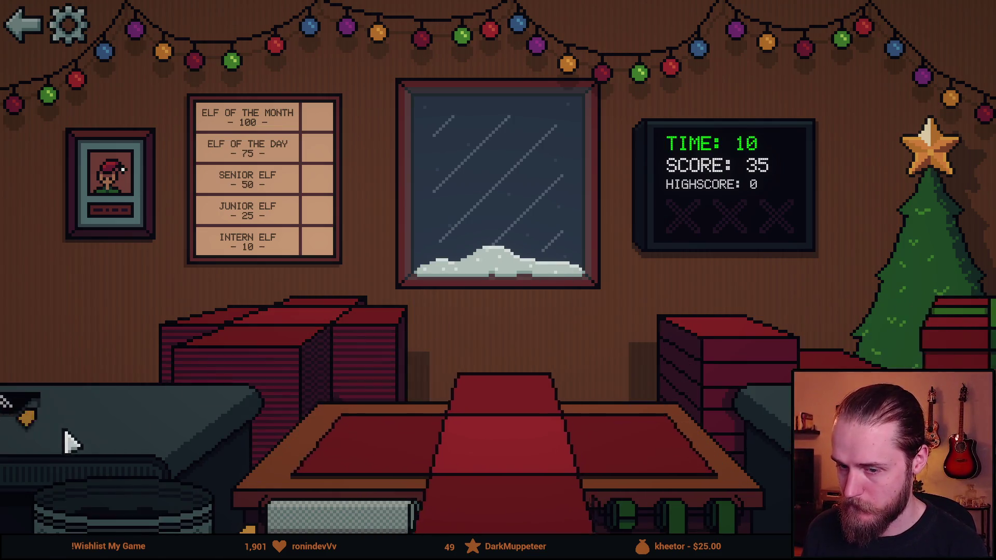
{"action": "left_click", "coordinate": [71, 442]}
{"action": "left_click", "coordinate": [134, 525]}
{"action": "left_click", "coordinate": [697, 373]}
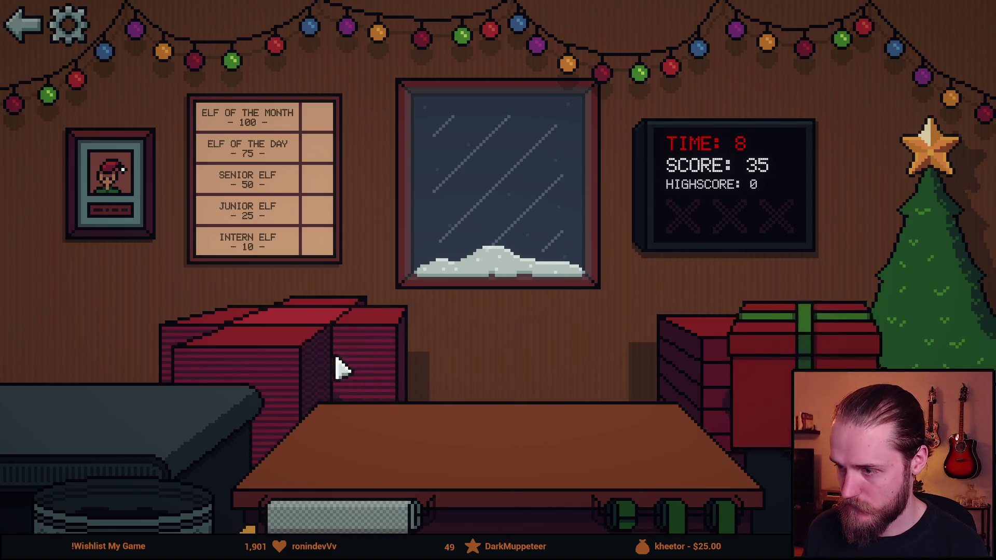
Step: Lay fresh paper, trash an unwanted item, ship a wrapped toy car, and discard another toy car
{"action": "left_click", "coordinate": [103, 415]}
{"action": "left_click", "coordinate": [156, 522]}
{"action": "left_click", "coordinate": [98, 415]}
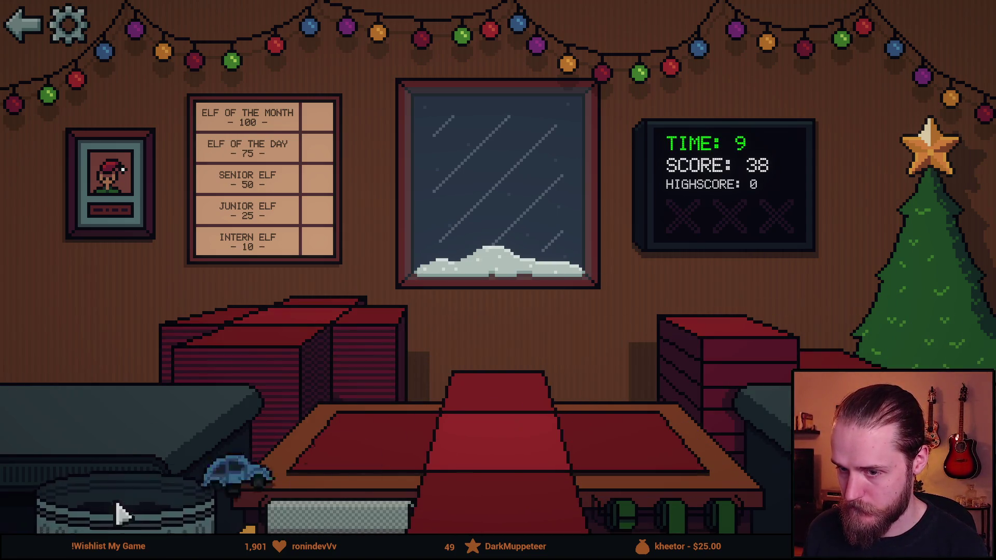
{"action": "left_click", "coordinate": [104, 416]}
{"action": "left_click", "coordinate": [429, 498]}
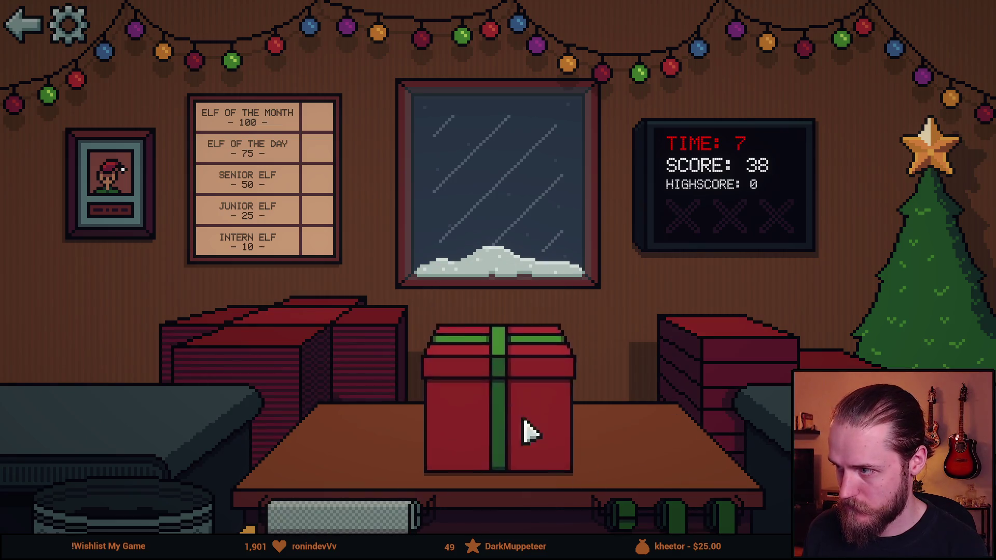
{"action": "left_click", "coordinate": [527, 431]}
{"action": "left_click", "coordinate": [96, 407]}
{"action": "left_click", "coordinate": [96, 485]}
Step: Wrap, ribbon and ship the toy train and the Rubik's cube
{"action": "left_click", "coordinate": [109, 418]}
{"action": "left_click", "coordinate": [704, 455]}
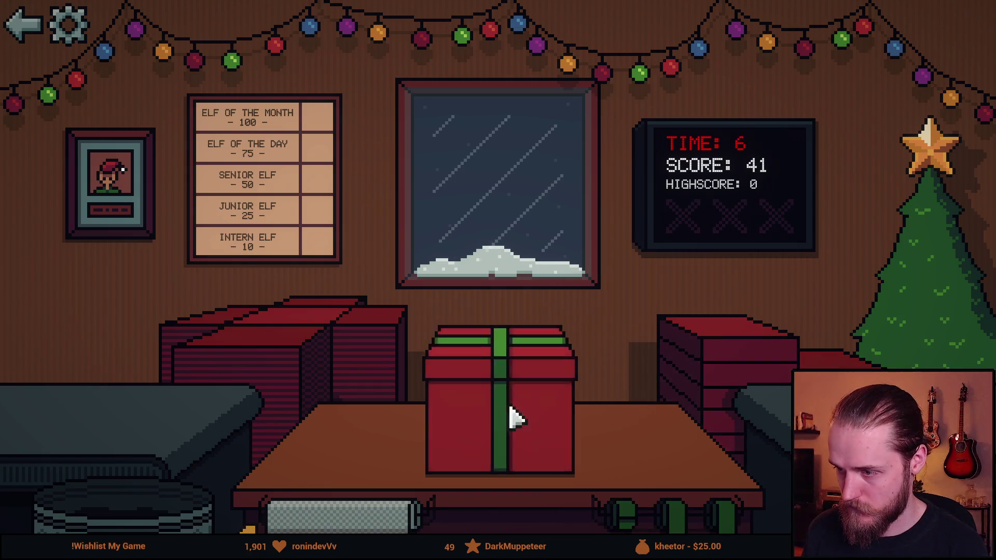
{"action": "left_click", "coordinate": [512, 415]}
{"action": "left_click", "coordinate": [184, 439]}
{"action": "left_click", "coordinate": [640, 445]}
{"action": "left_click", "coordinate": [493, 412]}
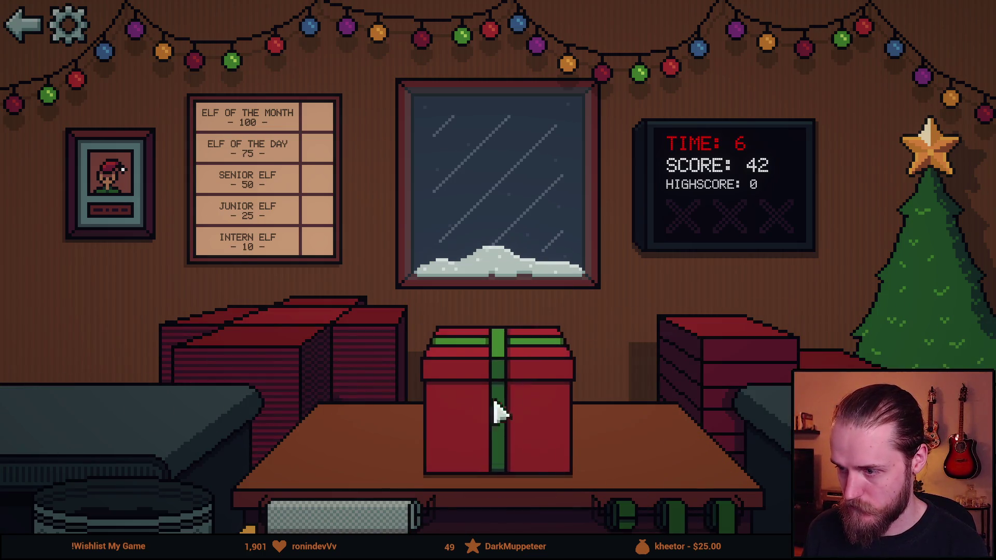
{"action": "left_click", "coordinate": [552, 418]}
Step: Trash the bowl, box, ribbon and ship the teddy bear, and bin another unwanted item
{"action": "left_click", "coordinate": [156, 415]}
{"action": "left_click", "coordinate": [115, 452]}
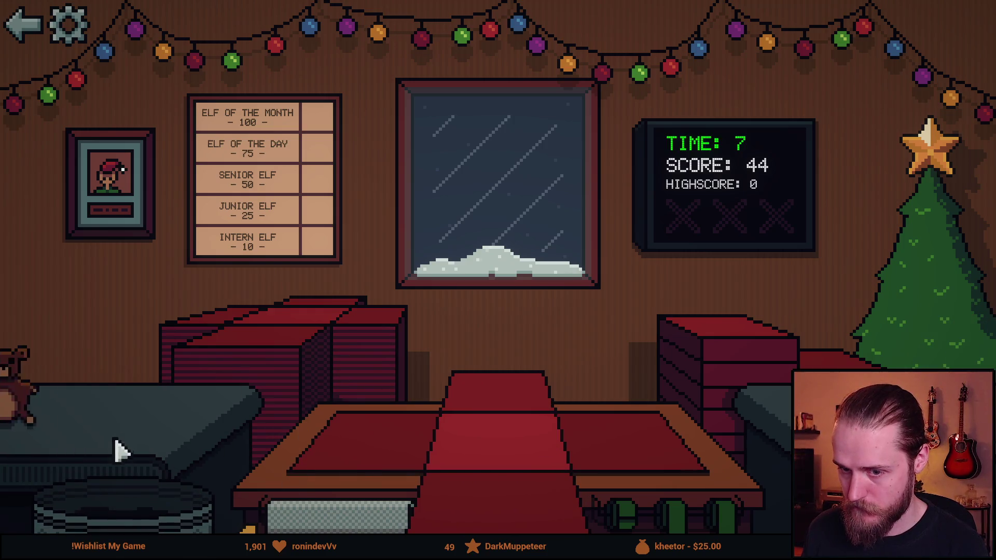
{"action": "left_click", "coordinate": [91, 410]}
{"action": "left_click", "coordinate": [690, 369]}
{"action": "left_click", "coordinate": [445, 391]}
{"action": "left_click", "coordinate": [445, 391]}
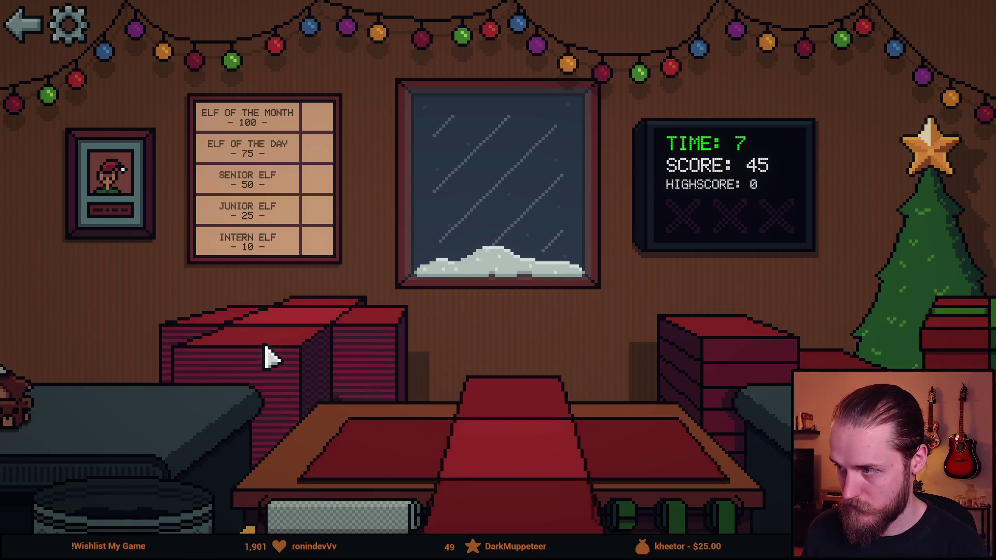
{"action": "left_click", "coordinate": [156, 415]}
{"action": "left_click", "coordinate": [117, 456]}
Step: Box, ribbon and ship the green book and the snow globe
{"action": "left_click", "coordinate": [734, 330]}
{"action": "left_click", "coordinate": [512, 425]}
{"action": "left_click", "coordinate": [512, 425]}
{"action": "left_click", "coordinate": [107, 414]}
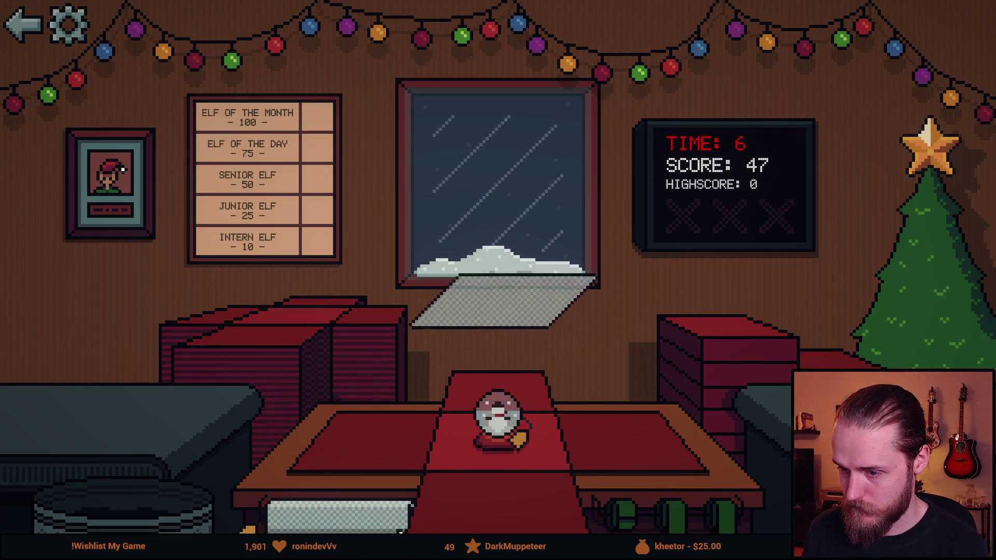
{"action": "left_click", "coordinate": [712, 383]}
{"action": "left_click", "coordinate": [506, 387]}
{"action": "left_click", "coordinate": [506, 387]}
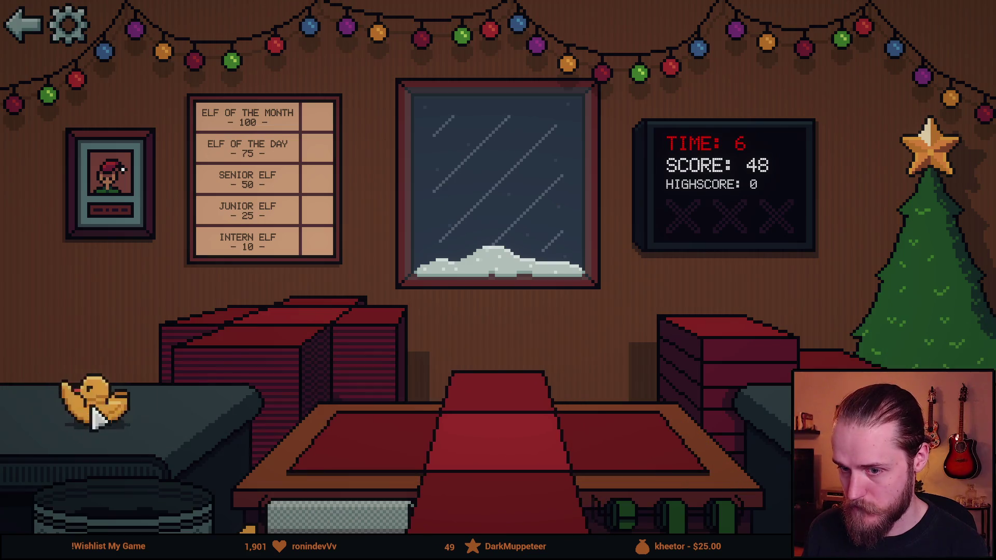
Step: Box, ribbon and ship the duck, then bring a toy car to the table
{"action": "left_click", "coordinate": [109, 451]}
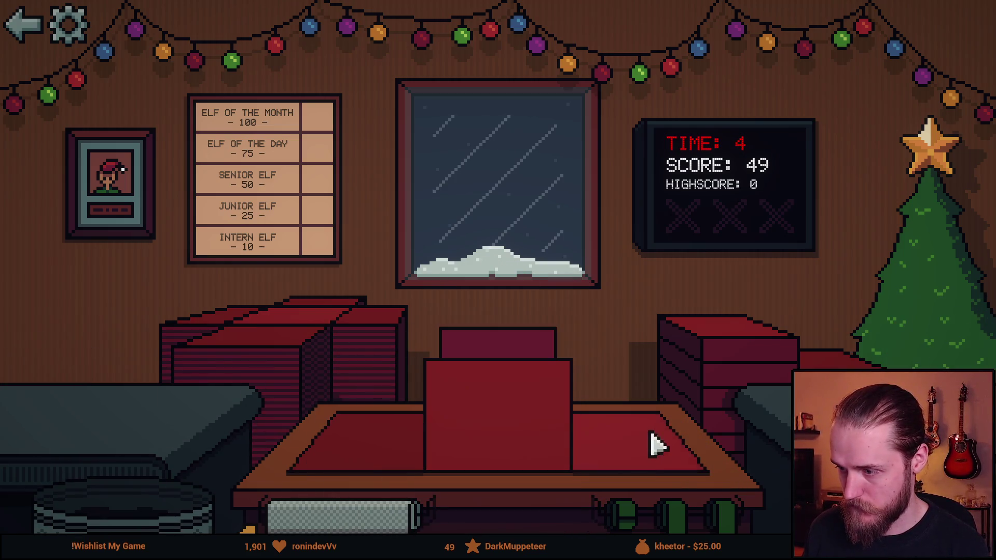
{"action": "left_click", "coordinate": [655, 504]}
{"action": "left_click", "coordinate": [122, 485]}
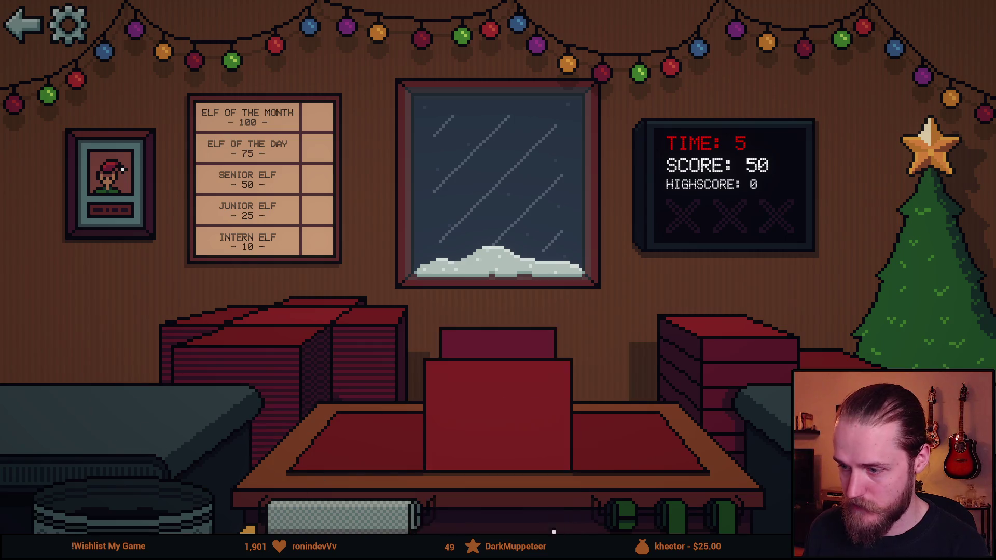
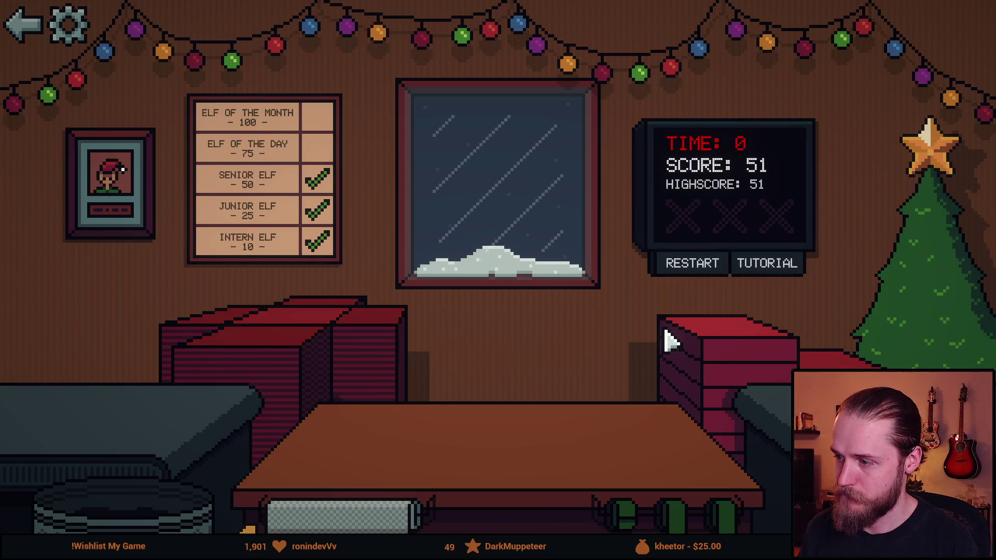
Step: Restart the round and box the mustache, hotdog, mask and ring-stack toy as gifts
{"action": "left_click", "coordinate": [704, 273]}
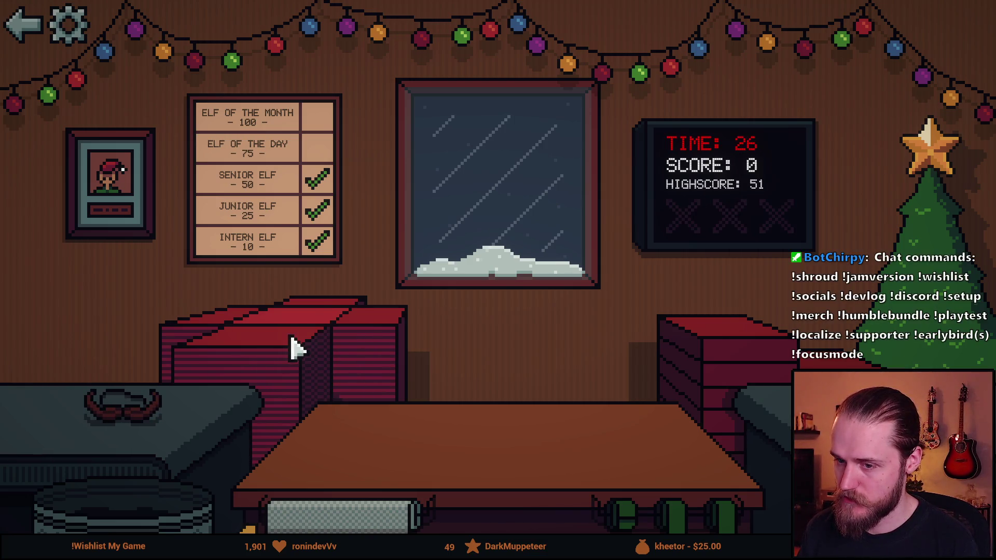
{"action": "left_click", "coordinate": [298, 344]}
{"action": "left_click_drag", "start_coordinate": [150, 422], "coordinate": [498, 429]}
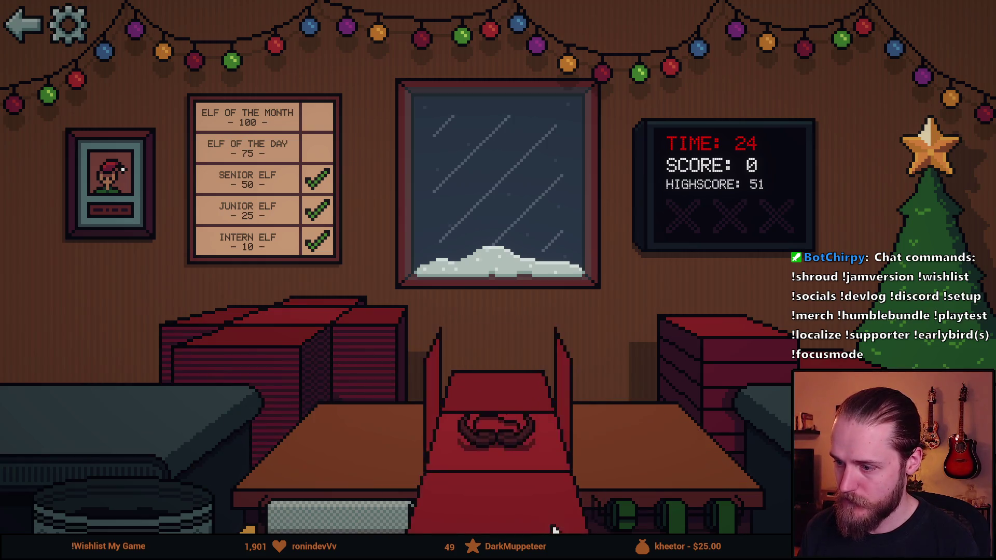
{"action": "left_click_drag", "start_coordinate": [94, 405], "coordinate": [467, 436]}
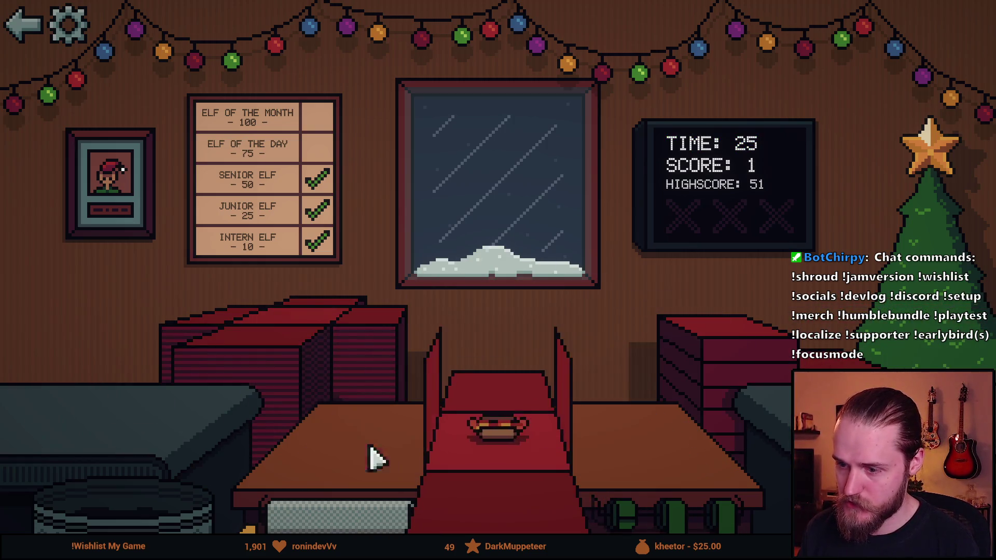
{"action": "left_click", "coordinate": [267, 333]}
{"action": "left_click_drag", "start_coordinate": [62, 402], "coordinate": [478, 415]}
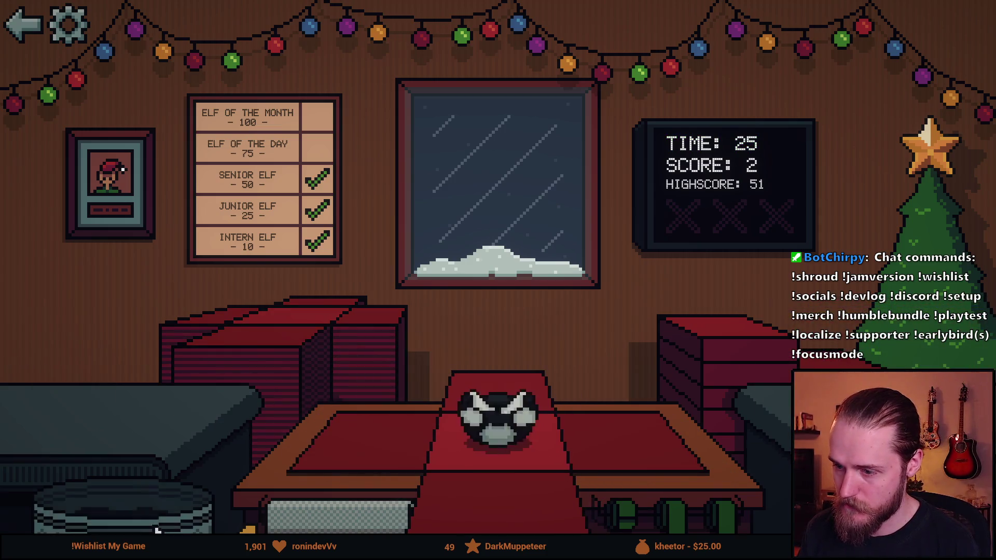
{"action": "left_click_drag", "start_coordinate": [78, 415], "coordinate": [498, 431]}
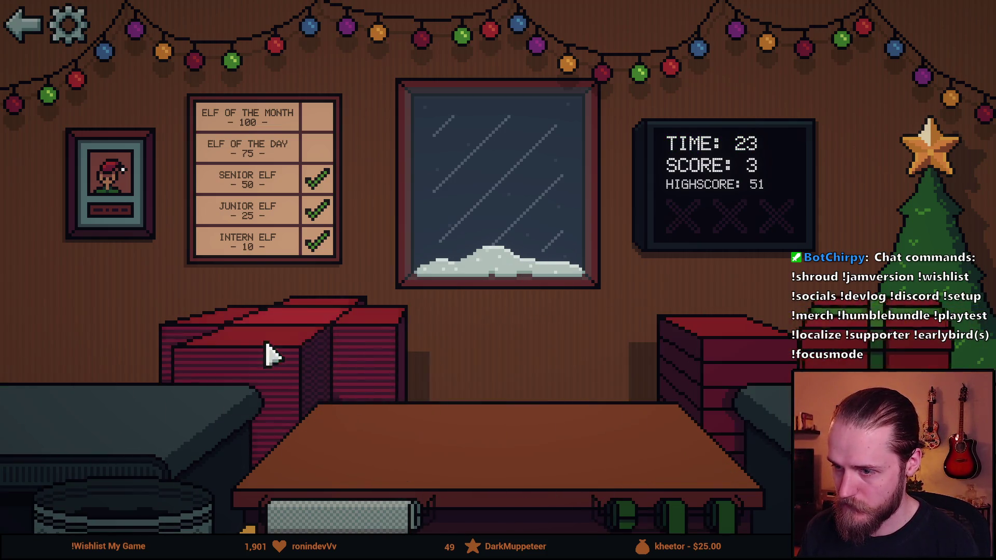
Step: Trash an unwanted item, then box and ship the viking helmet, football and ball
{"action": "left_click", "coordinate": [267, 351]}
{"action": "left_click_drag", "start_coordinate": [67, 405], "coordinate": [167, 456]}
{"action": "left_click_drag", "start_coordinate": [120, 410], "coordinate": [436, 482]}
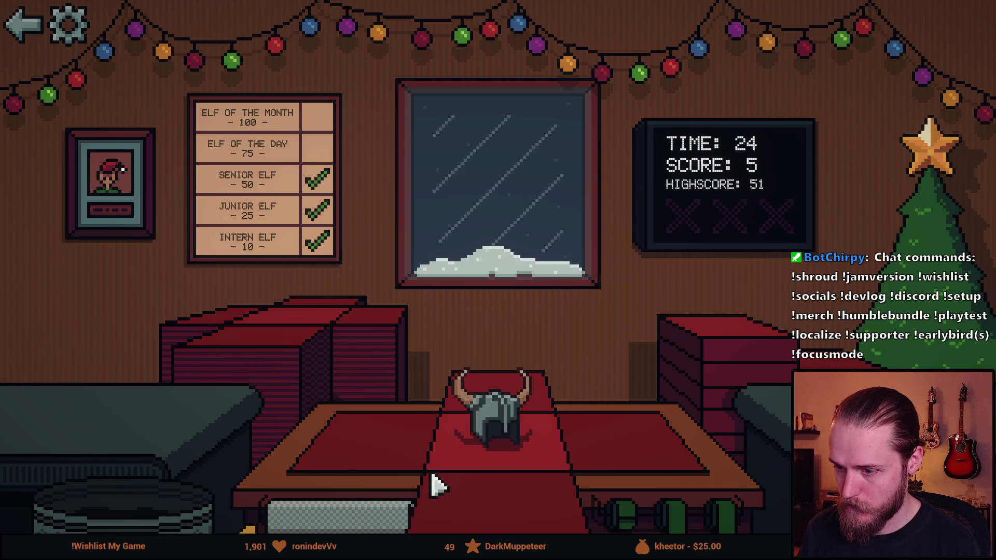
{"action": "left_click", "coordinate": [268, 340]}
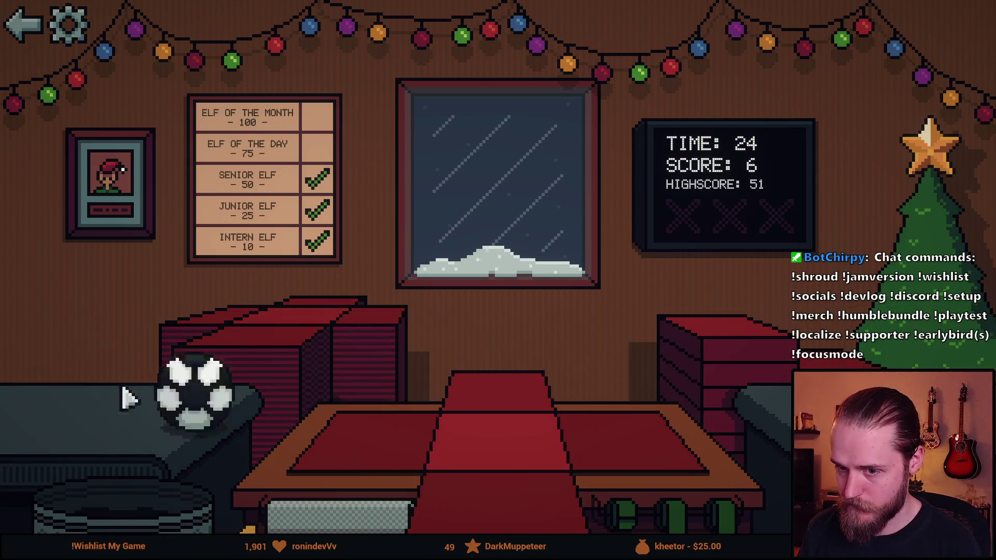
{"action": "left_click_drag", "start_coordinate": [122, 396], "coordinate": [487, 420]}
{"action": "left_click", "coordinate": [267, 370]}
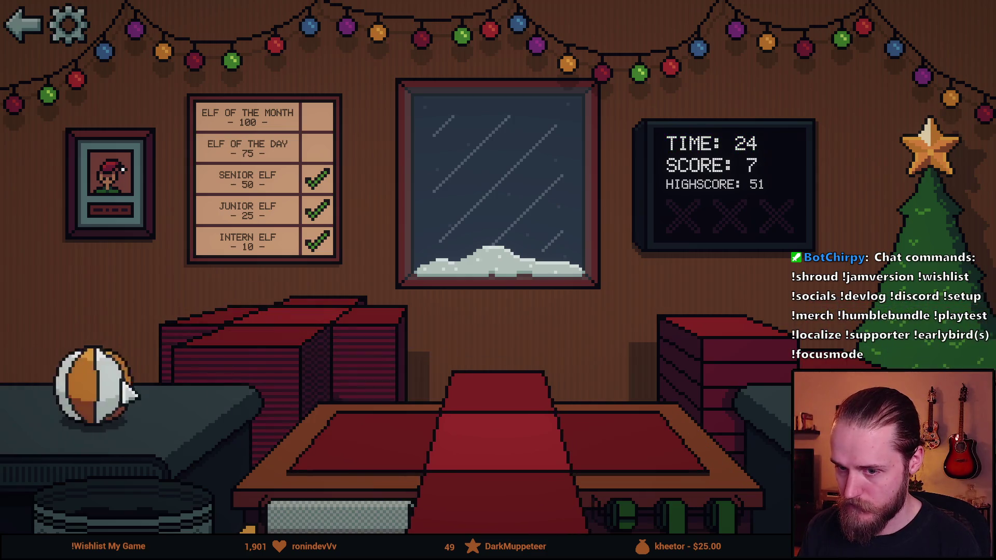
{"action": "left_click_drag", "start_coordinate": [124, 405], "coordinate": [498, 425]}
{"action": "left_click", "coordinate": [275, 337]}
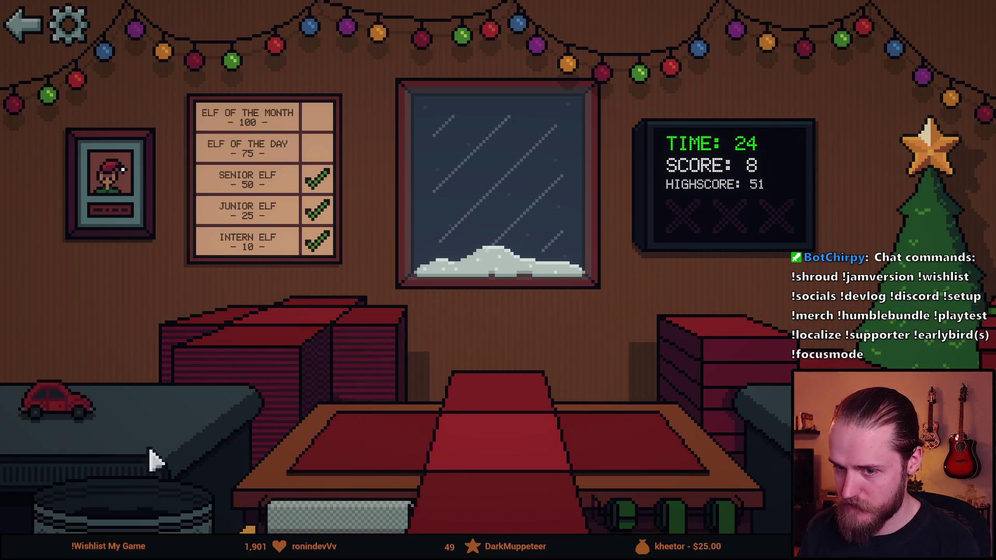
Step: Ship the red toy car with a green ribbon, bring out the duck, and start a screen snip
{"action": "left_click_drag", "start_coordinate": [151, 422], "coordinate": [512, 473]}
{"action": "left_click", "coordinate": [711, 517]}
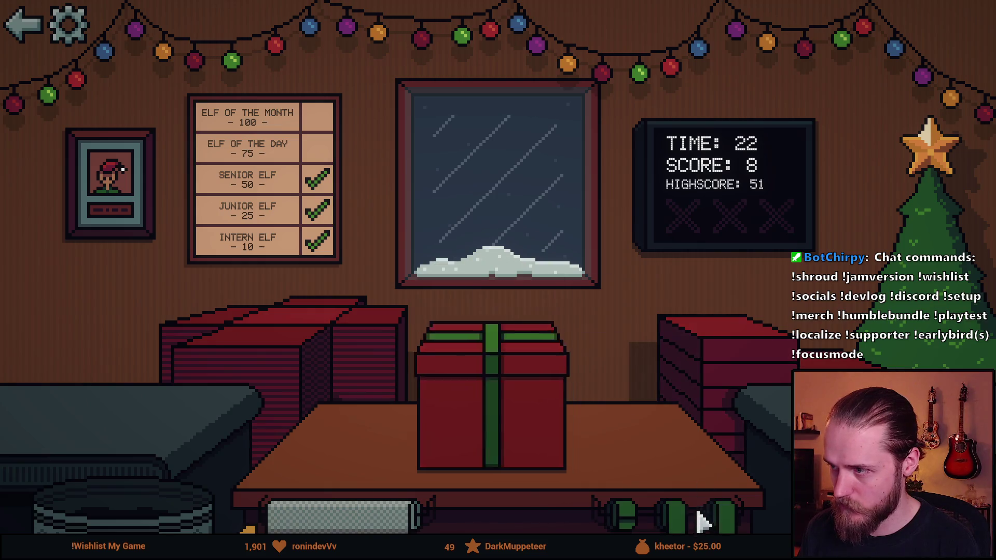
{"action": "left_click", "coordinate": [275, 343]}
{"action": "left_click", "coordinate": [125, 410]}
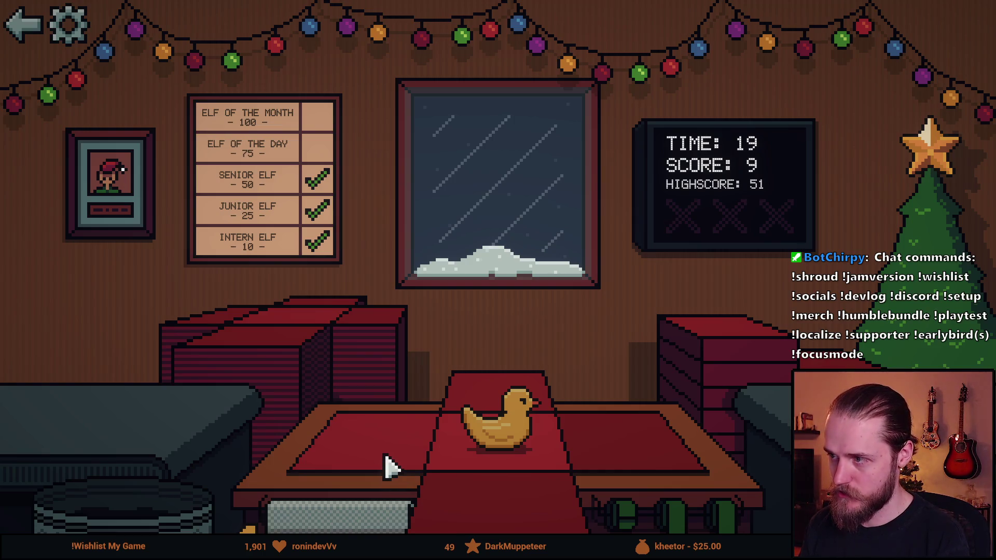
{"action": "key", "text": "super+shift+s"}
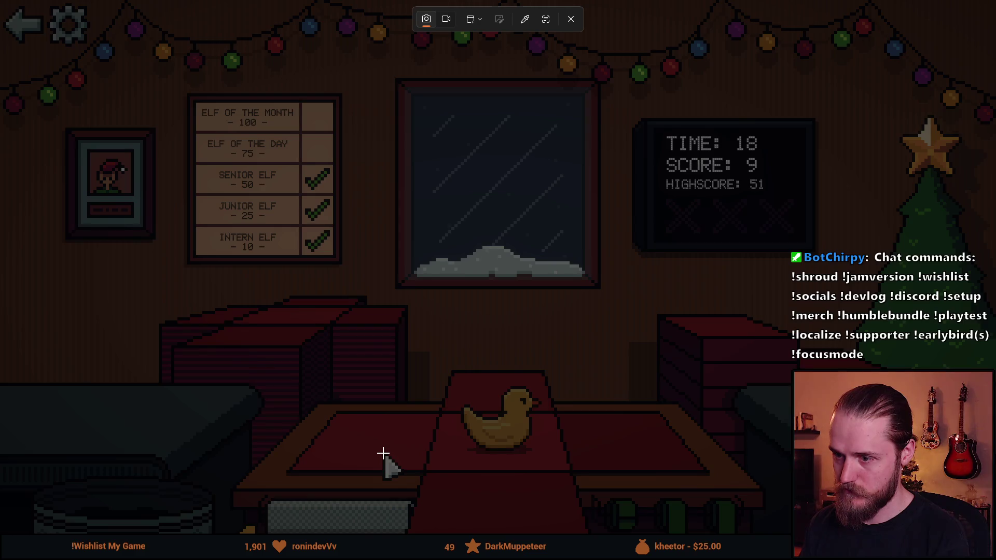
Step: Capture the first gameplay screenshot, then wrap and ship the duck and the bottle
{"action": "key", "text": "Escape"}
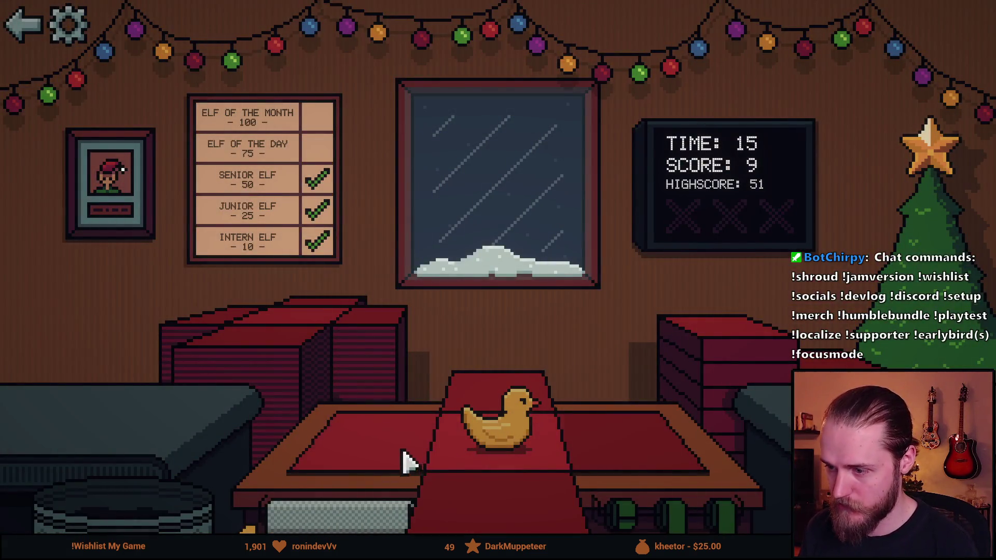
{"action": "left_click", "coordinate": [724, 351]}
{"action": "left_click", "coordinate": [489, 427]}
{"action": "left_click", "coordinate": [304, 367]}
{"action": "left_click_drag", "start_coordinate": [133, 423], "coordinate": [306, 469]}
{"action": "left_click", "coordinate": [306, 470]}
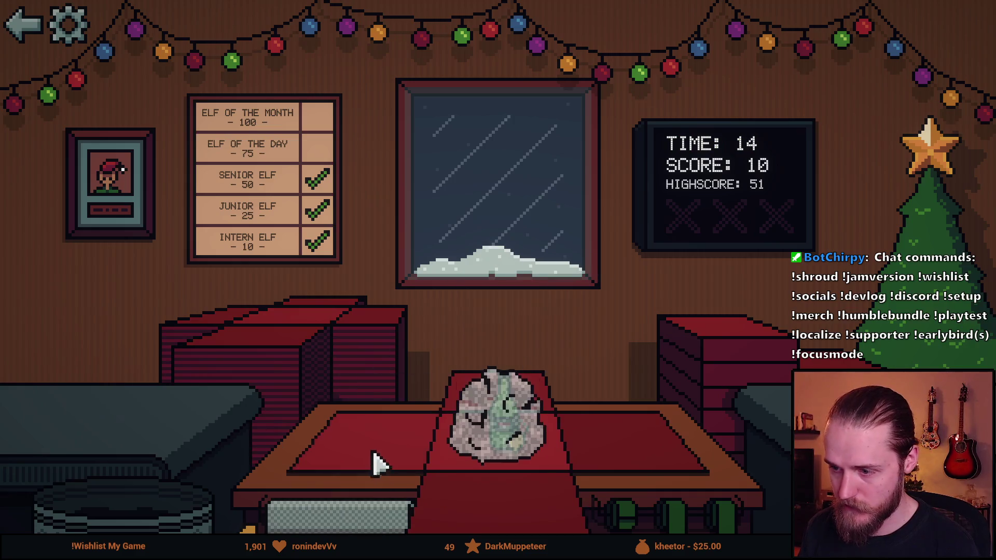
{"action": "left_click", "coordinate": [705, 382]}
{"action": "left_click", "coordinate": [678, 527]}
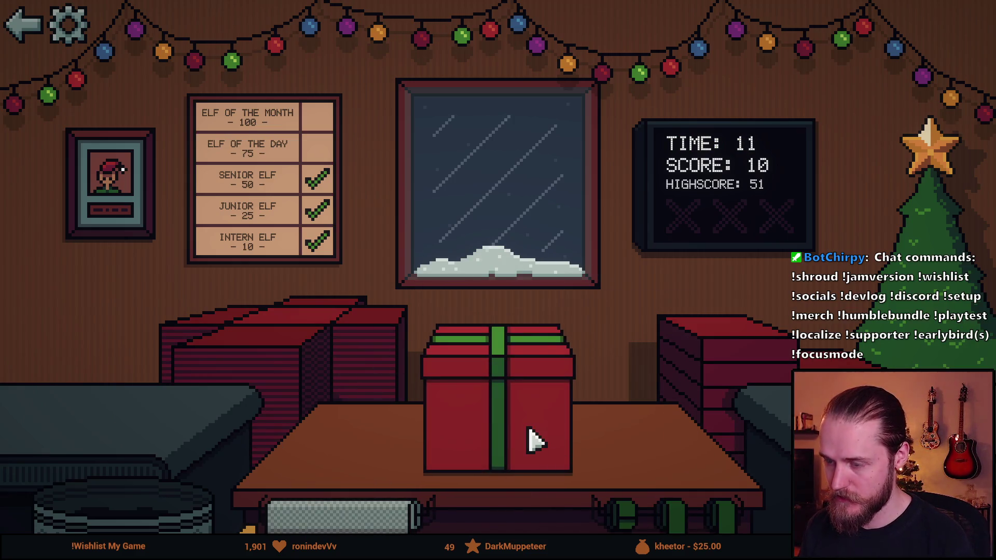
Step: Capture a second screenshot, ship the toy car, then quit to the title and exit fullscreen
{"action": "key", "text": "super+shift+s"}
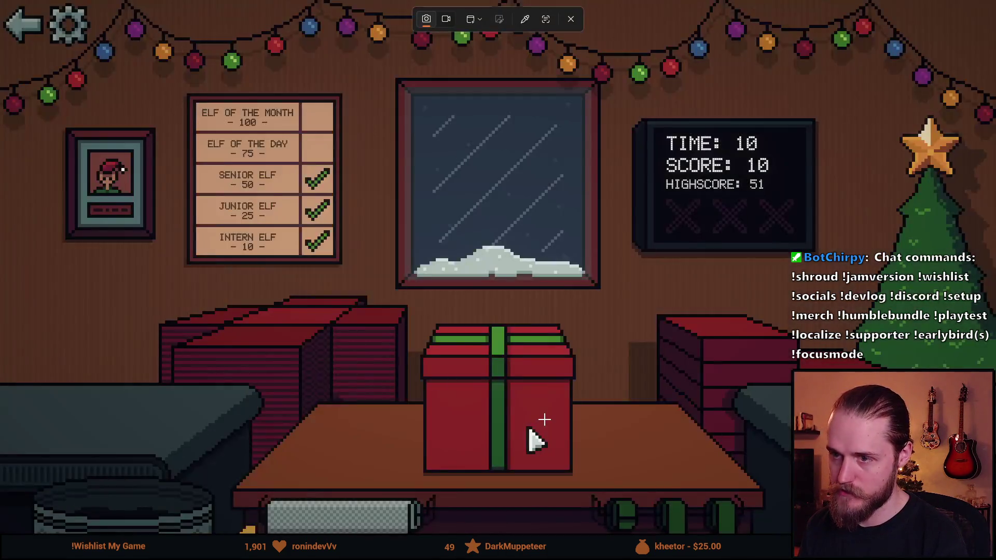
{"action": "key", "text": "Escape"}
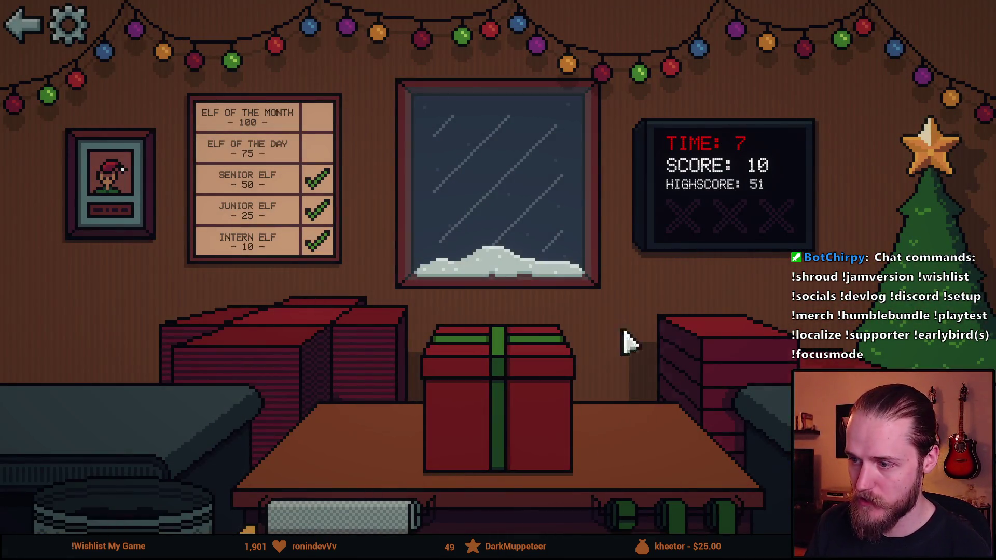
{"action": "left_click", "coordinate": [271, 356]}
{"action": "left_click", "coordinate": [138, 416]}
{"action": "left_click", "coordinate": [392, 475]}
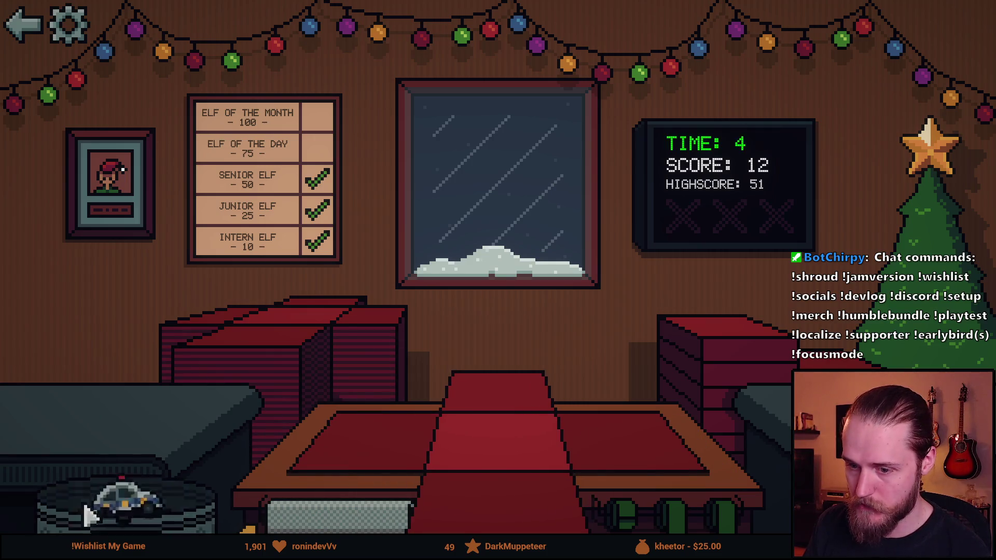
{"action": "left_click", "coordinate": [116, 418]}
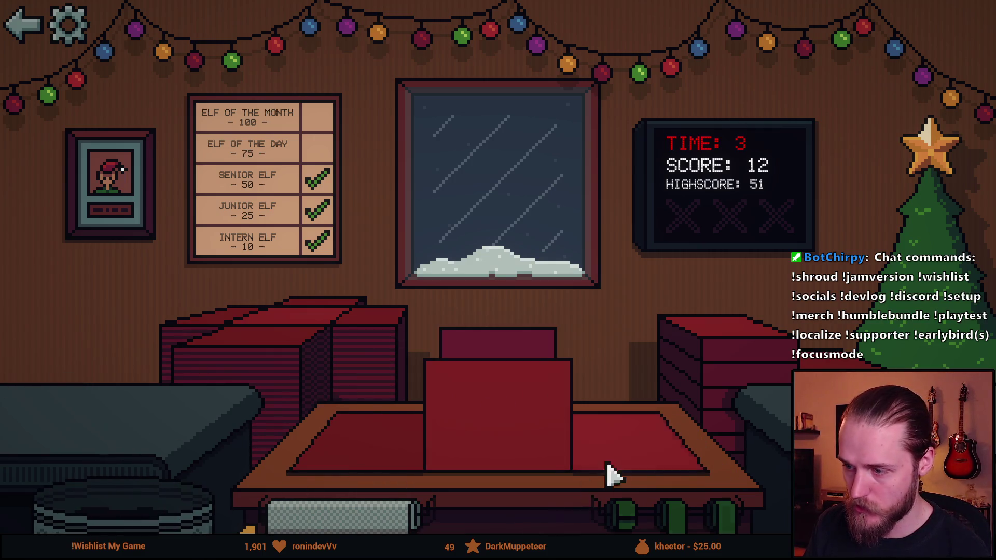
{"action": "left_click", "coordinate": [283, 329]}
{"action": "left_click", "coordinate": [21, 18]}
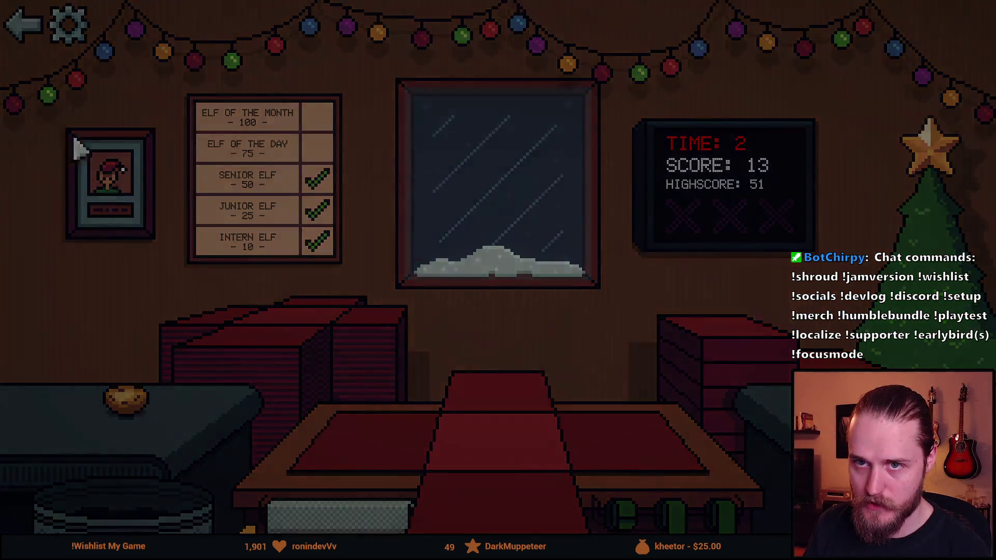
{"action": "key", "text": "Escape"}
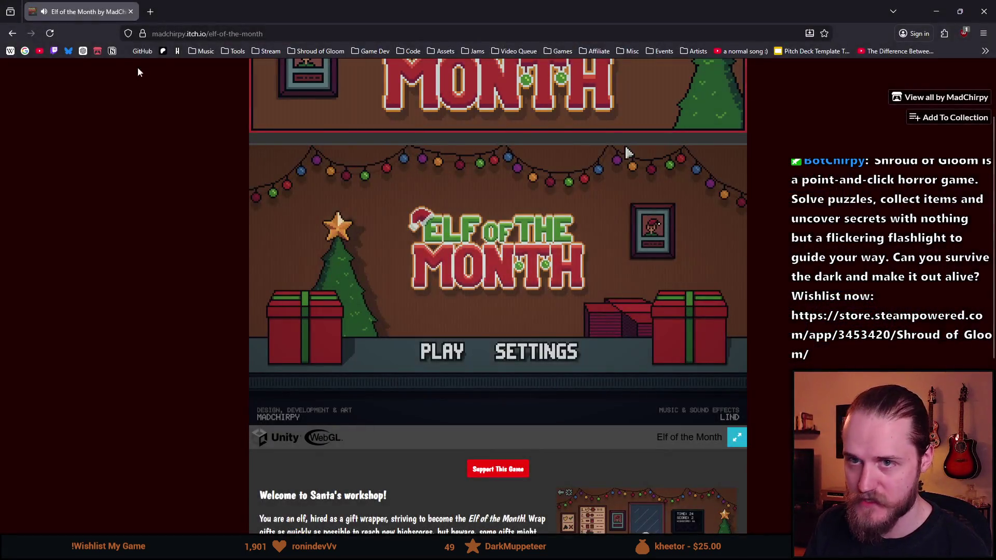
Step: Open the Elf of the Month edit page and delete the bottom screenshot
{"action": "left_click", "coordinate": [58, 36]}
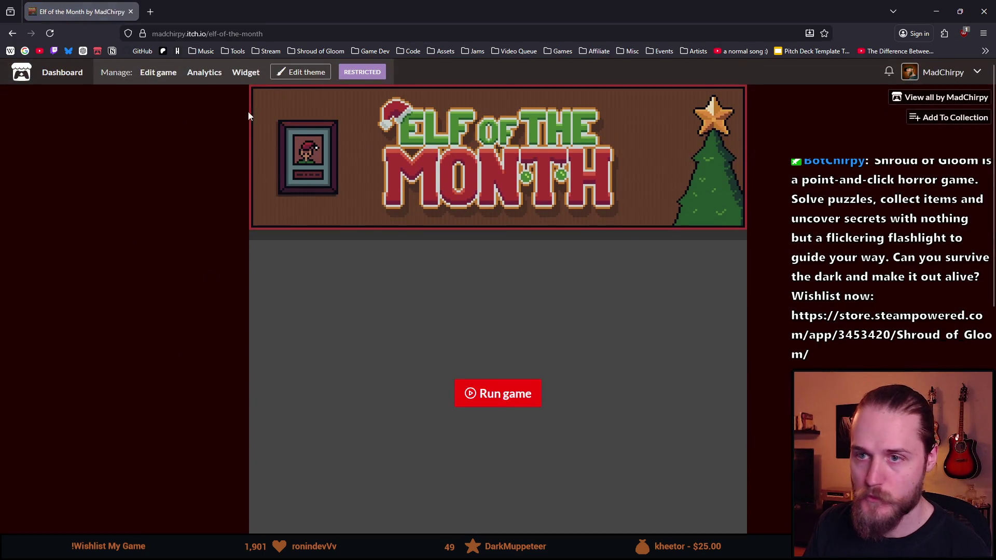
{"action": "left_click", "coordinate": [160, 76]}
{"action": "scroll", "coordinate": [300, 384], "scroll_direction": "down", "scroll_amount": 4}
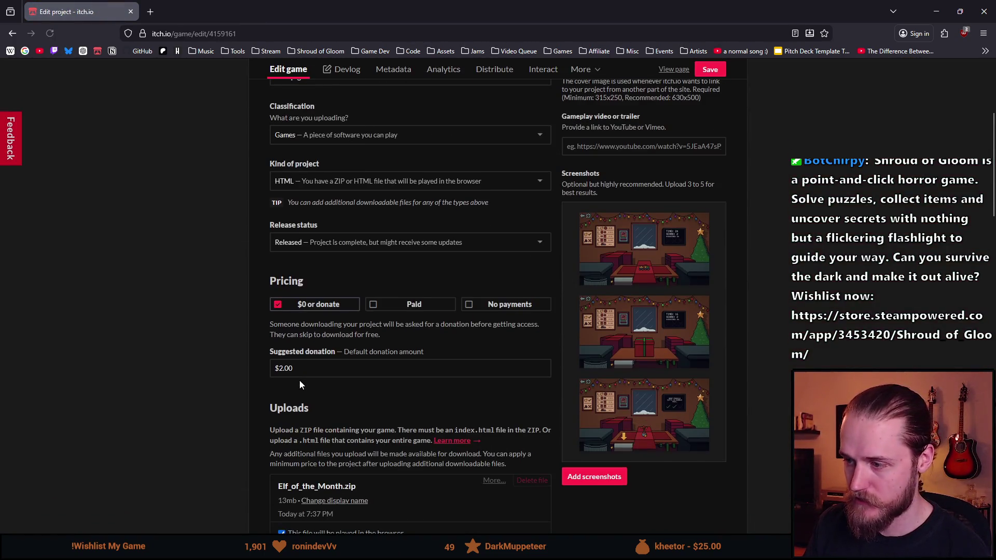
{"action": "scroll", "coordinate": [659, 452], "scroll_direction": "down", "scroll_amount": 1}
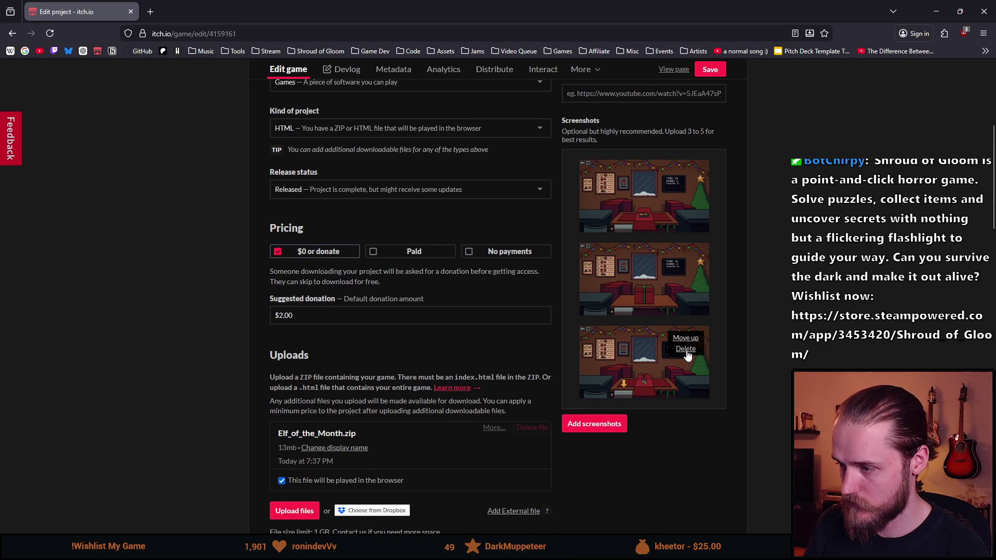
{"action": "left_click", "coordinate": [685, 350]}
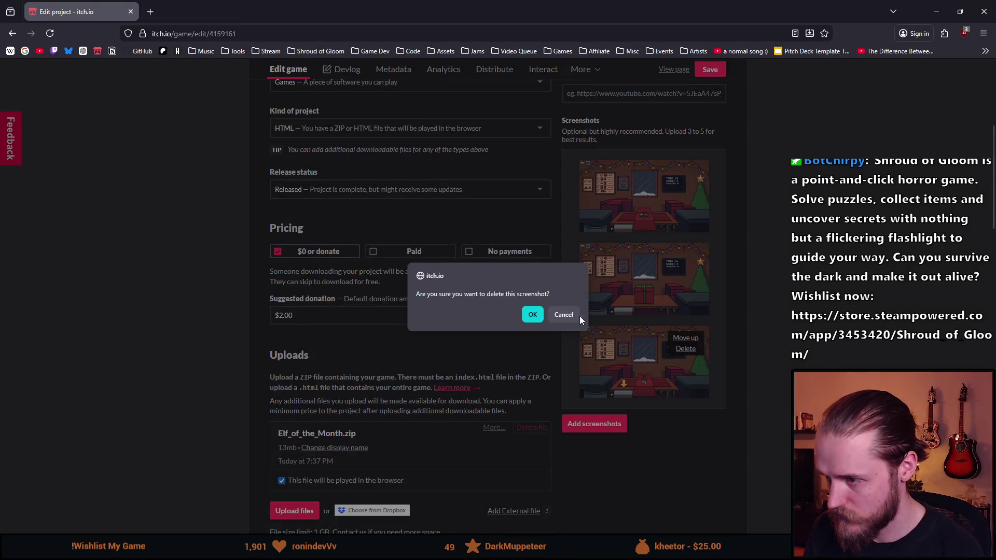
{"action": "left_click", "coordinate": [532, 314]}
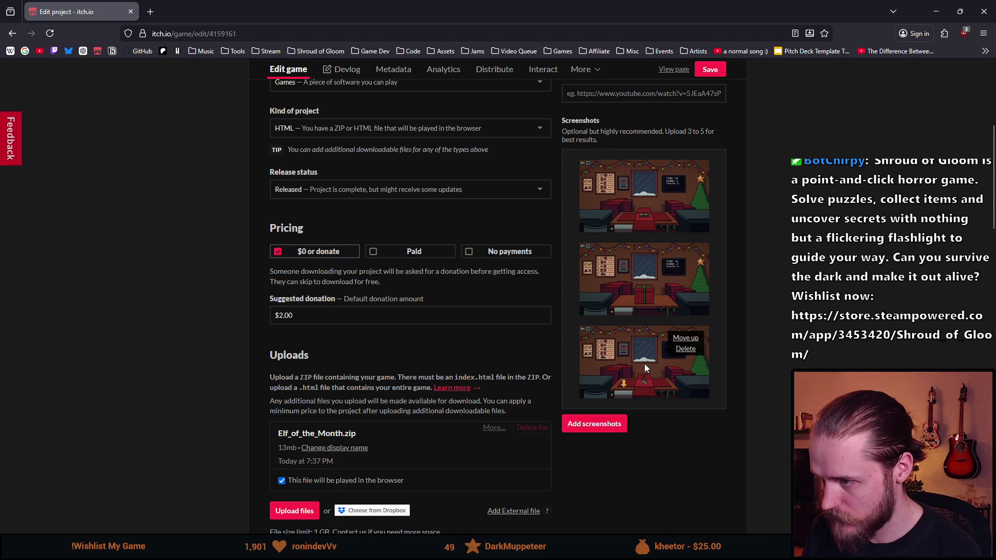
Step: Delete the three remaining screenshots, confirming each deletion
{"action": "mouse_move", "coordinate": [639, 289]}
{"action": "mouse_move", "coordinate": [666, 204]}
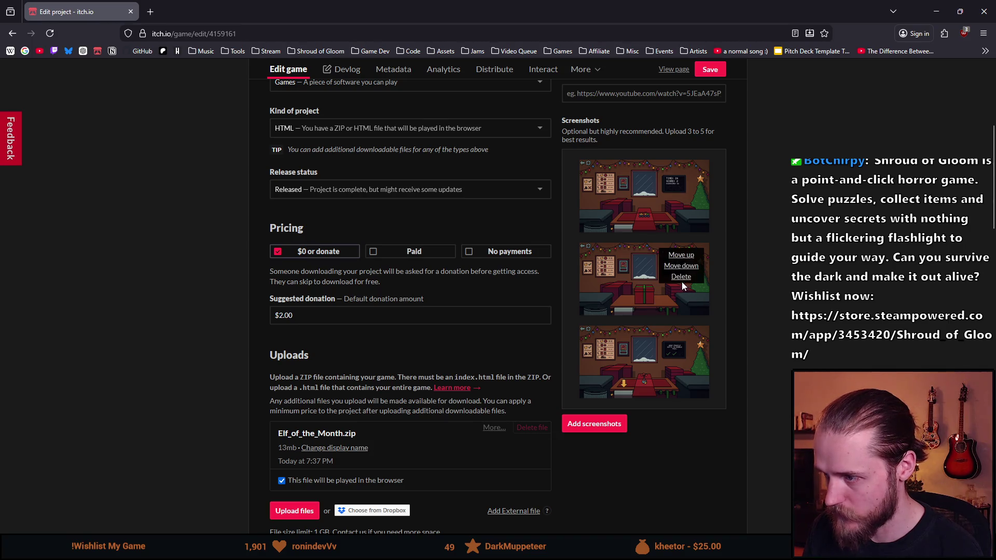
{"action": "left_click", "coordinate": [681, 184]}
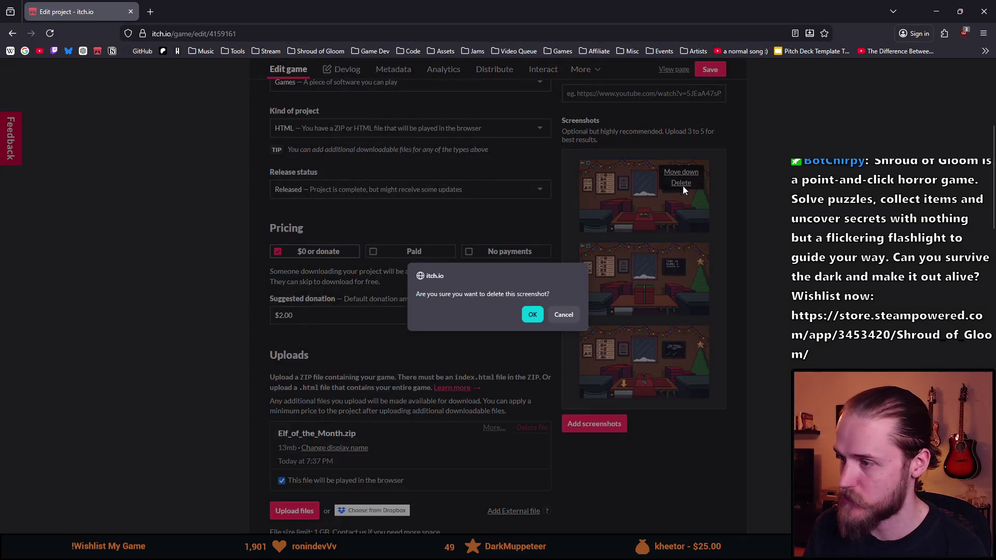
{"action": "left_click", "coordinate": [527, 314]}
{"action": "left_click", "coordinate": [683, 183]}
{"action": "key", "text": "Return"}
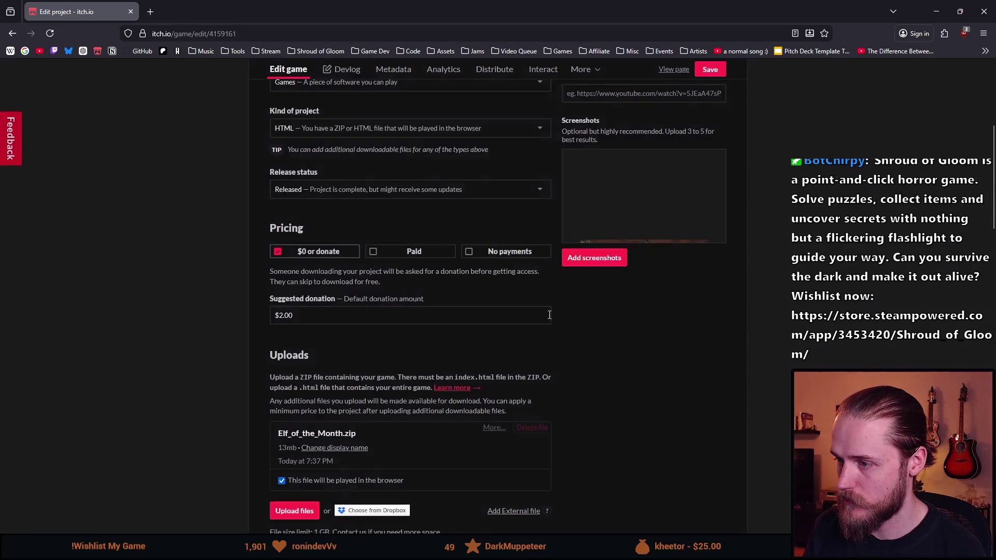
{"action": "left_click", "coordinate": [686, 183]}
{"action": "left_click", "coordinate": [523, 329]}
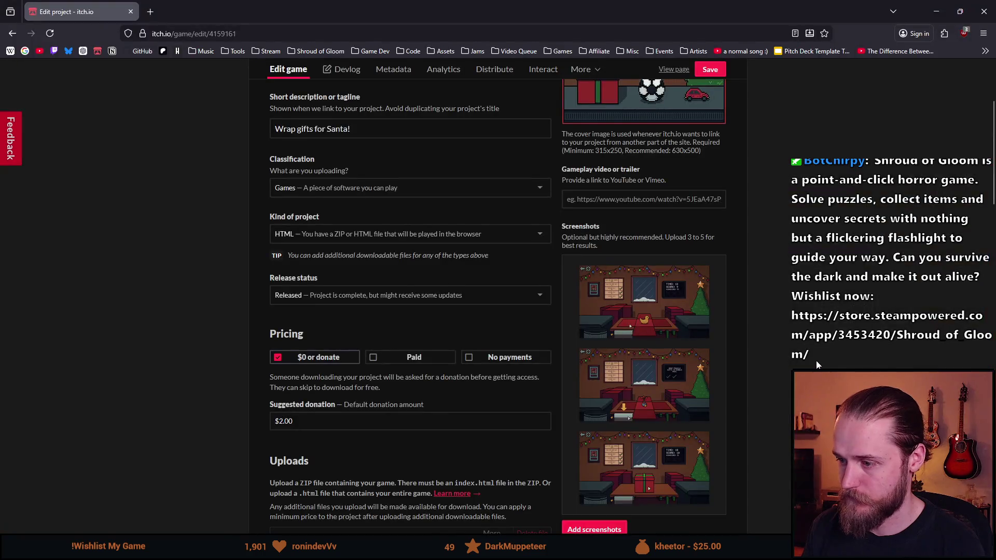
Step: Move the red-gift screenshot up one place to second in the list
{"action": "scroll", "coordinate": [817, 365], "scroll_direction": "down", "scroll_amount": 1}
{"action": "left_click", "coordinate": [693, 394]}
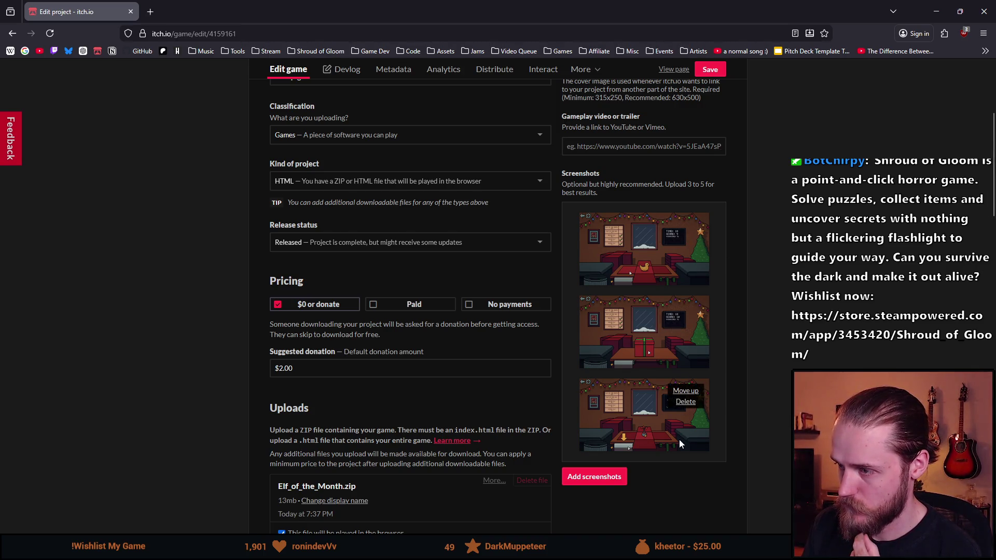
Step: Save the project and dismiss the 'You recently updated this page' banner on the public page
{"action": "scroll", "coordinate": [714, 148], "scroll_direction": "down", "scroll_amount": 2}
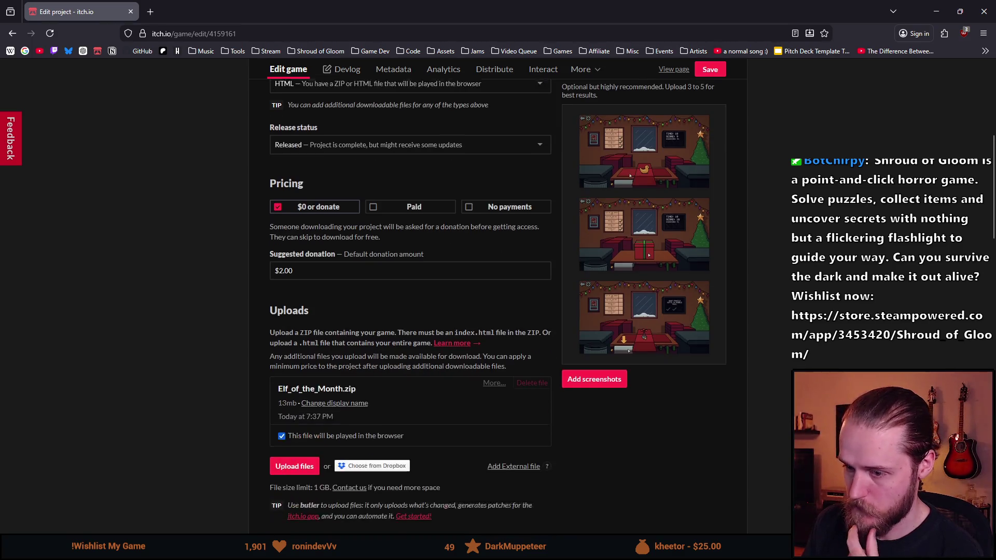
{"action": "scroll", "coordinate": [714, 148], "scroll_direction": "up", "scroll_amount": 5}
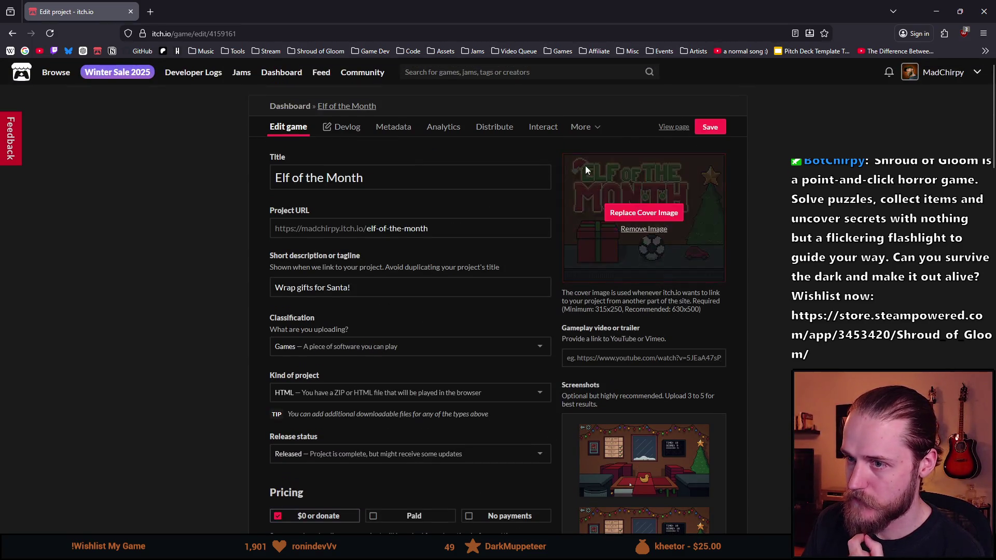
{"action": "left_click", "coordinate": [668, 129]}
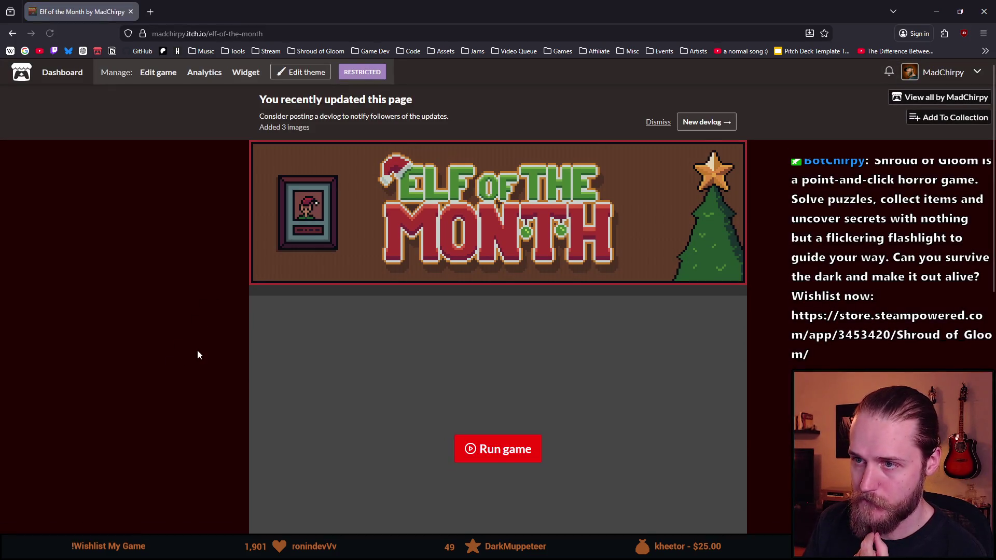
{"action": "left_click", "coordinate": [657, 122]}
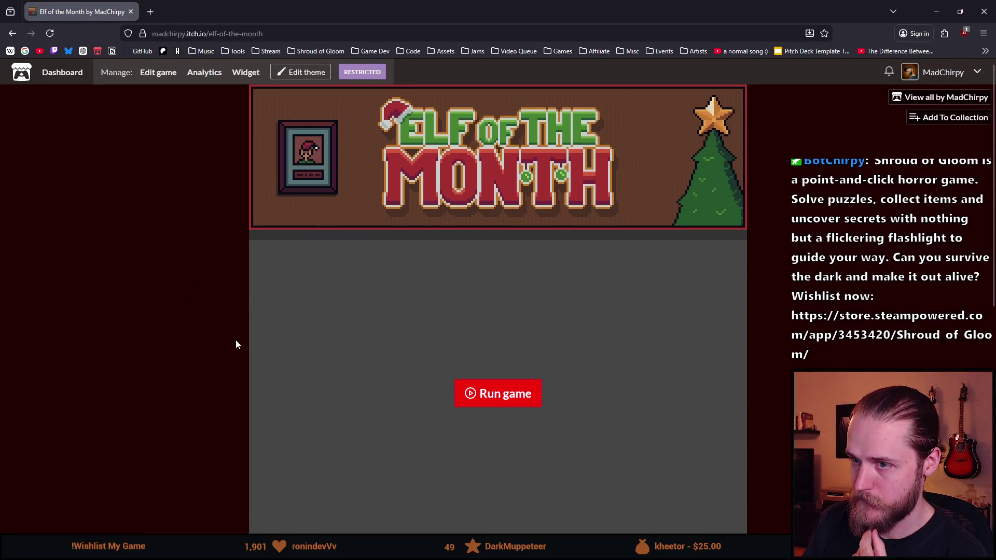
{"action": "scroll", "coordinate": [149, 421], "scroll_direction": "down", "scroll_amount": 8}
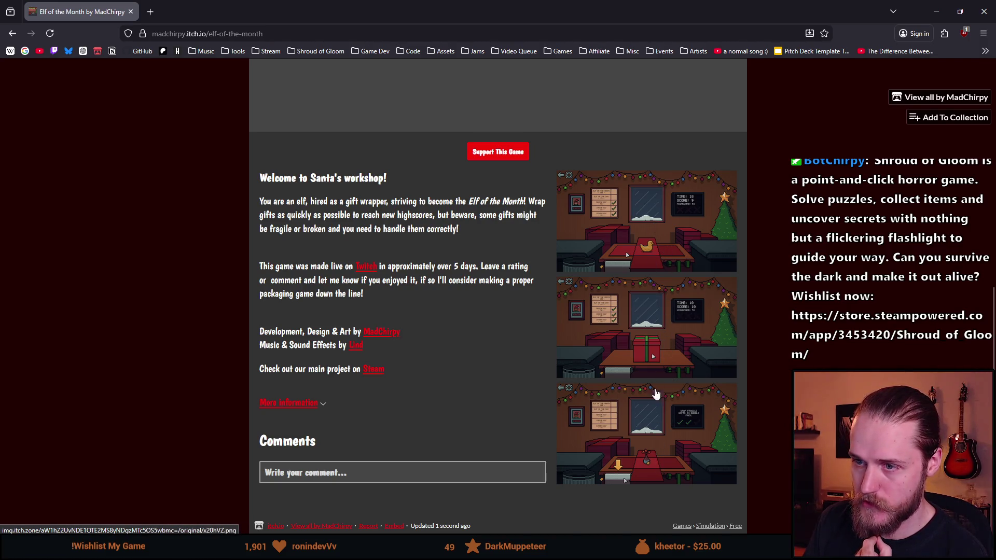
Step: Review the public description, selecting lines including 'game was made live'
{"action": "scroll", "coordinate": [656, 395], "scroll_direction": "up", "scroll_amount": 3}
{"action": "left_click_drag", "start_coordinate": [272, 338], "coordinate": [444, 342]}
{"action": "left_click", "coordinate": [445, 342]}
{"action": "left_click_drag", "start_coordinate": [289, 366], "coordinate": [338, 364]}
{"action": "left_click", "coordinate": [345, 363]}
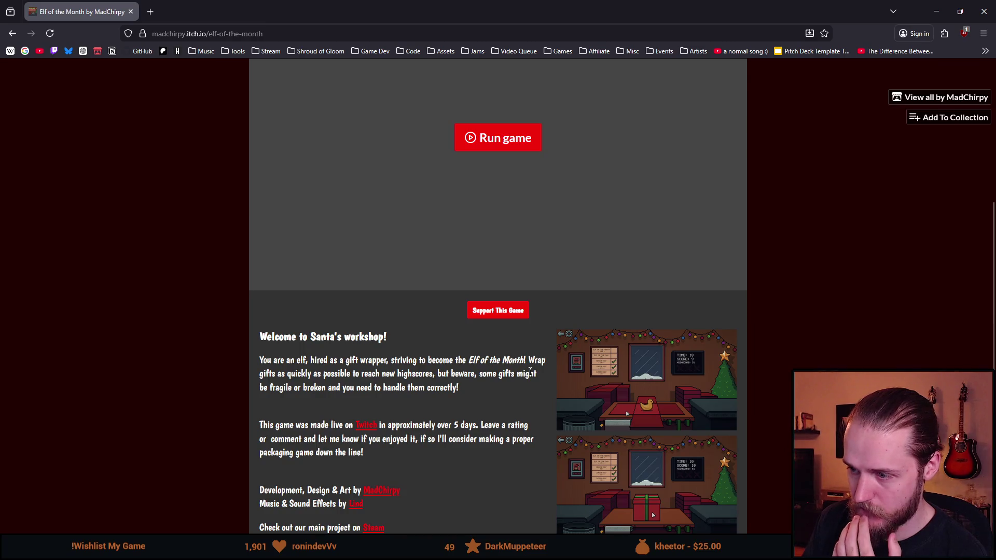
{"action": "left_click", "coordinate": [387, 380]}
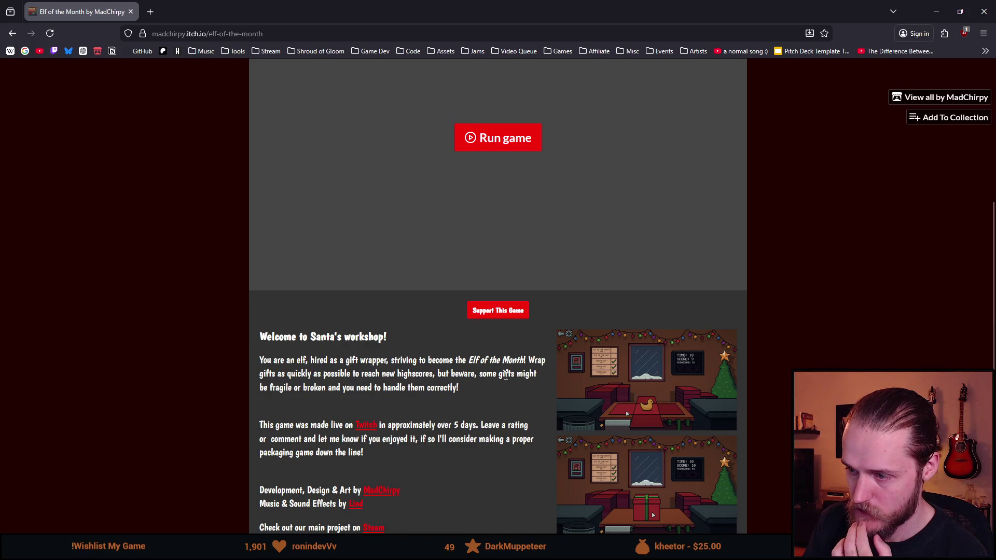
{"action": "left_click_drag", "start_coordinate": [345, 389], "coordinate": [459, 389]}
{"action": "left_click", "coordinate": [459, 389]}
{"action": "scroll", "coordinate": [257, 335], "scroll_direction": "down", "scroll_amount": 2}
{"action": "left_click_drag", "start_coordinate": [275, 319], "coordinate": [444, 320]}
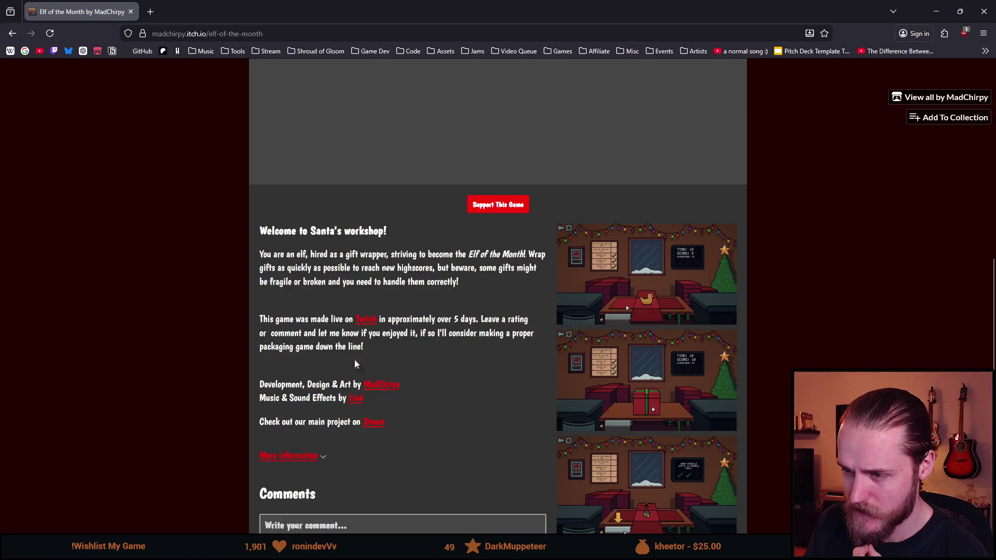
Step: Delete 'approximately' from the description so it reads 'in over 5 days'
{"action": "key", "text": "F5"}
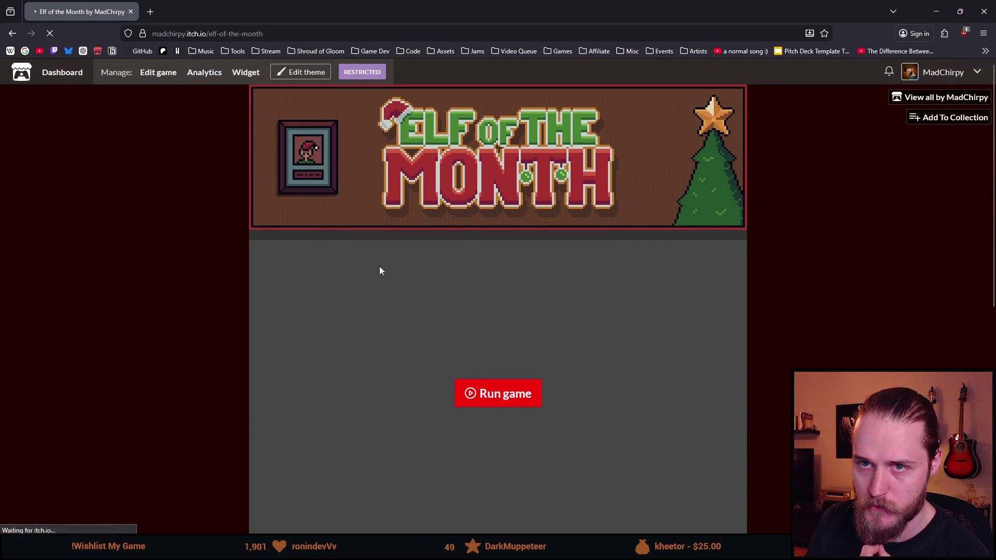
{"action": "scroll", "coordinate": [247, 375], "scroll_direction": "down", "scroll_amount": 15}
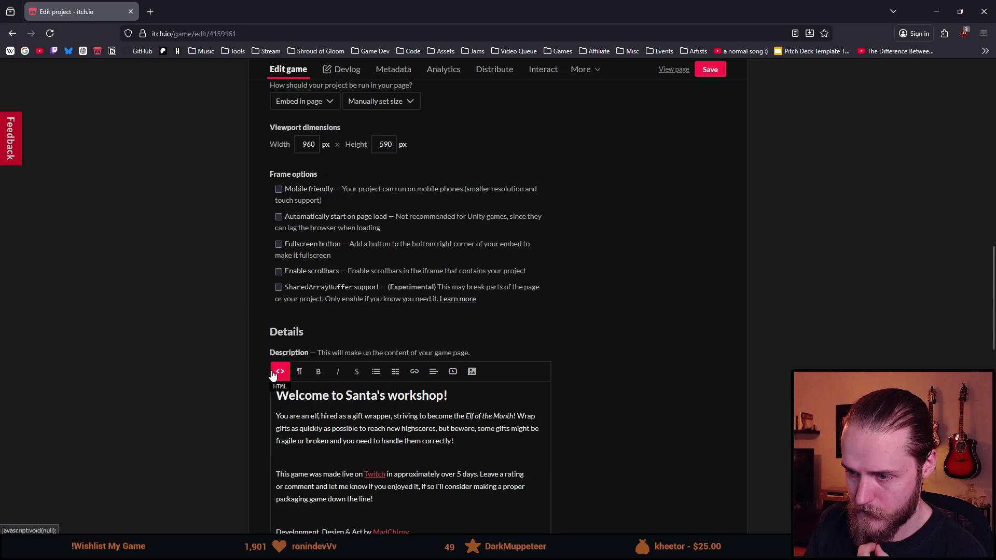
{"action": "scroll", "coordinate": [273, 375], "scroll_direction": "down", "scroll_amount": 3}
{"action": "double_click", "coordinate": [419, 316]}
{"action": "key", "text": "BackSpace"}
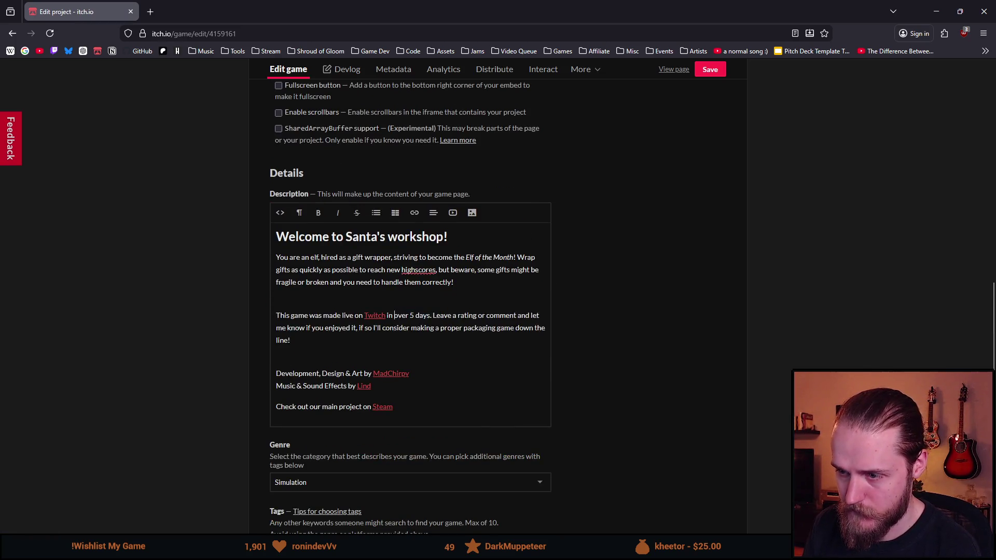